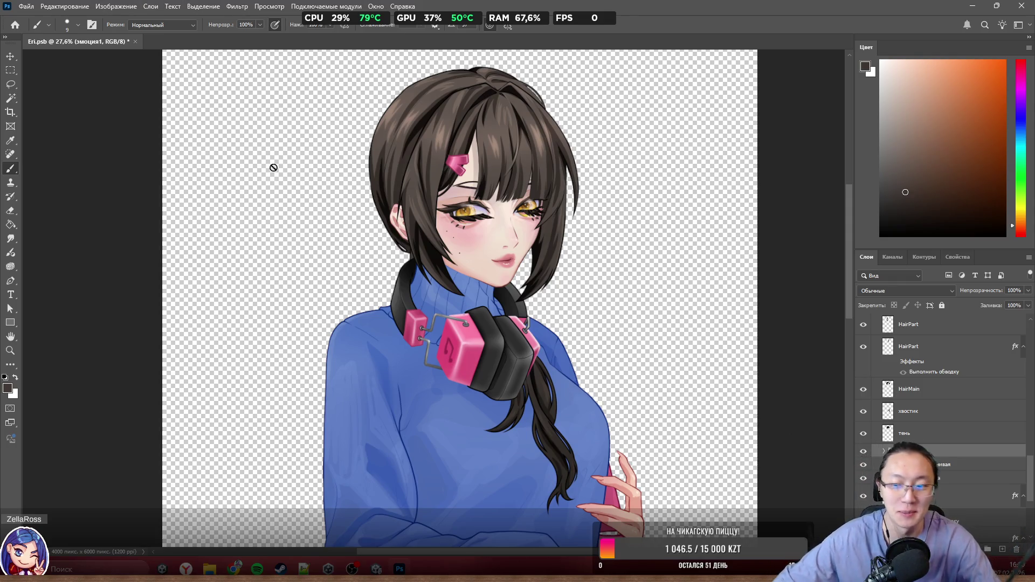
Step: Look over the Layers panel and save the Eri.psb document
{"action": "scroll", "coordinate": [442, 211], "scroll_direction": "up", "scroll_amount": 1}
{"action": "scroll", "coordinate": [500, 259], "scroll_direction": "down", "scroll_amount": 3}
{"action": "scroll", "coordinate": [497, 246], "scroll_direction": "up", "scroll_amount": 4}
{"action": "scroll", "coordinate": [577, 245], "scroll_direction": "down", "scroll_amount": 1}
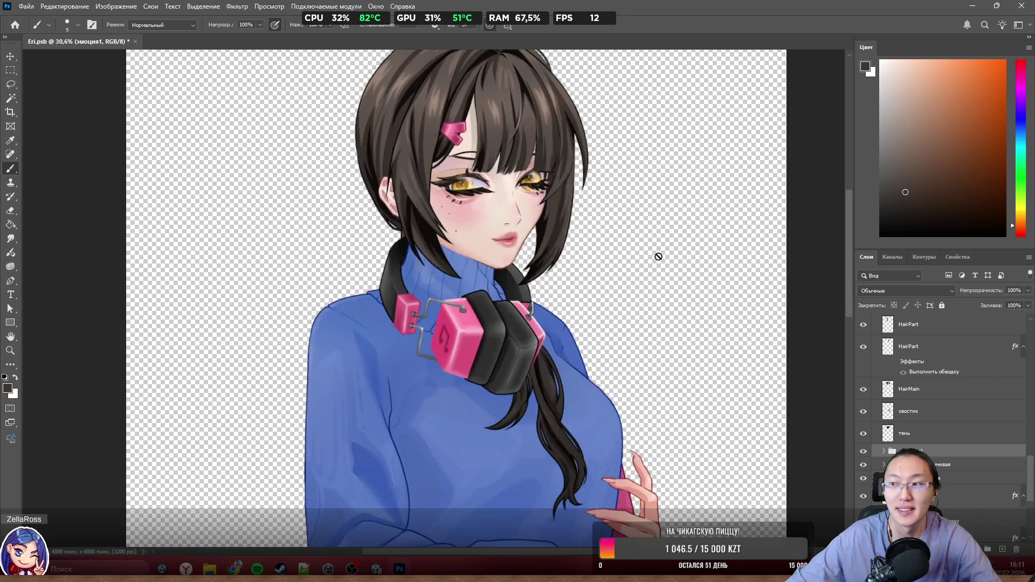
{"action": "scroll", "coordinate": [644, 250], "scroll_direction": "down", "scroll_amount": 1}
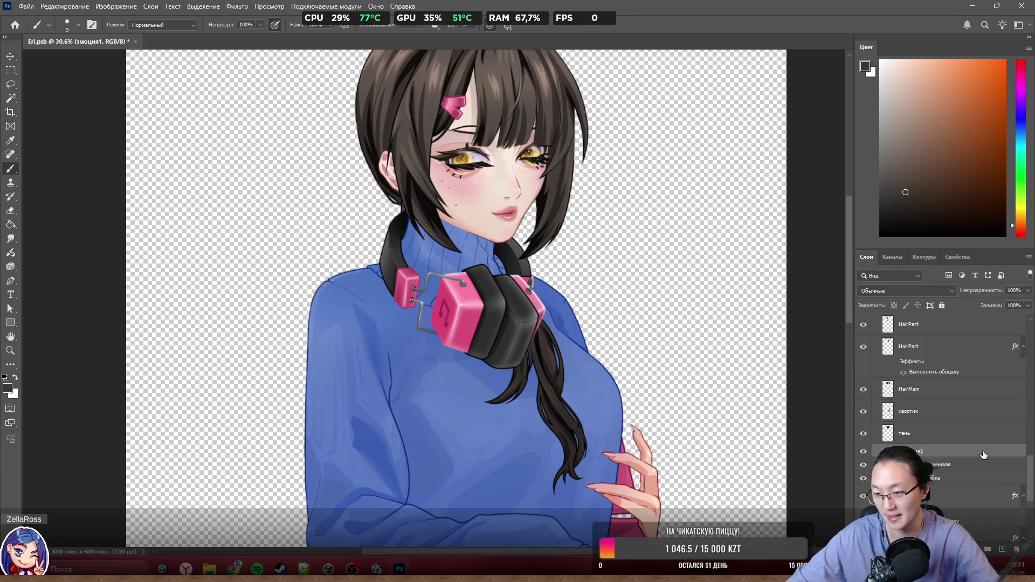
{"action": "scroll", "coordinate": [887, 351], "scroll_direction": "down", "scroll_amount": 3}
{"action": "scroll", "coordinate": [617, 401], "scroll_direction": "down", "scroll_amount": 5, "text": "alt"}
{"action": "scroll", "coordinate": [618, 401], "scroll_direction": "up", "scroll_amount": 4, "text": "alt"}
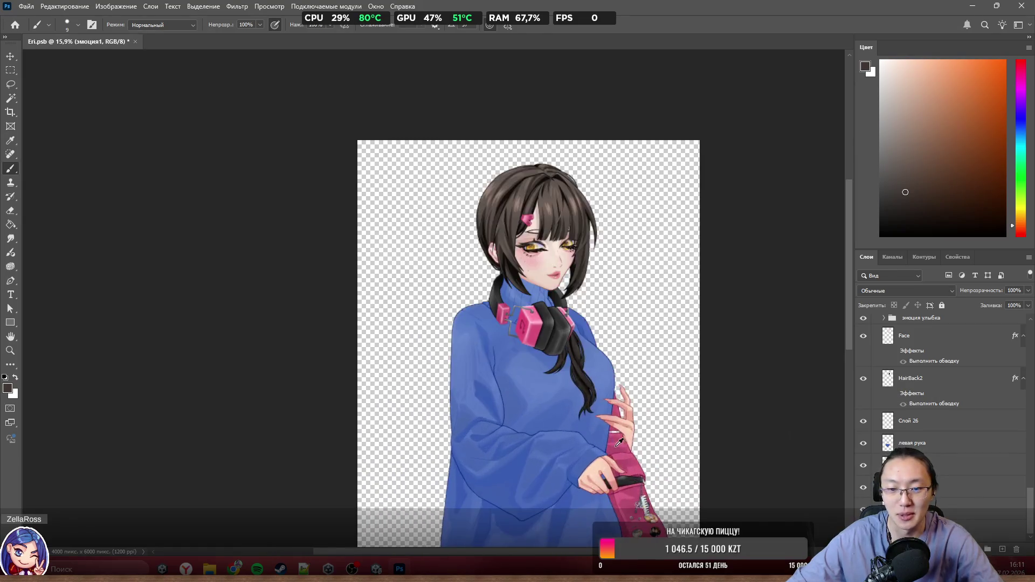
{"action": "scroll", "coordinate": [571, 287], "scroll_direction": "up", "scroll_amount": 1}
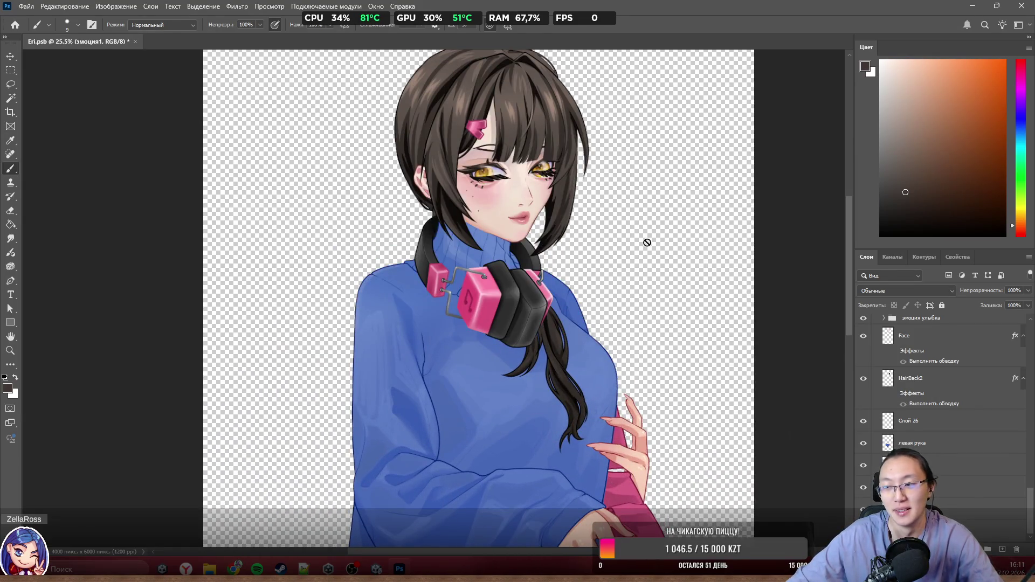
{"action": "scroll", "coordinate": [652, 240], "scroll_direction": "up", "scroll_amount": 2}
{"action": "scroll", "coordinate": [483, 174], "scroll_direction": "up", "scroll_amount": 4, "text": "alt"}
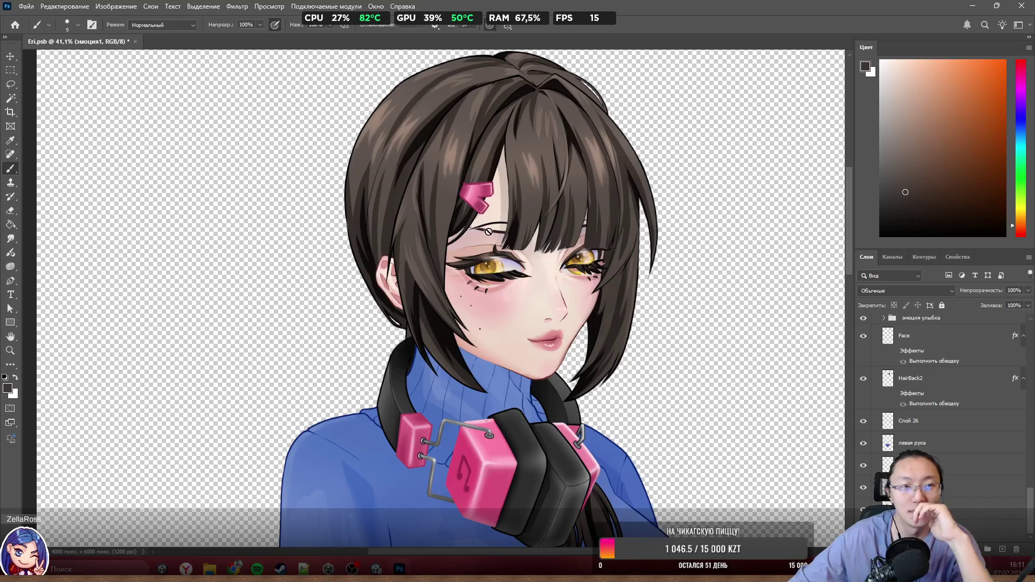
{"action": "scroll", "coordinate": [488, 232], "scroll_direction": "down", "scroll_amount": 10, "text": "alt"}
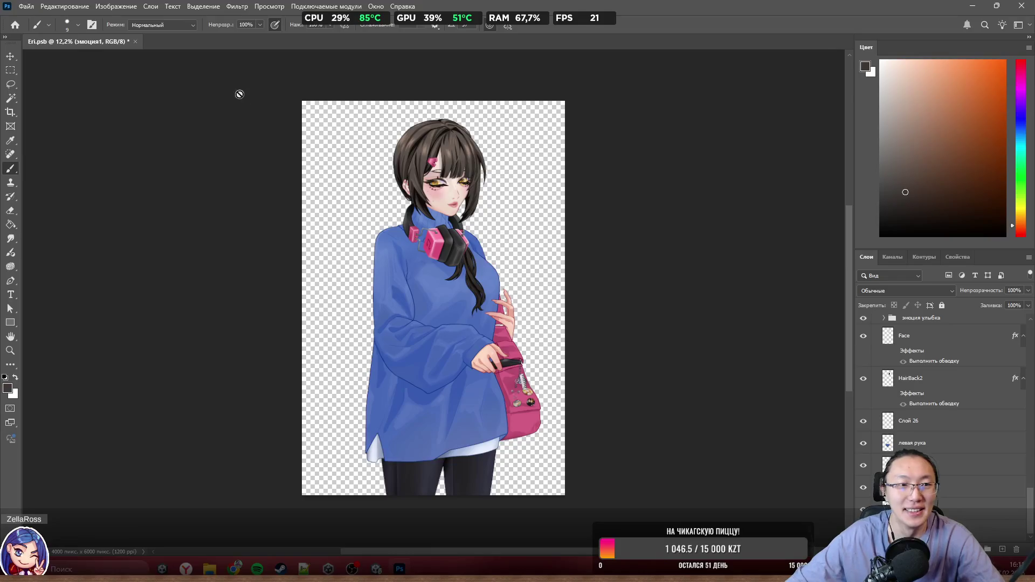
{"action": "key", "text": "ctrl+s"}
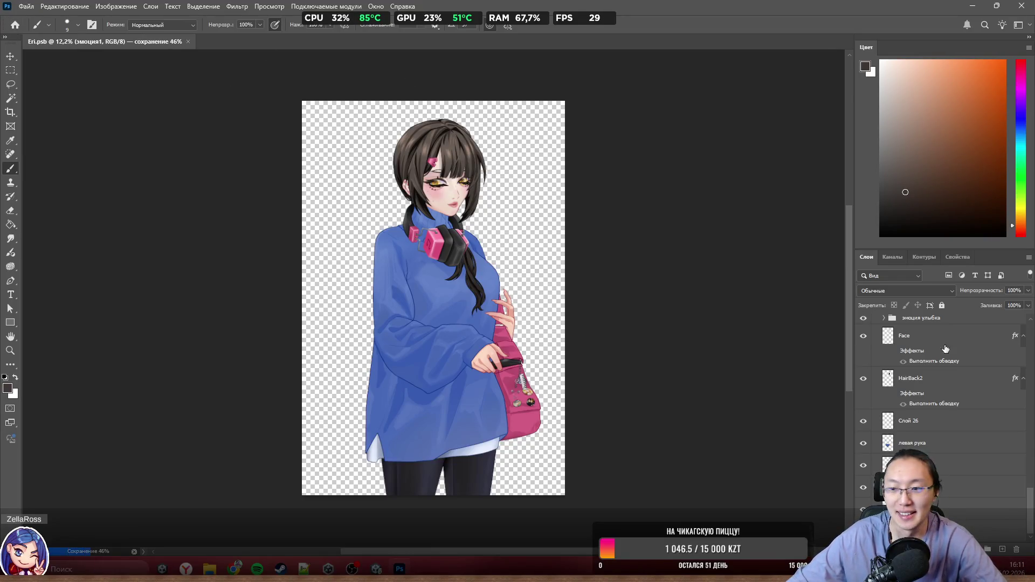
Step: Make the 'сидя читает' group visible and re-show the 'глаза закрытые Copy 3' layer
{"action": "scroll", "coordinate": [982, 361], "scroll_direction": "up", "scroll_amount": 10}
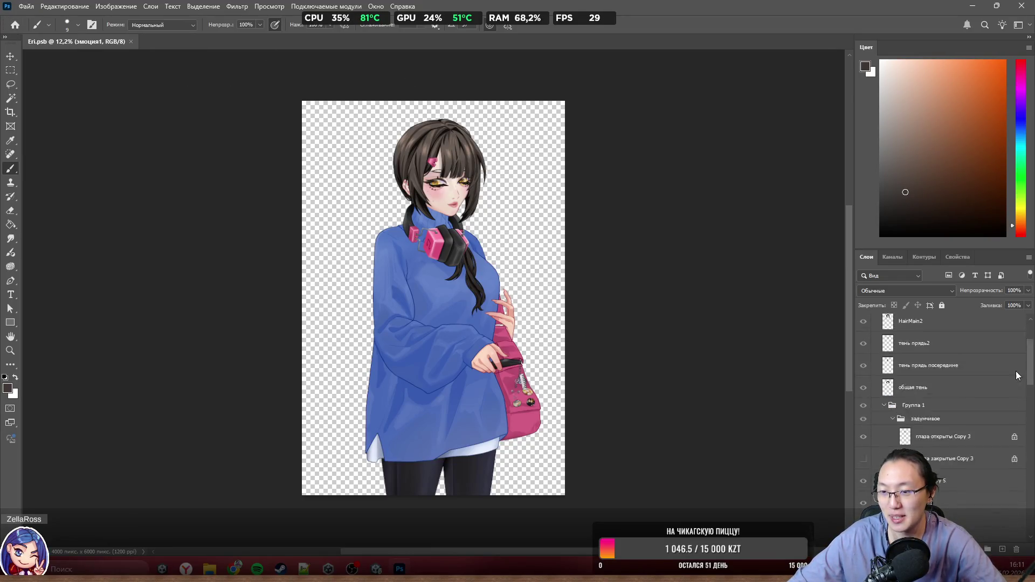
{"action": "scroll", "coordinate": [1008, 377], "scroll_direction": "down", "scroll_amount": 8}
{"action": "scroll", "coordinate": [1000, 410], "scroll_direction": "up", "scroll_amount": 5}
{"action": "left_click", "coordinate": [863, 321]}
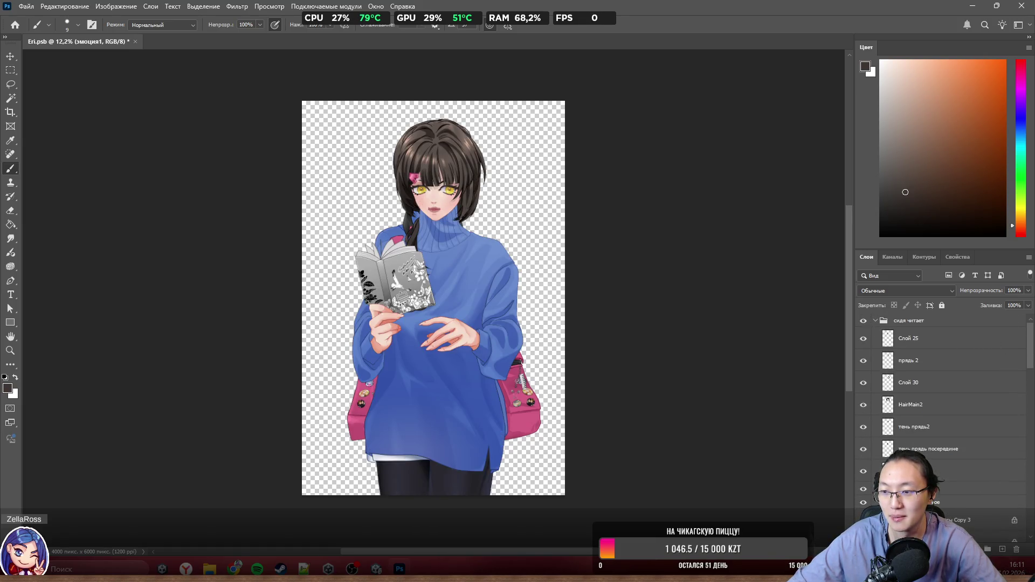
{"action": "scroll", "coordinate": [995, 336], "scroll_direction": "down", "scroll_amount": 1}
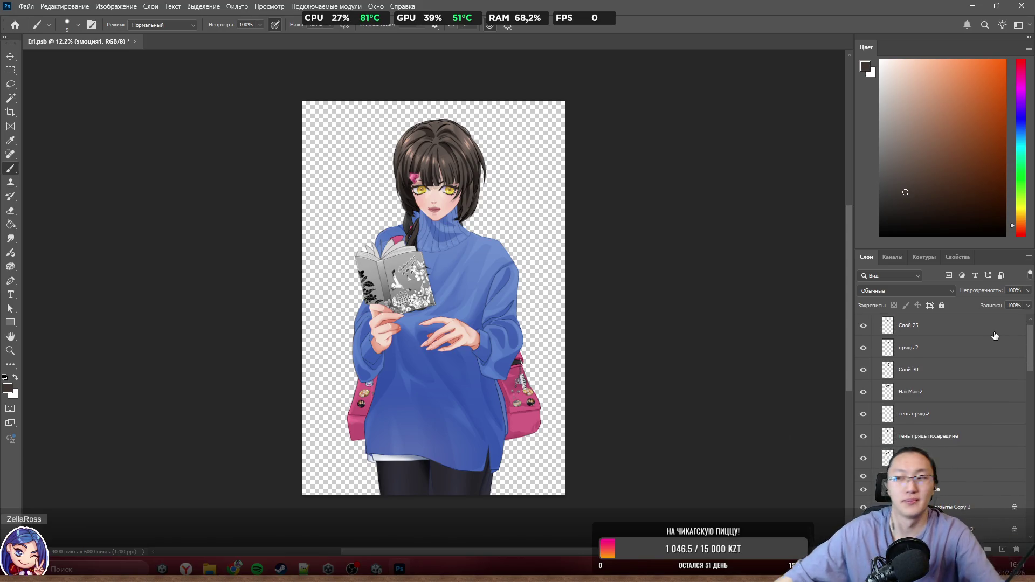
{"action": "scroll", "coordinate": [884, 391], "scroll_direction": "down", "scroll_amount": 6}
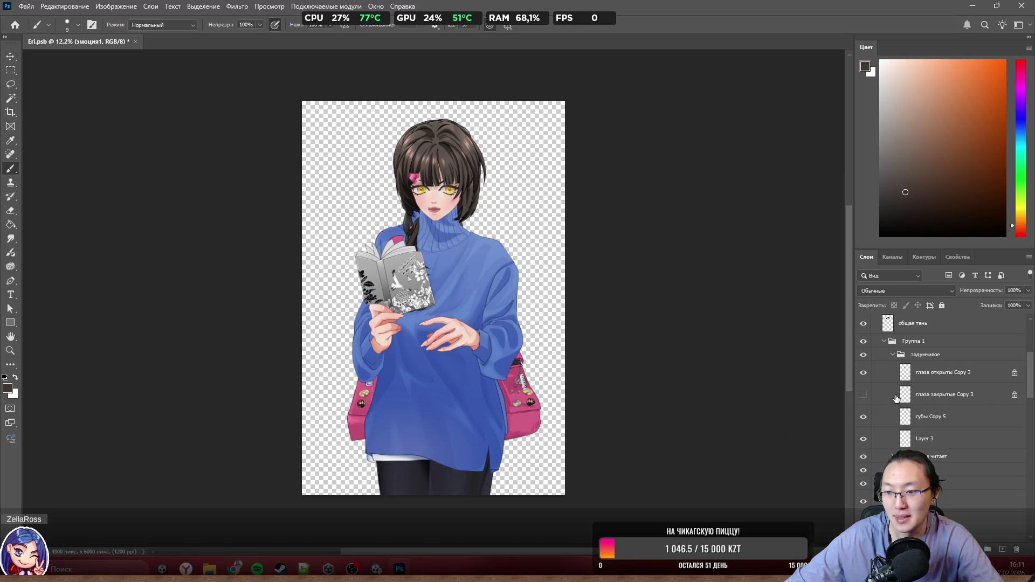
{"action": "left_click", "coordinate": [863, 395]}
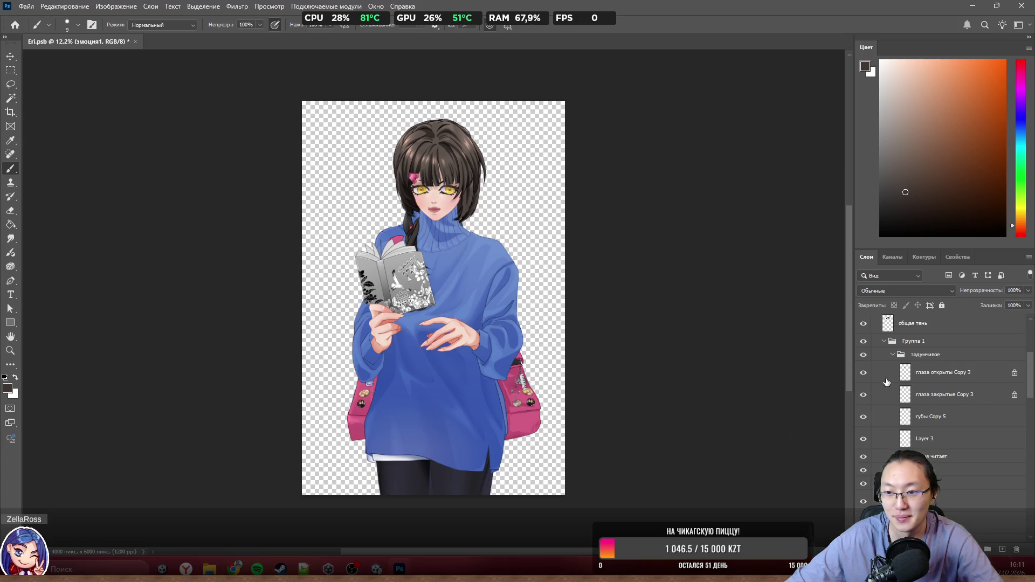
Step: Expand the 'эмоция читает' group and select its 'Улыбка' emotion group
{"action": "scroll", "coordinate": [887, 383], "scroll_direction": "down", "scroll_amount": 3}
{"action": "left_click", "coordinate": [897, 390]}
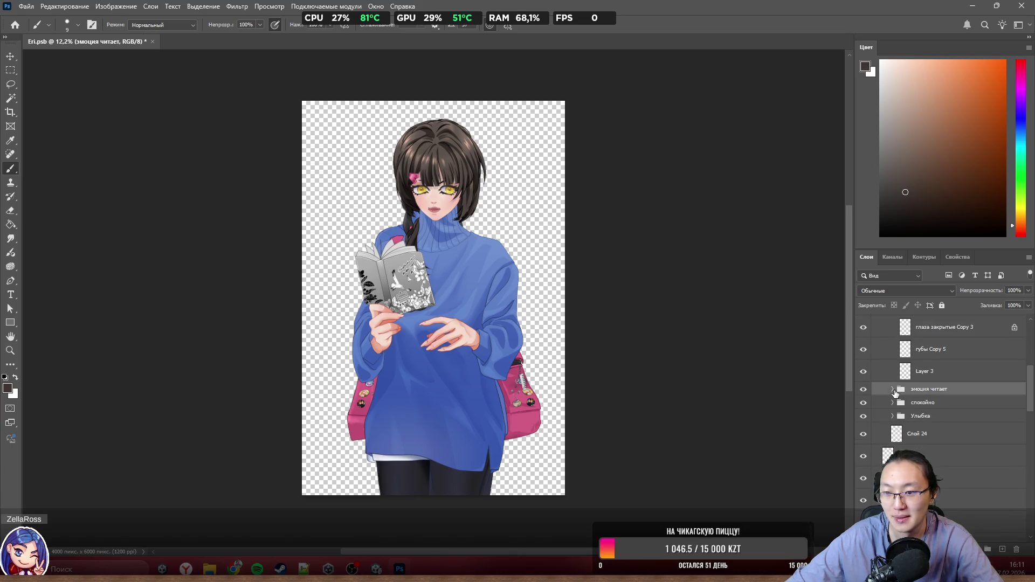
{"action": "left_click", "coordinate": [893, 389]}
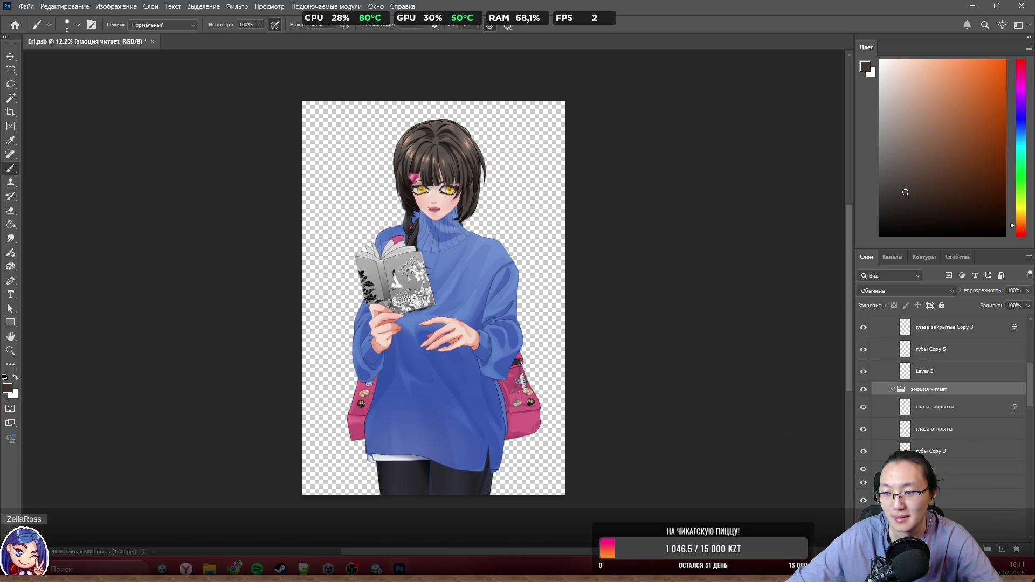
{"action": "scroll", "coordinate": [879, 442], "scroll_direction": "down", "scroll_amount": 3}
{"action": "scroll", "coordinate": [874, 447], "scroll_direction": "down", "scroll_amount": 2}
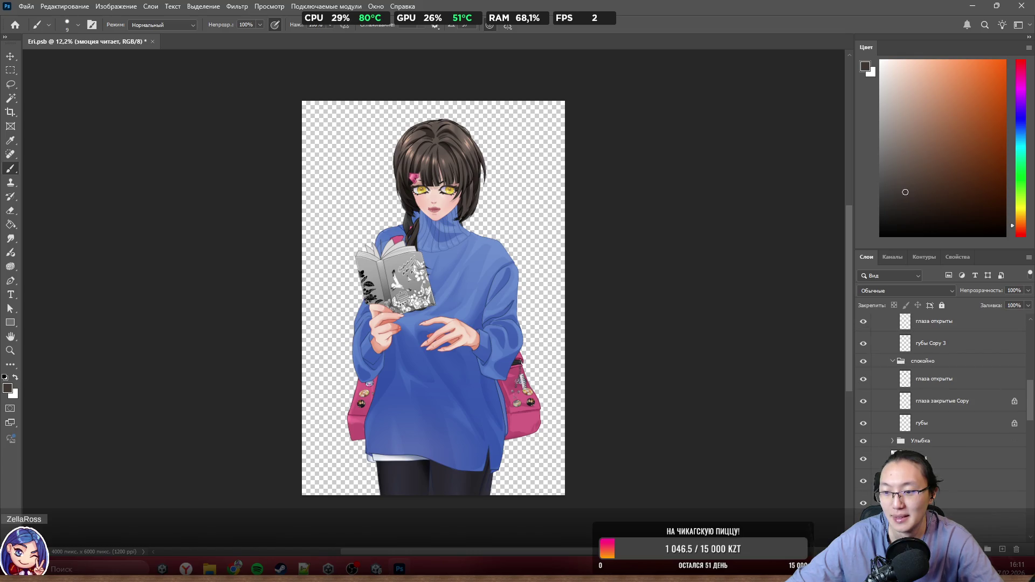
{"action": "left_click", "coordinate": [892, 442]}
{"action": "scroll", "coordinate": [891, 439], "scroll_direction": "down", "scroll_amount": 3}
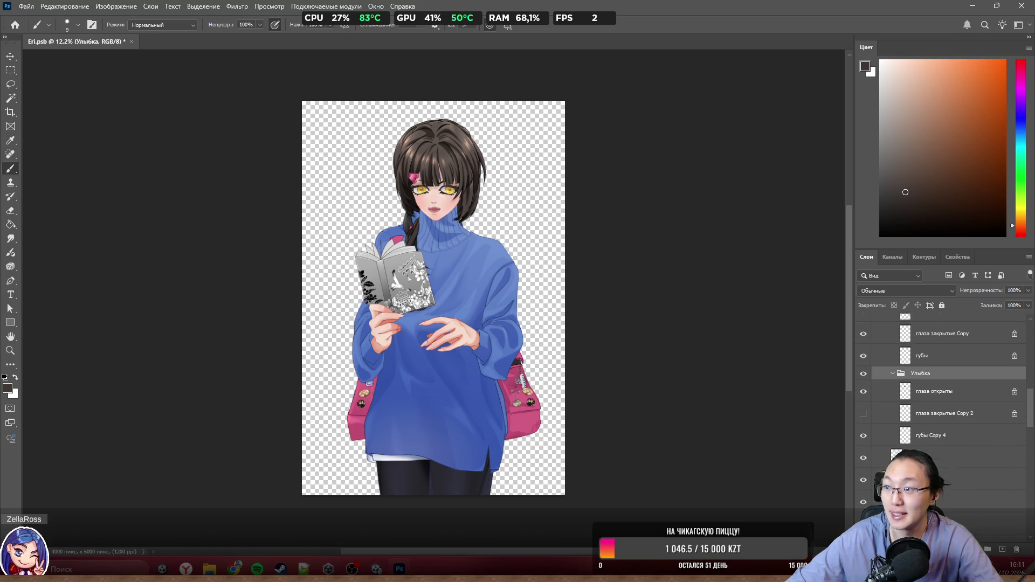
{"action": "scroll", "coordinate": [865, 421], "scroll_direction": "down", "scroll_amount": 2}
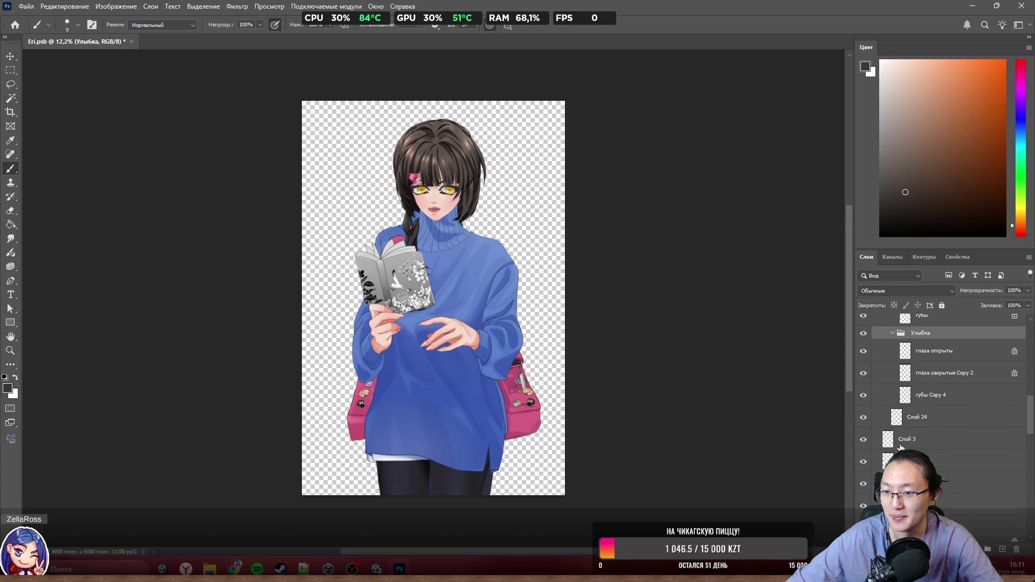
{"action": "scroll", "coordinate": [924, 426], "scroll_direction": "down", "scroll_amount": 3}
{"action": "scroll", "coordinate": [924, 426], "scroll_direction": "up", "scroll_amount": 4}
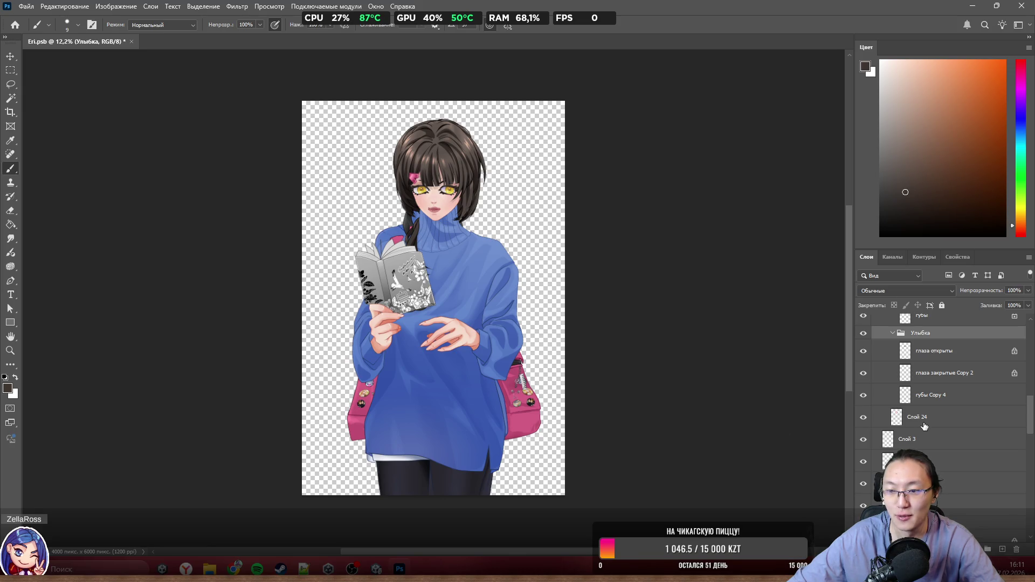
{"action": "scroll", "coordinate": [924, 426], "scroll_direction": "down", "scroll_amount": 5}
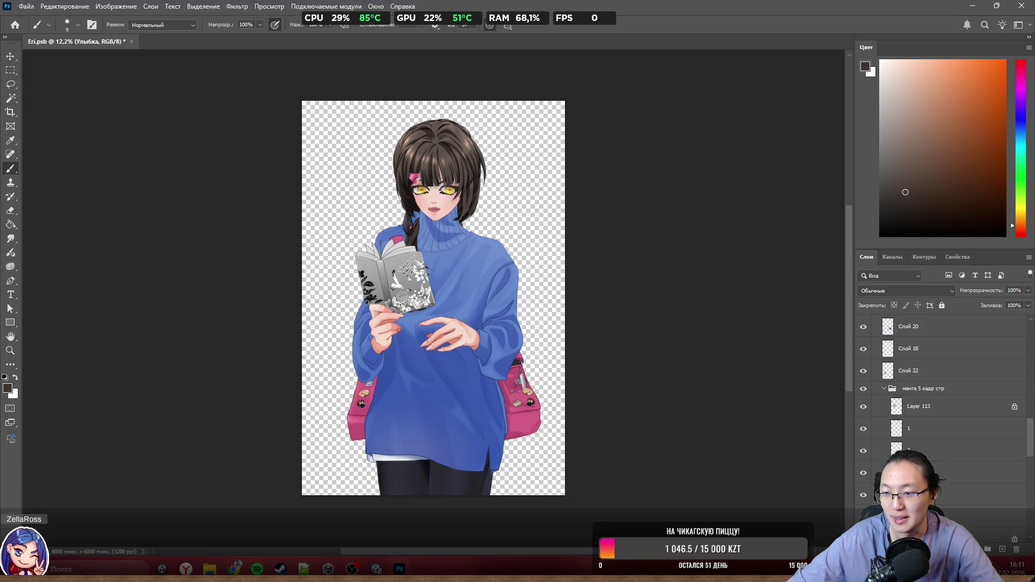
{"action": "scroll", "coordinate": [911, 431], "scroll_direction": "down", "scroll_amount": 10}
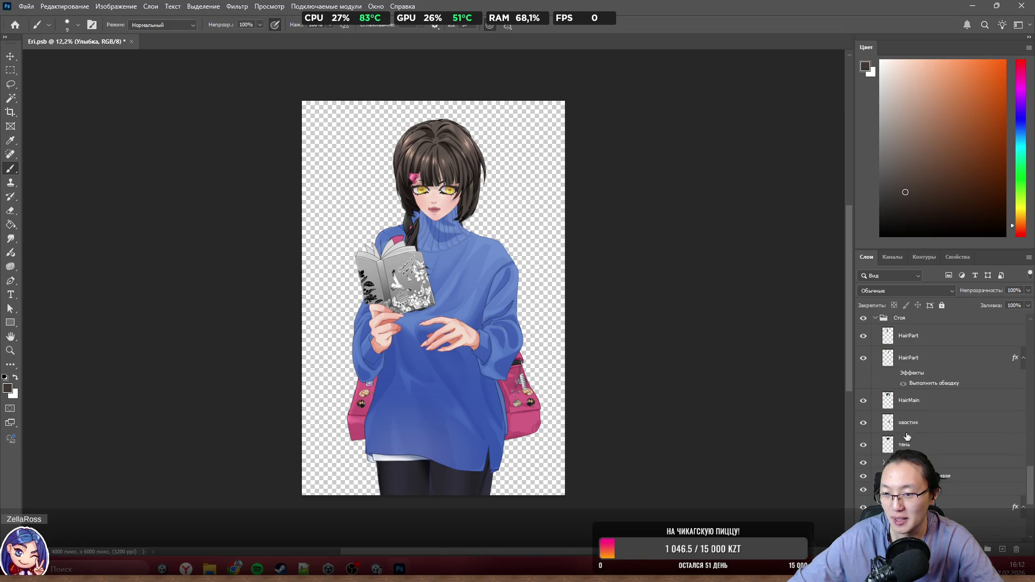
{"action": "left_click", "coordinate": [883, 381]}
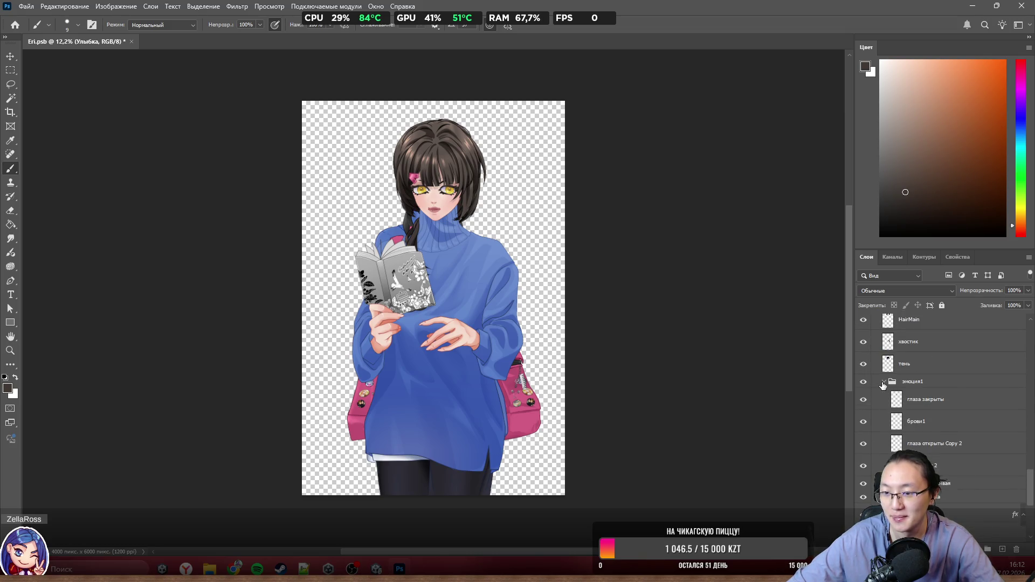
{"action": "left_click", "coordinate": [883, 382]}
{"action": "left_click", "coordinate": [887, 396]}
{"action": "left_click", "coordinate": [884, 395]}
{"action": "left_click", "coordinate": [883, 396]}
{"action": "left_click", "coordinate": [882, 411]}
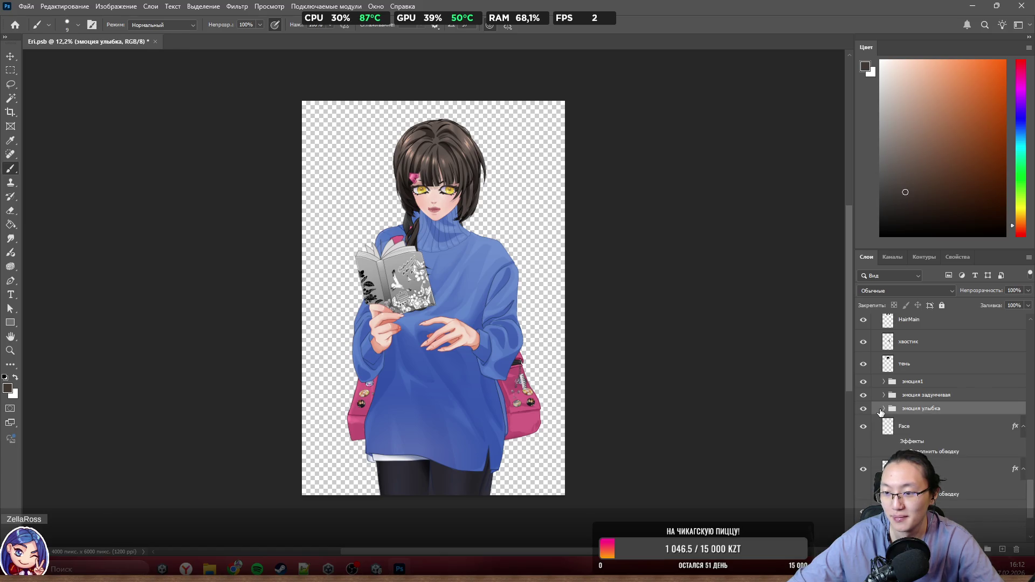
{"action": "scroll", "coordinate": [880, 413], "scroll_direction": "down", "scroll_amount": 3}
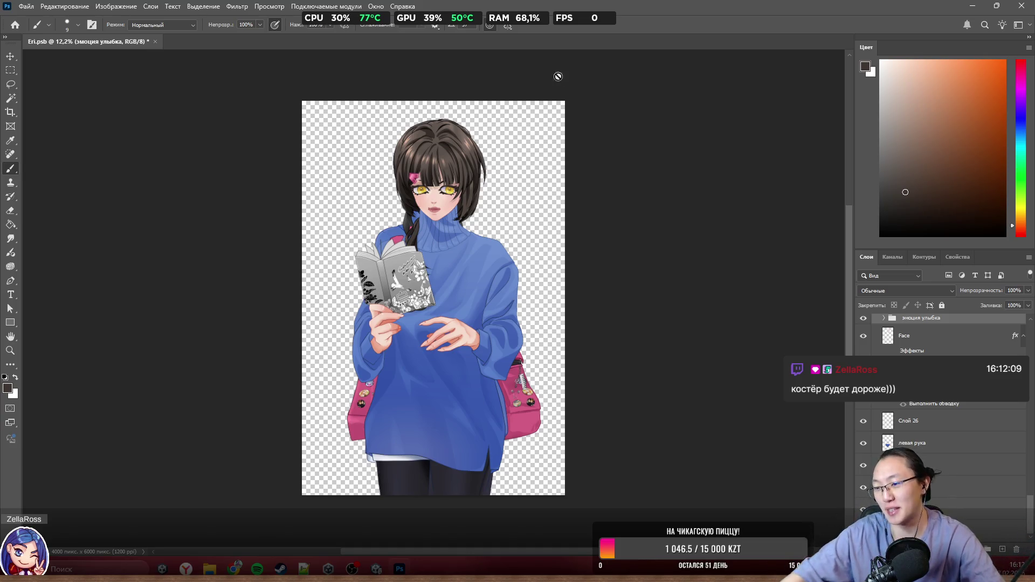
{"action": "scroll", "coordinate": [362, 285], "scroll_direction": "up", "scroll_amount": 2}
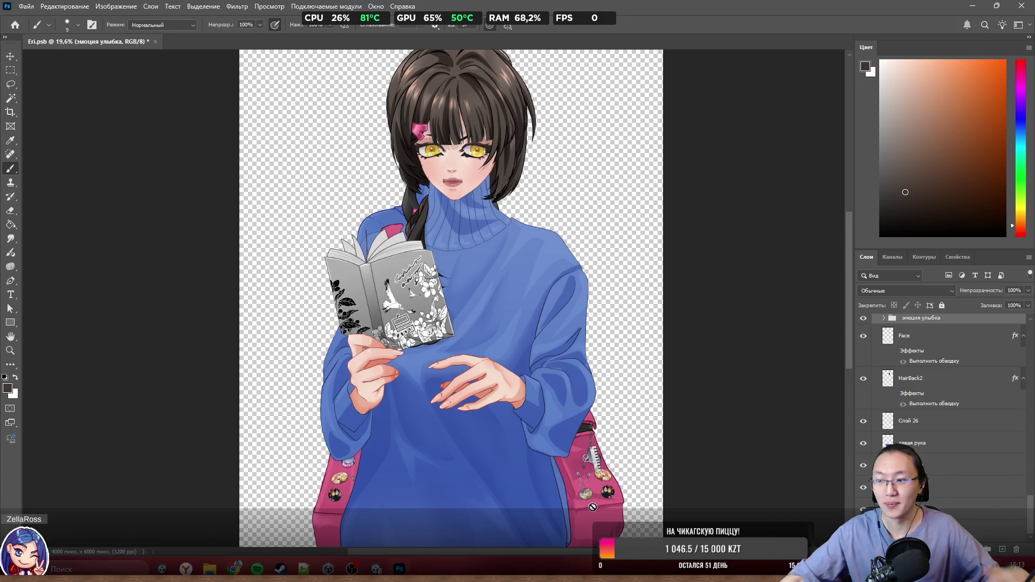
{"action": "scroll", "coordinate": [497, 157], "scroll_direction": "up", "scroll_amount": 8}
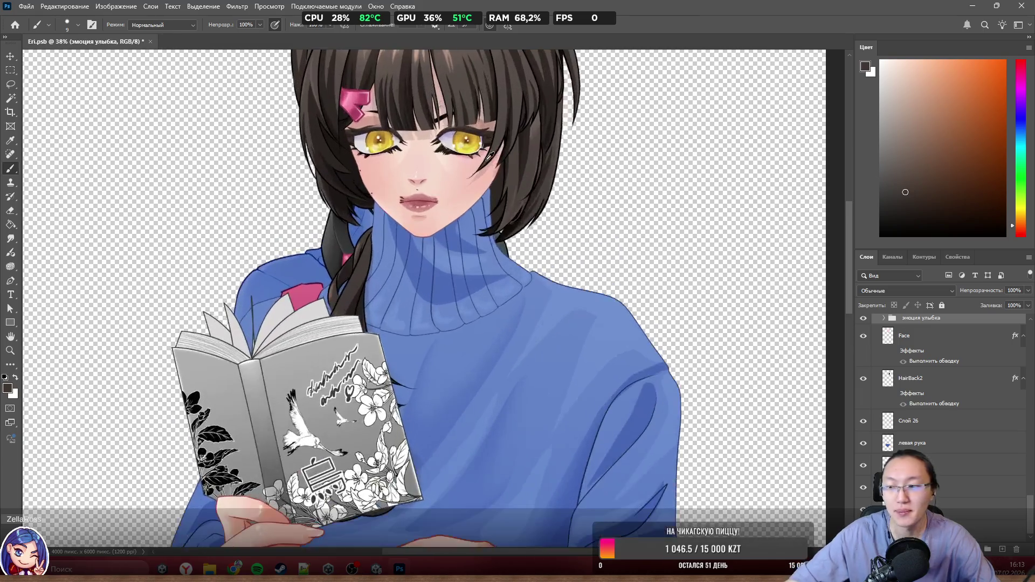
{"action": "left_click_drag", "start_coordinate": [530, 216], "coordinate": [575, 272]}
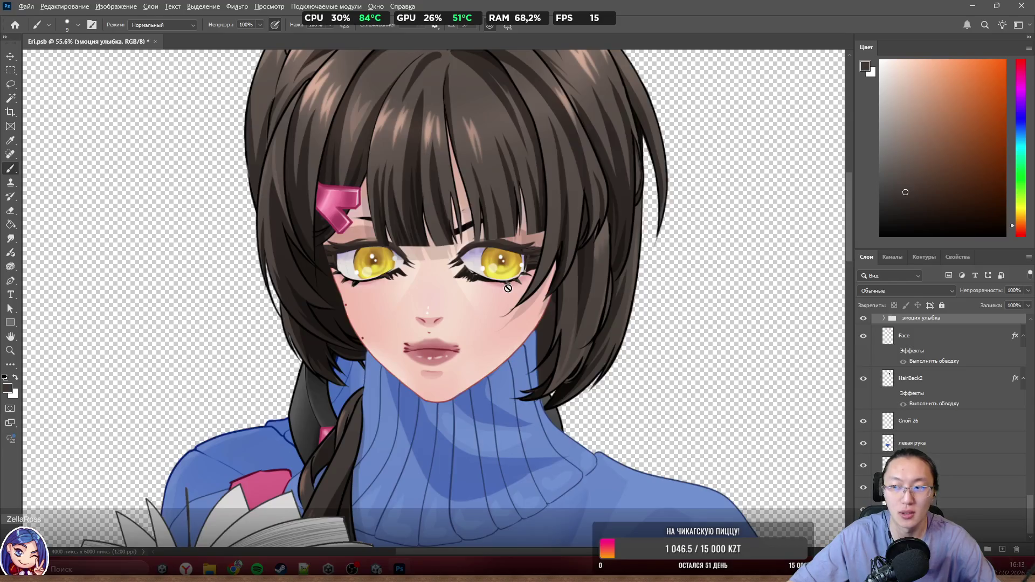
{"action": "scroll", "coordinate": [508, 288], "scroll_direction": "down", "scroll_amount": 4}
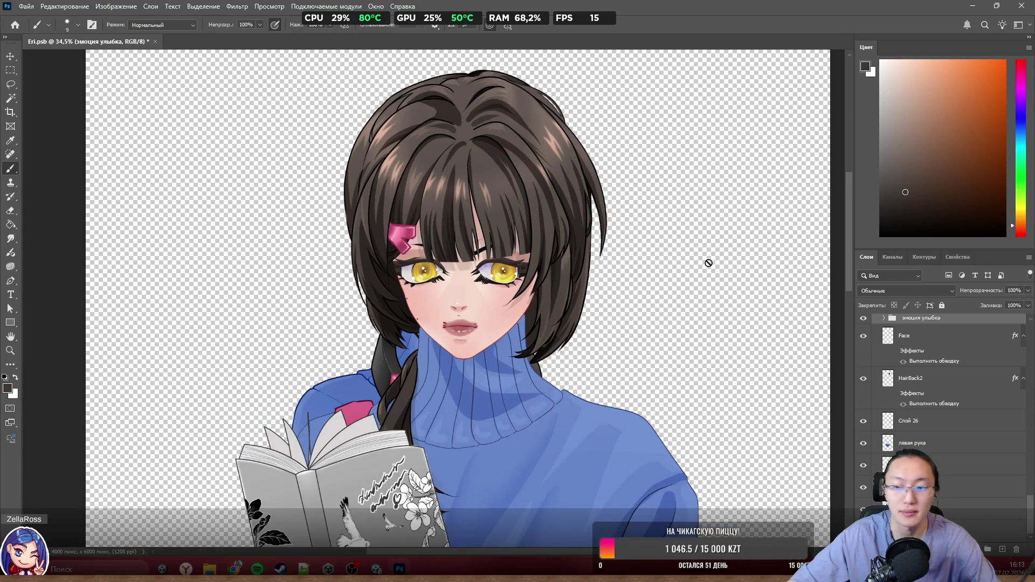
{"action": "scroll", "coordinate": [709, 263], "scroll_direction": "down", "scroll_amount": 3}
{"action": "scroll", "coordinate": [971, 476], "scroll_direction": "down", "scroll_amount": 10}
{"action": "scroll", "coordinate": [970, 475], "scroll_direction": "up", "scroll_amount": 10}
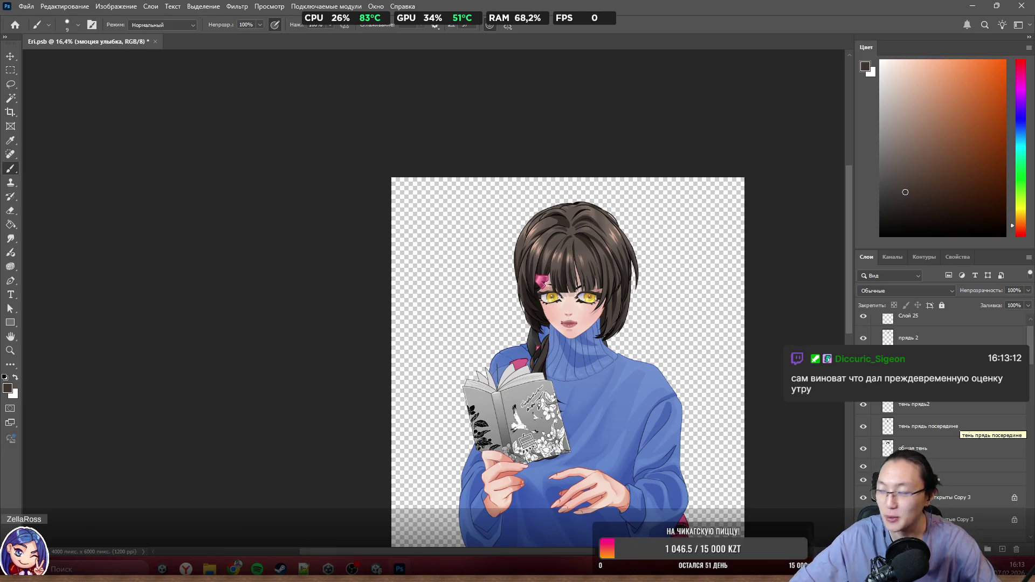
{"action": "scroll", "coordinate": [589, 169], "scroll_direction": "down", "scroll_amount": 3}
{"action": "scroll", "coordinate": [589, 169], "scroll_direction": "down", "scroll_amount": 1}
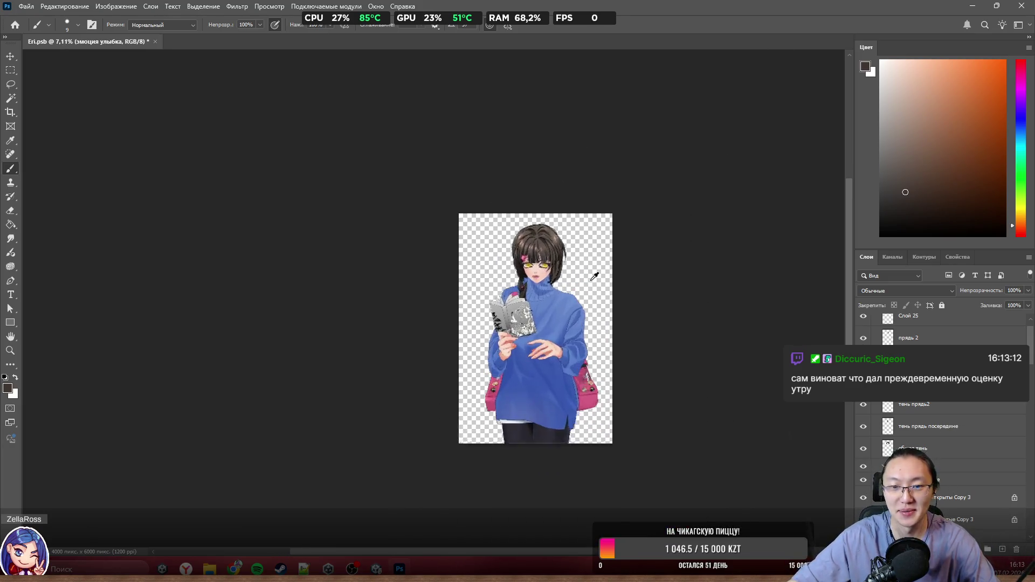
{"action": "scroll", "coordinate": [539, 232], "scroll_direction": "up", "scroll_amount": 2}
{"action": "key", "text": "ctrl+s"}
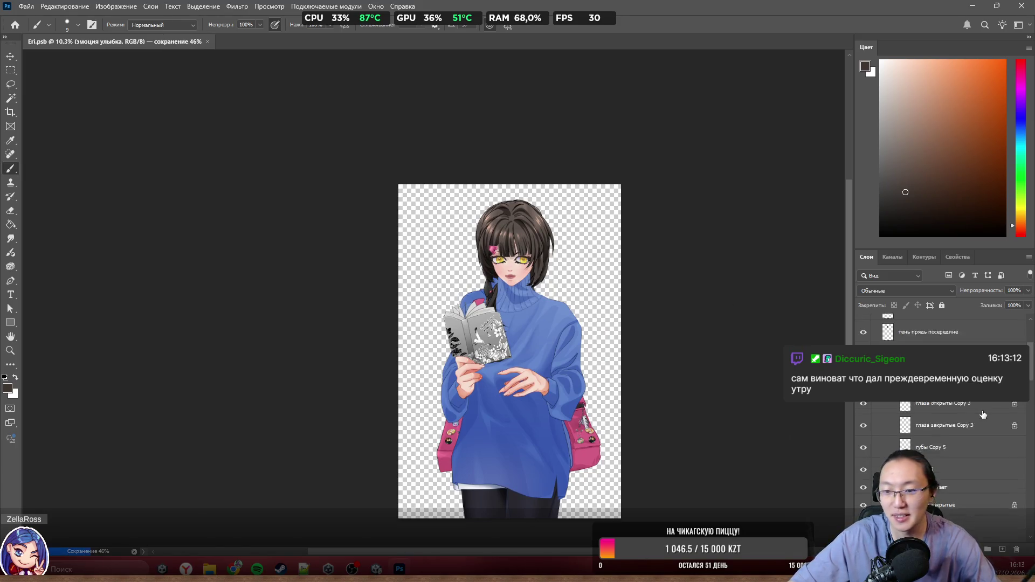
{"action": "scroll", "coordinate": [1021, 456], "scroll_direction": "down", "scroll_amount": 5}
{"action": "scroll", "coordinate": [1019, 464], "scroll_direction": "down", "scroll_amount": 5}
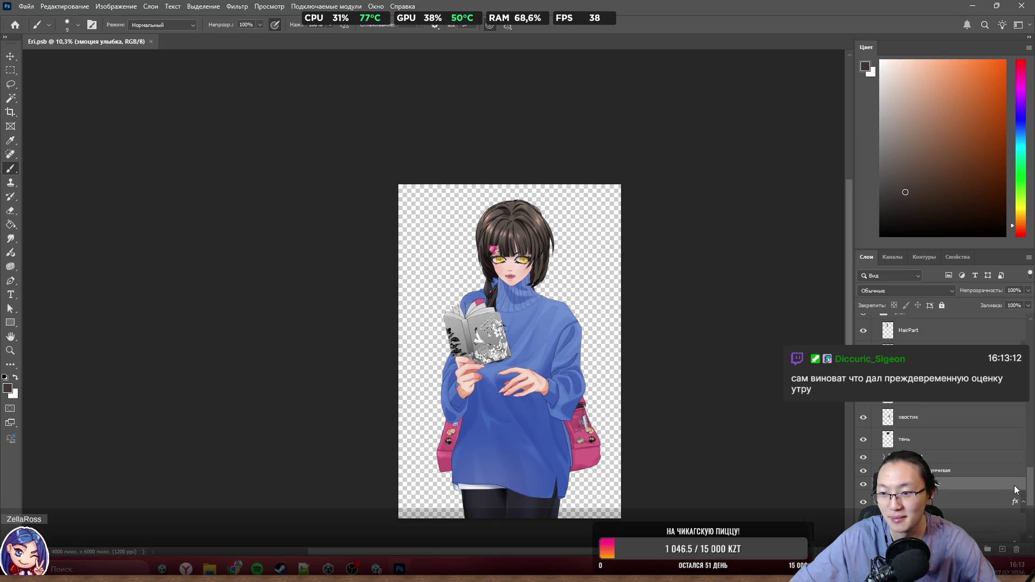
{"action": "scroll", "coordinate": [1014, 485], "scroll_direction": "down", "scroll_amount": 1}
{"action": "scroll", "coordinate": [1002, 474], "scroll_direction": "down", "scroll_amount": 5}
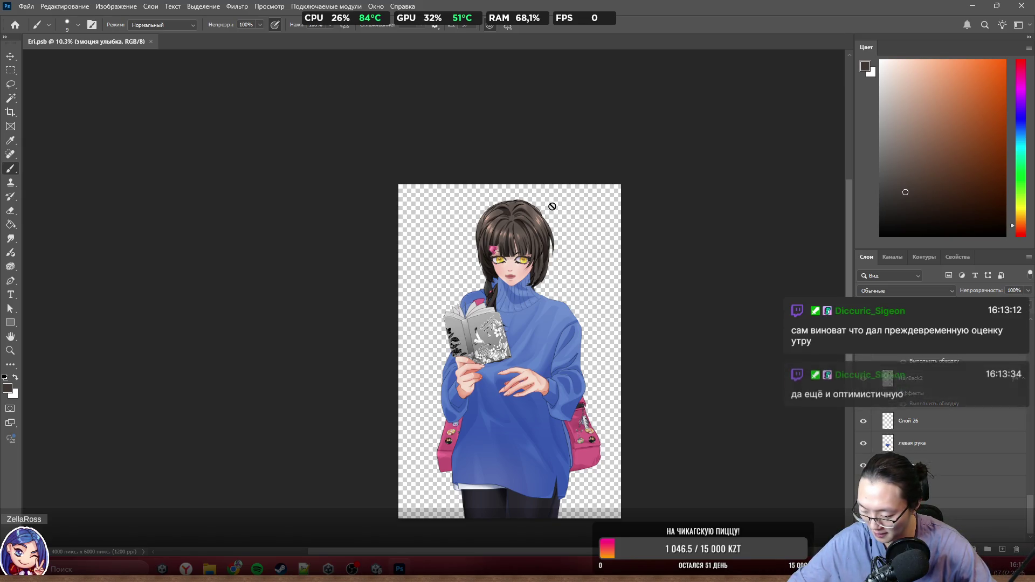
{"action": "left_click", "coordinate": [599, 117]}
{"action": "left_click", "coordinate": [518, 218]}
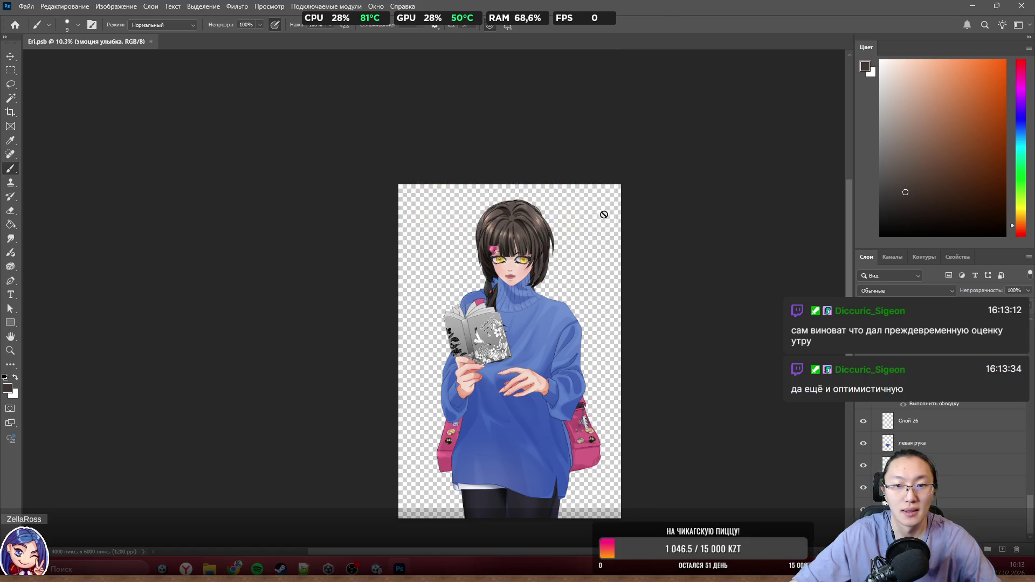
{"action": "scroll", "coordinate": [635, 229], "scroll_direction": "down", "scroll_amount": 2}
Step: Quit Photoshop and reopen Eri.psb from the ! Eri (Test) folder in Explorer
{"action": "left_click", "coordinate": [962, 5]}
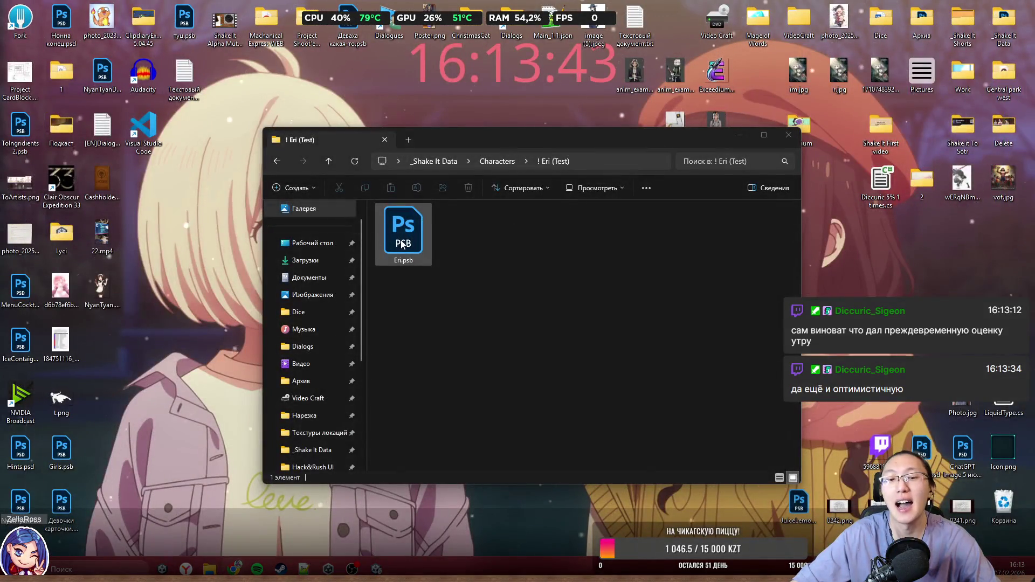
{"action": "left_click", "coordinate": [400, 243]}
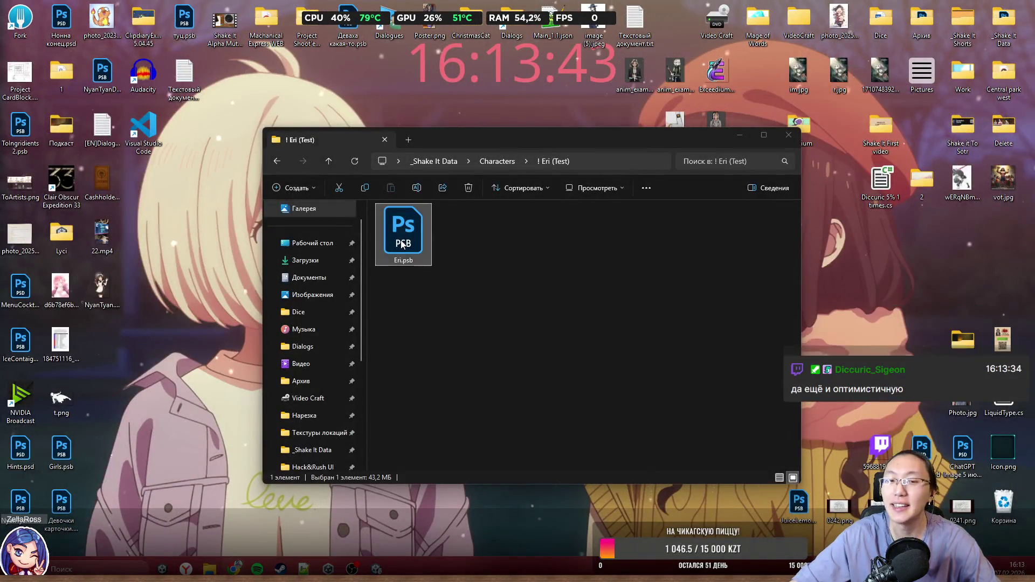
{"action": "double_click", "coordinate": [401, 244]}
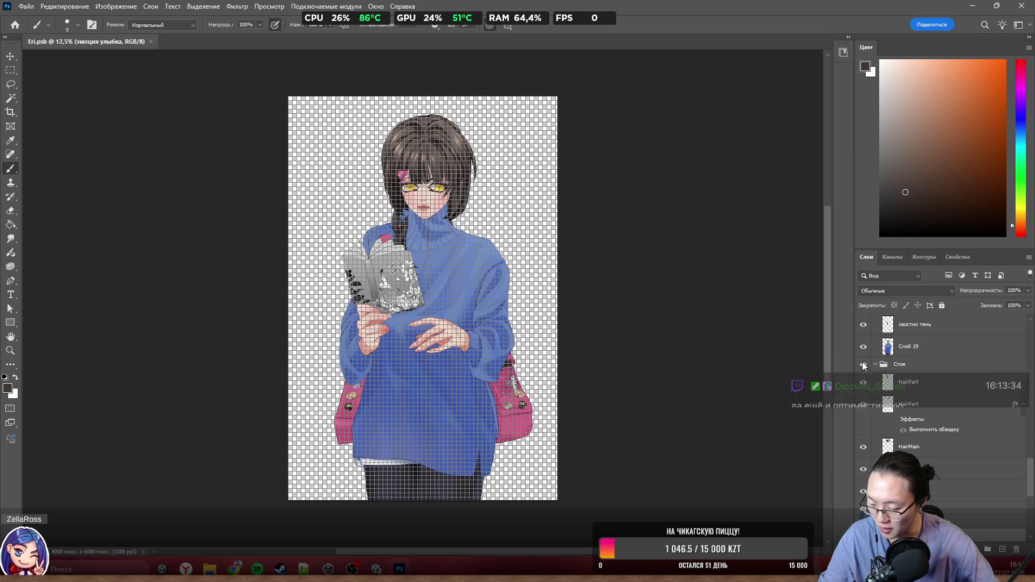
Step: Hide layer 3, then collapse and hide the 'сидя читает' group
{"action": "scroll", "coordinate": [916, 378], "scroll_direction": "up", "scroll_amount": 3}
{"action": "left_click", "coordinate": [863, 357]}
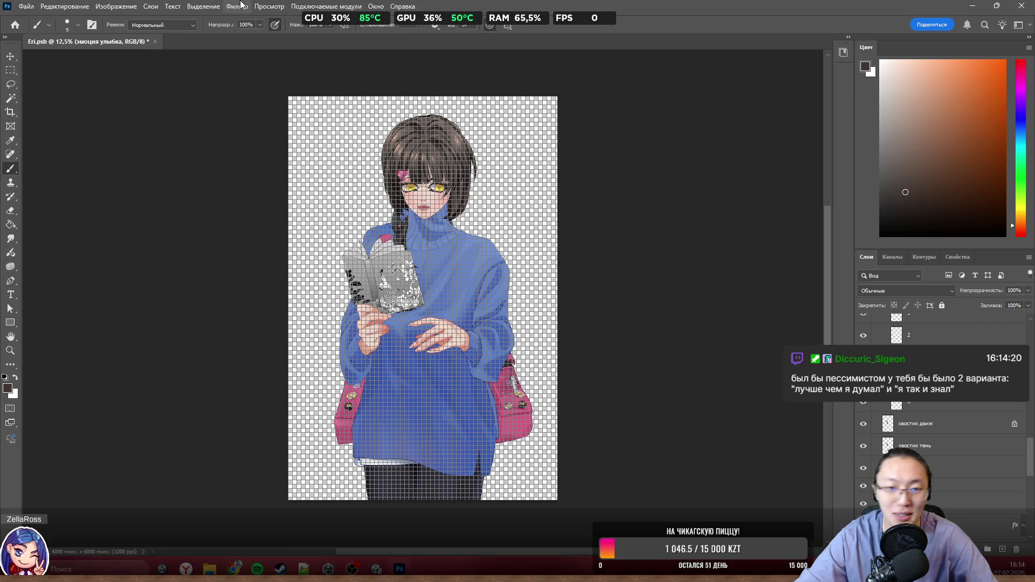
{"action": "scroll", "coordinate": [887, 426], "scroll_direction": "up", "scroll_amount": 5}
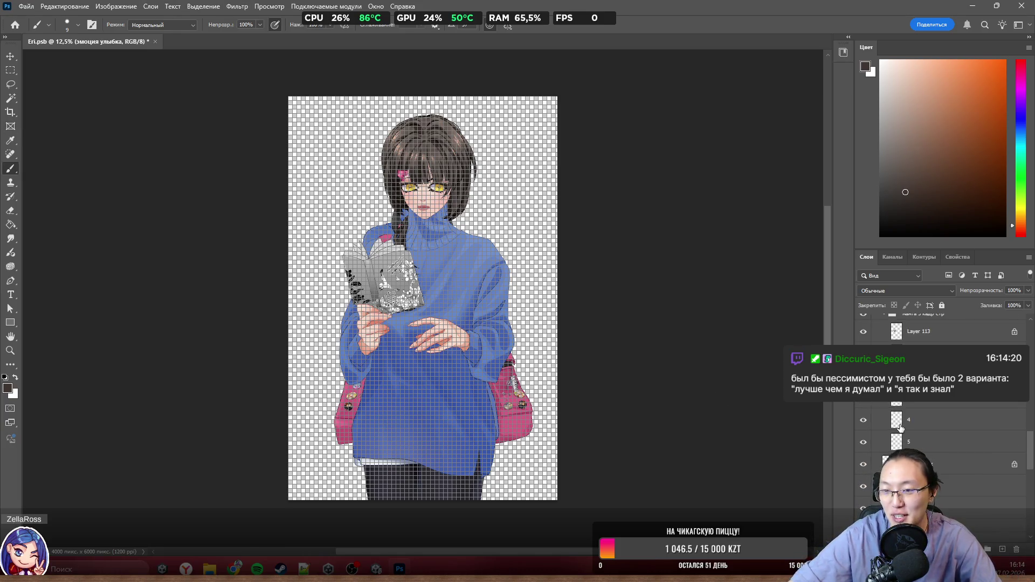
{"action": "scroll", "coordinate": [910, 428], "scroll_direction": "up", "scroll_amount": 5}
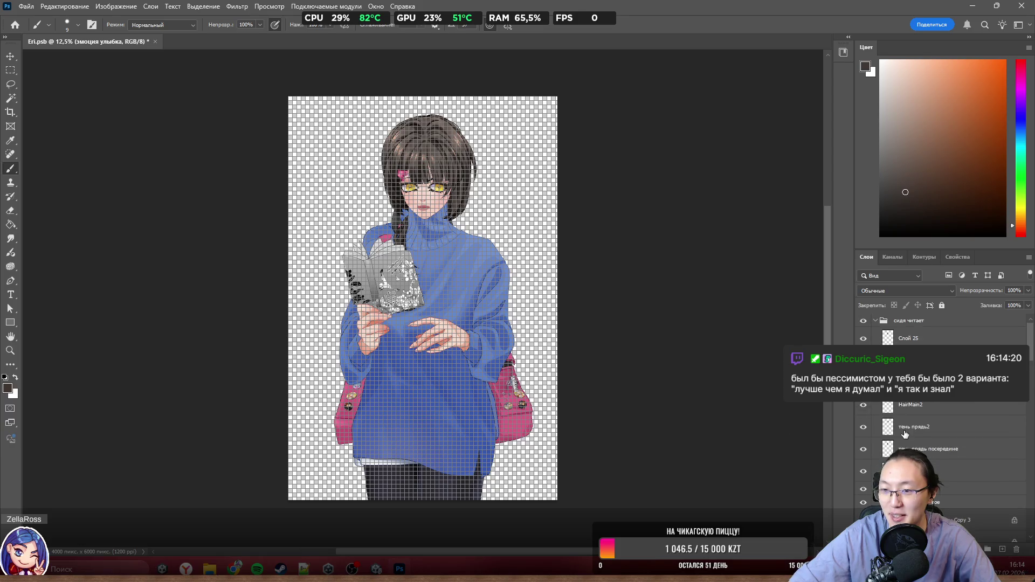
{"action": "left_click", "coordinate": [875, 321]}
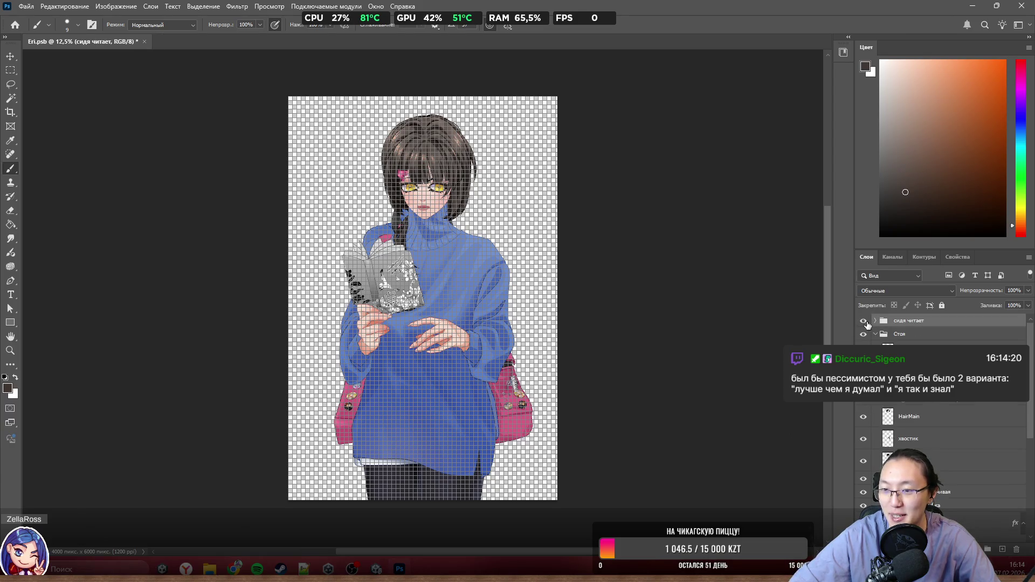
{"action": "left_click", "coordinate": [864, 321]}
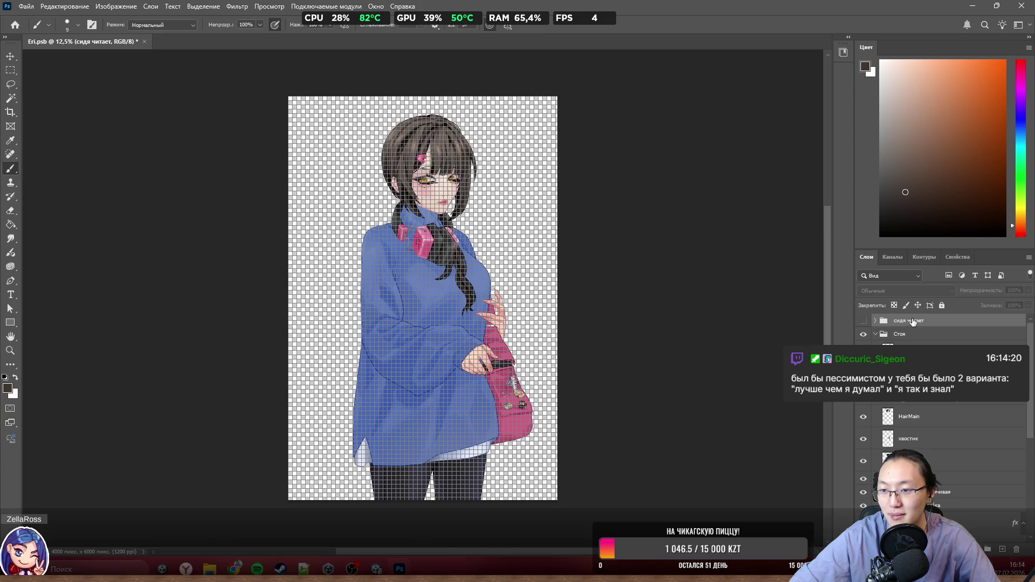
Step: Delete the 'сидя читает' group with its contents and save as EriCommon.psb
{"action": "left_click", "coordinate": [1017, 551]}
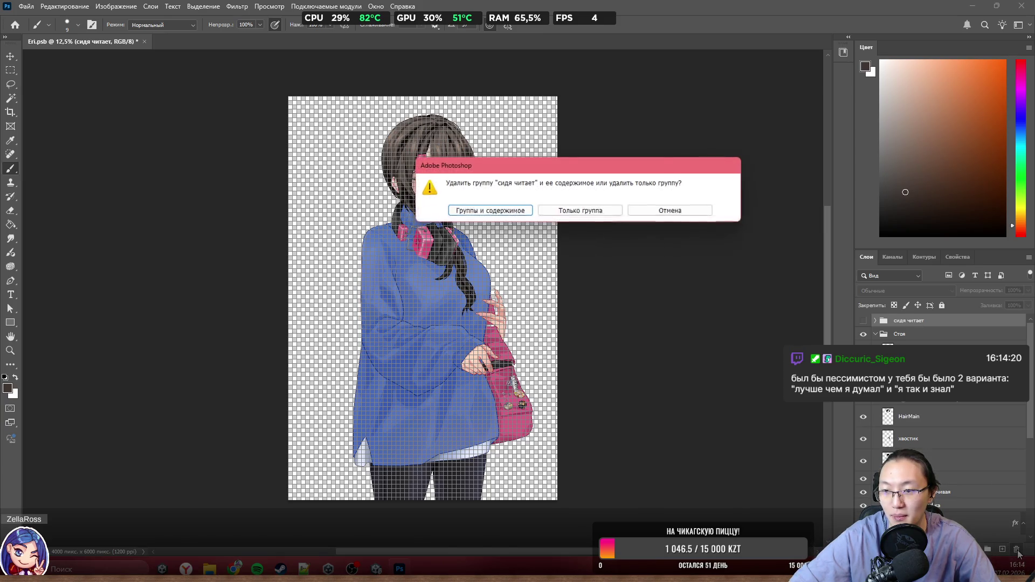
{"action": "left_click", "coordinate": [502, 210]}
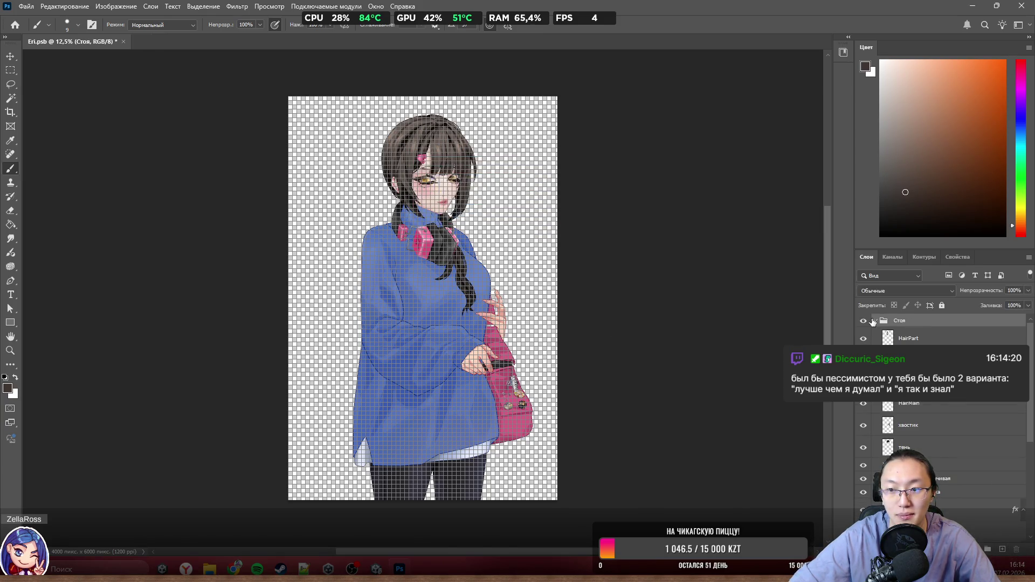
{"action": "left_click", "coordinate": [26, 7]}
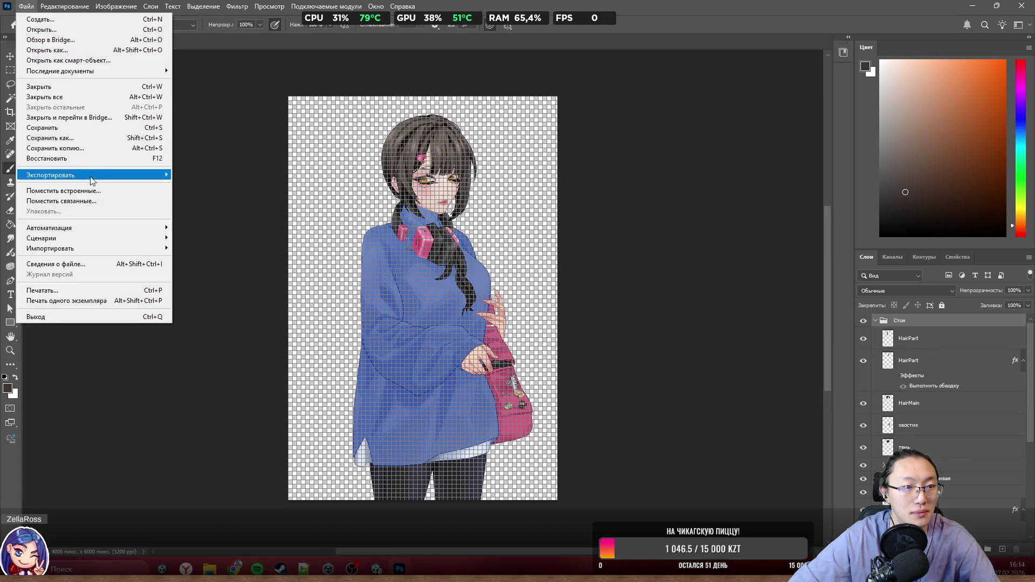
{"action": "left_click", "coordinate": [99, 137]}
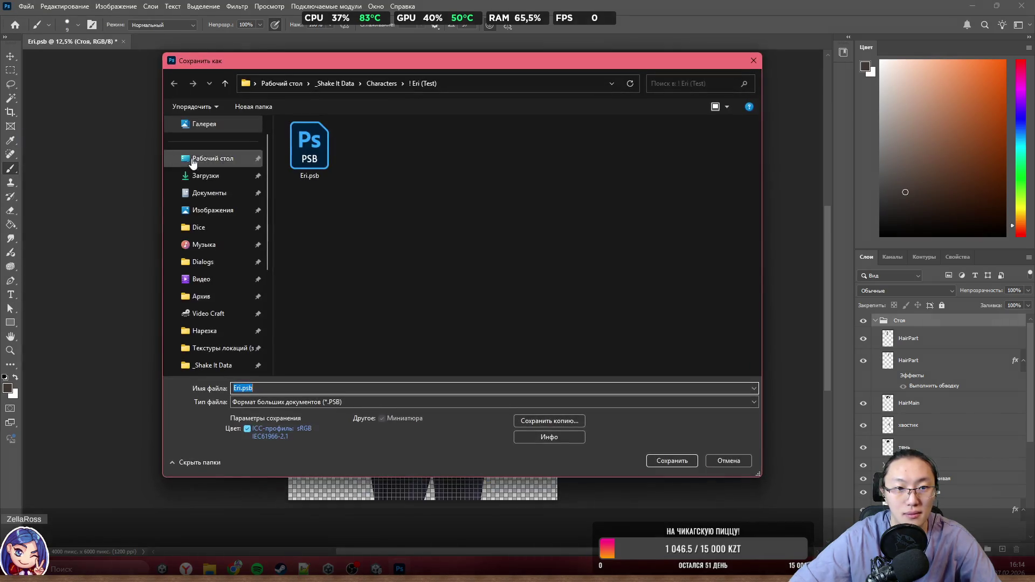
{"action": "left_click_drag", "start_coordinate": [254, 388], "coordinate": [233, 389]}
{"action": "type", "text": "Eri"}
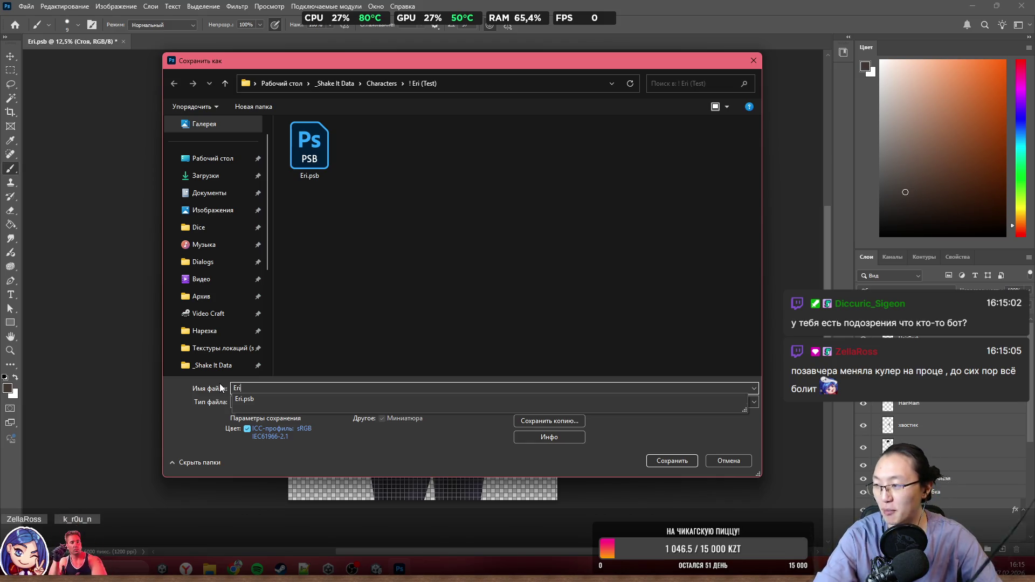
{"action": "type", "text": "Chara"}
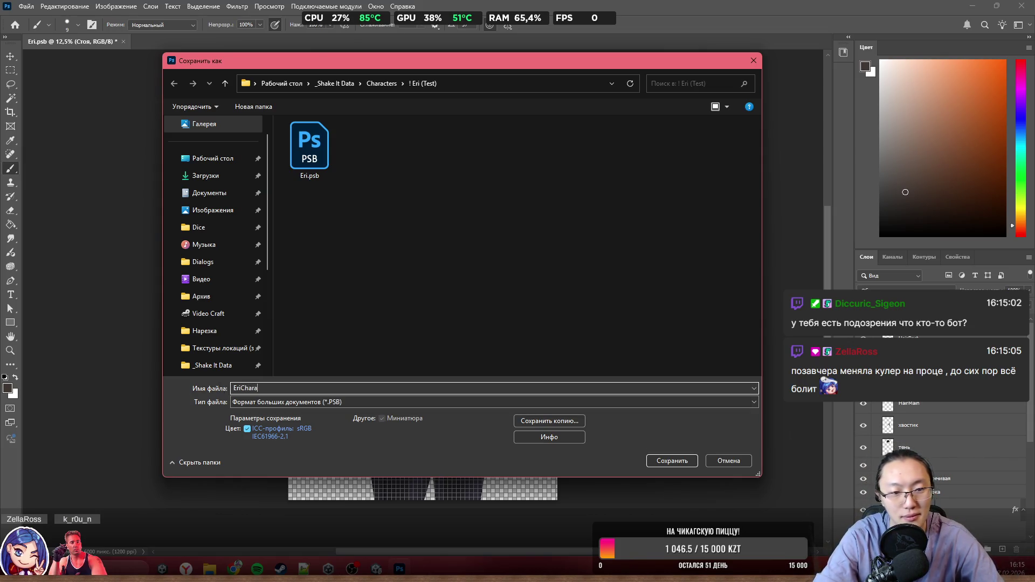
{"action": "key", "text": "BackSpace"}
{"action": "key", "text": "BackSpace"}
{"action": "key", "text": "BackSpace"}
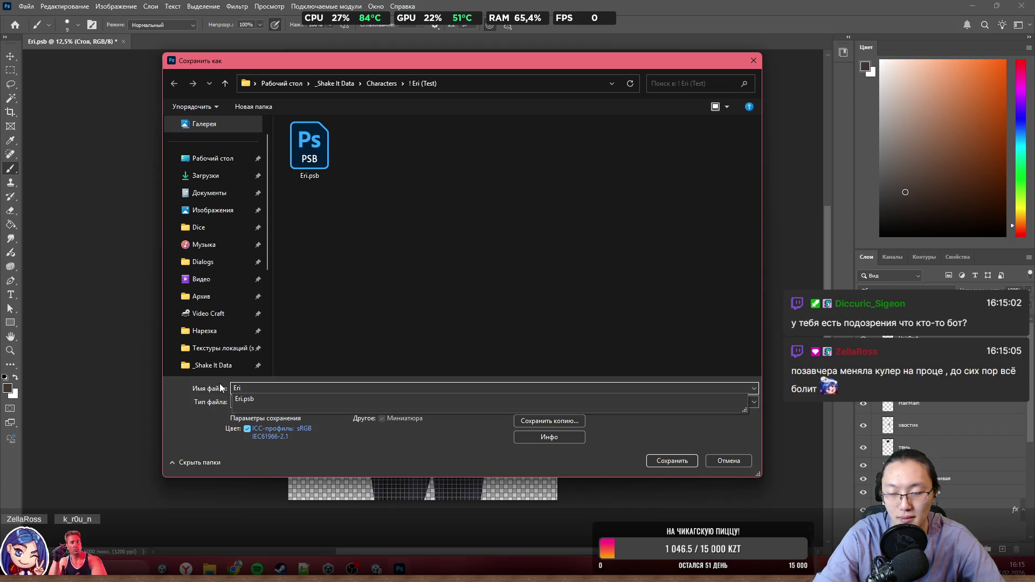
{"action": "type", "text": "Common"}
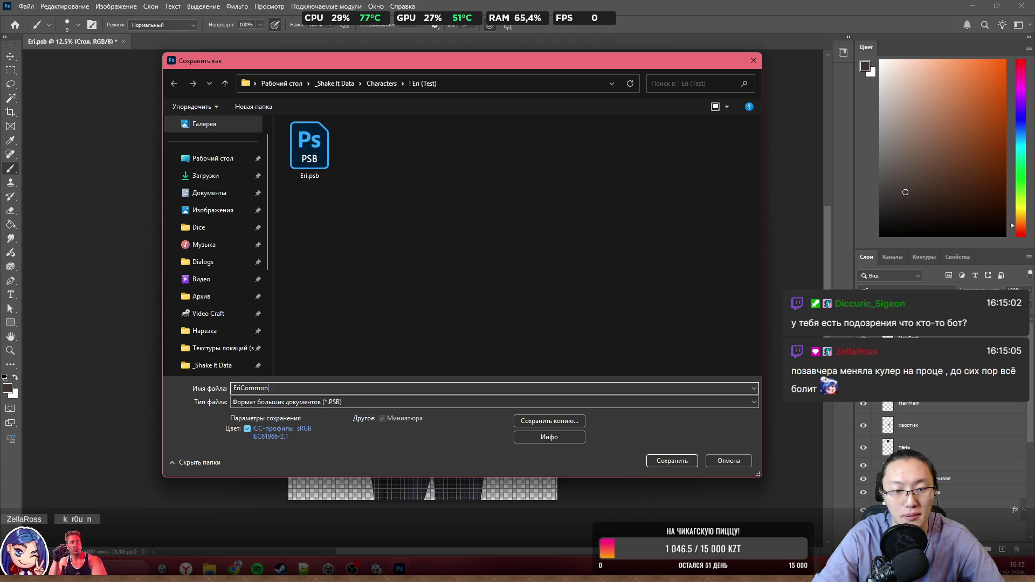
{"action": "key", "text": "Return"}
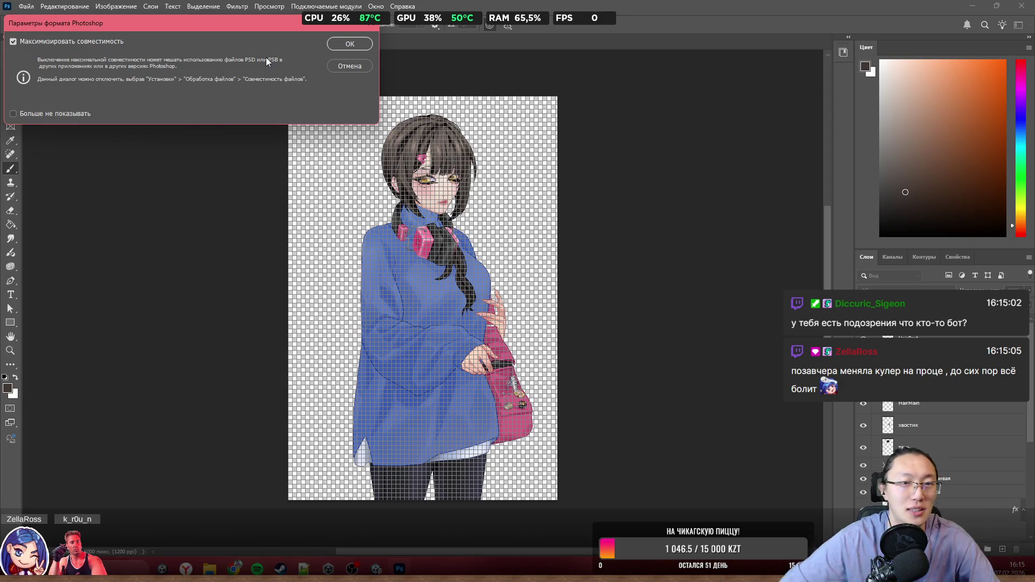
{"action": "left_click", "coordinate": [354, 43]}
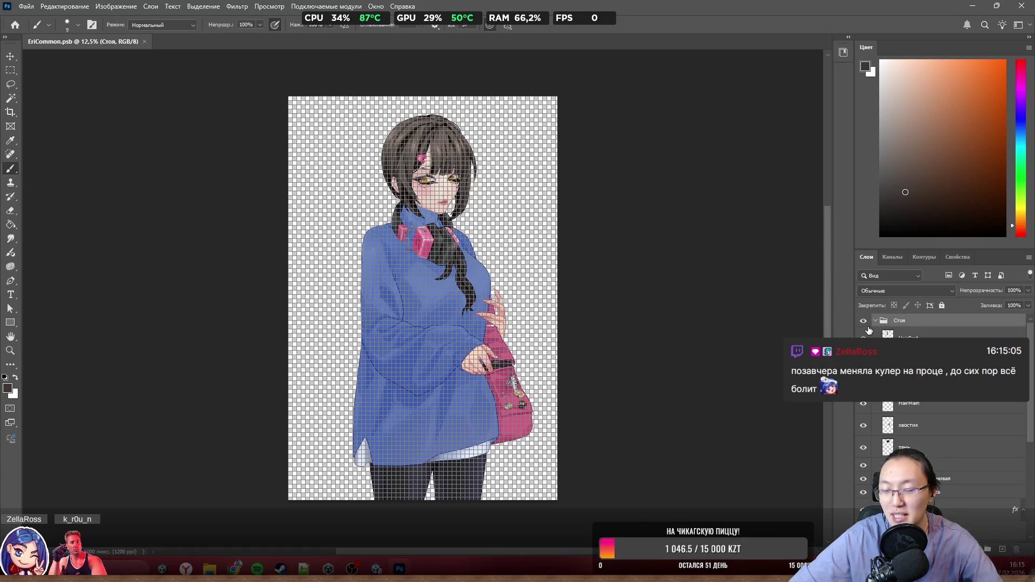
Step: Delete the 'Стоя' group with its contents and make 'сидя читает' visible again
{"action": "left_click", "coordinate": [863, 321]}
{"action": "left_click", "coordinate": [875, 320]}
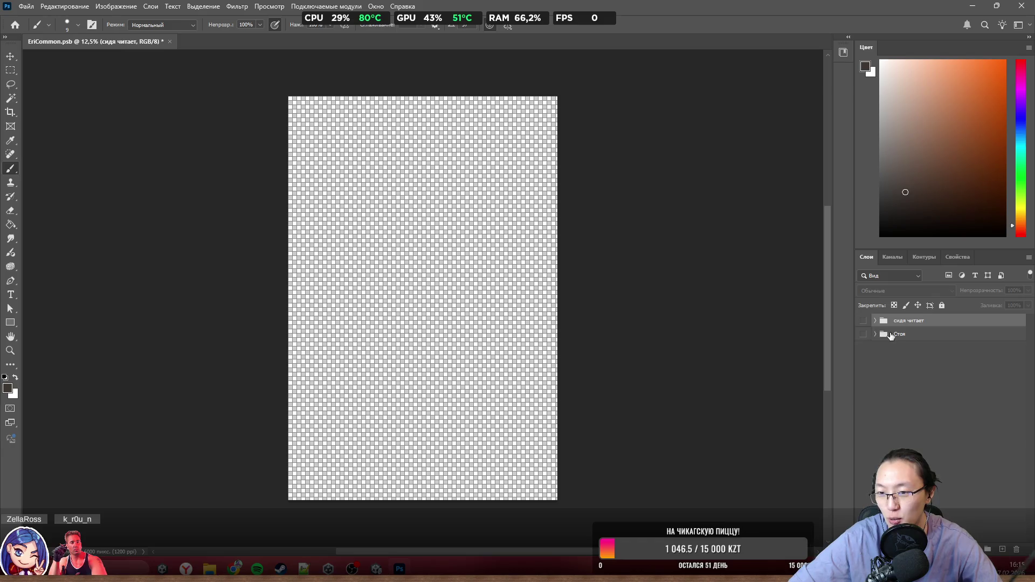
{"action": "left_click", "coordinate": [891, 335]}
{"action": "left_click", "coordinate": [1016, 548]}
{"action": "left_click", "coordinate": [489, 211]}
{"action": "left_click", "coordinate": [863, 320]}
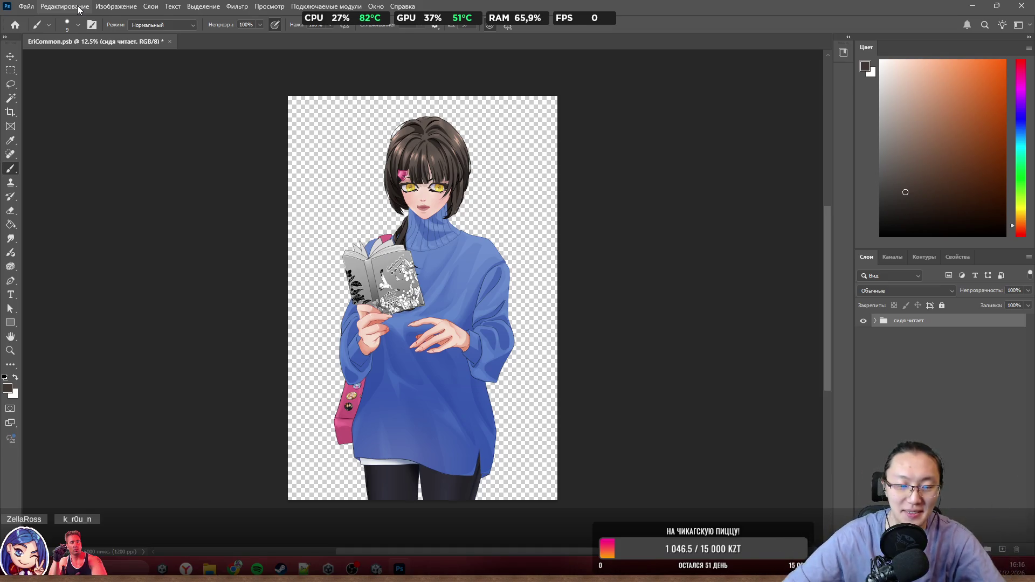
{"action": "scroll", "coordinate": [703, 309], "scroll_direction": "up", "scroll_amount": 1}
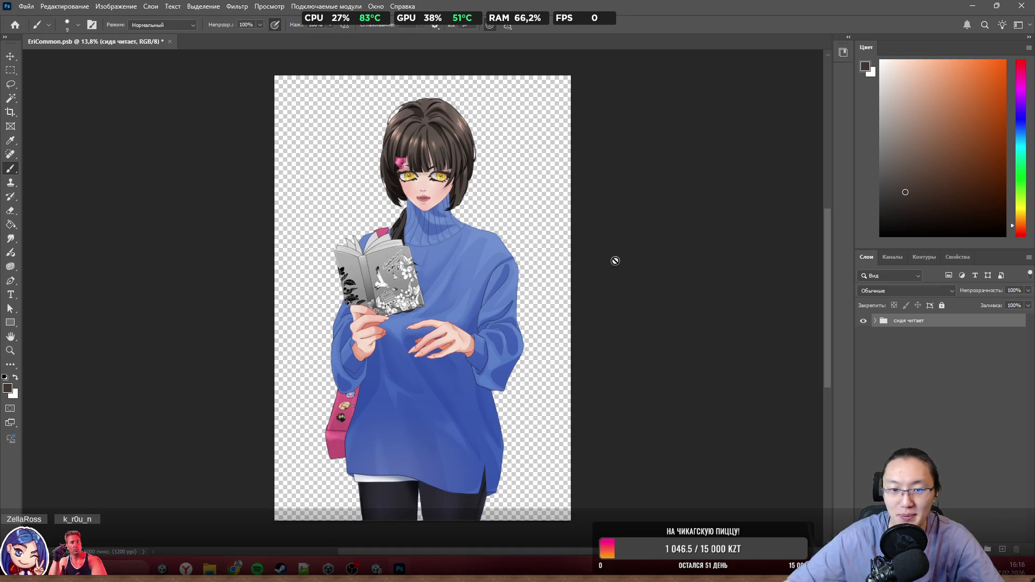
Step: Save the document as EriRead.psb in ! Eri (Test), keeping maximum compatibility
{"action": "left_click", "coordinate": [27, 6]}
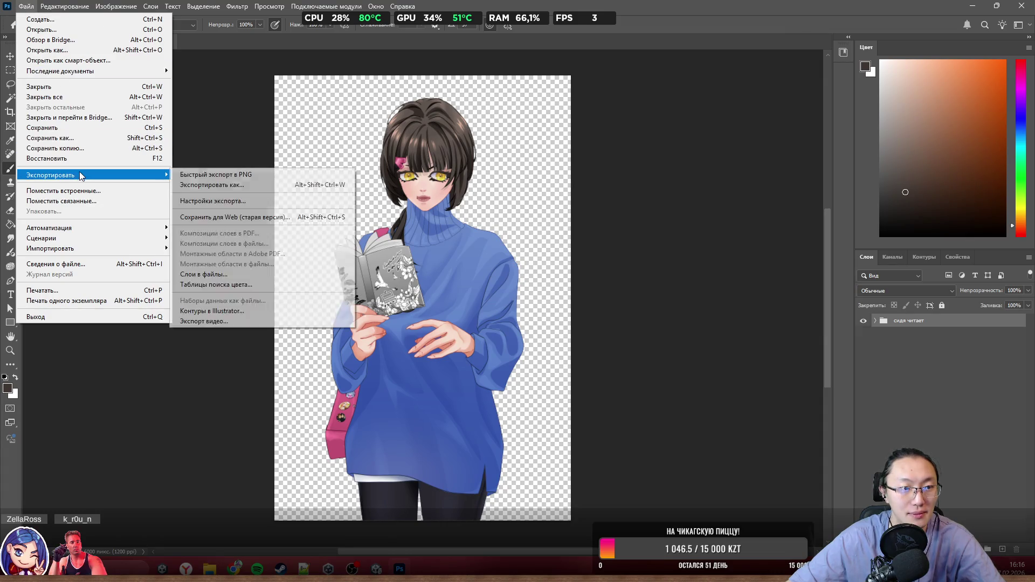
{"action": "left_click", "coordinate": [95, 142]}
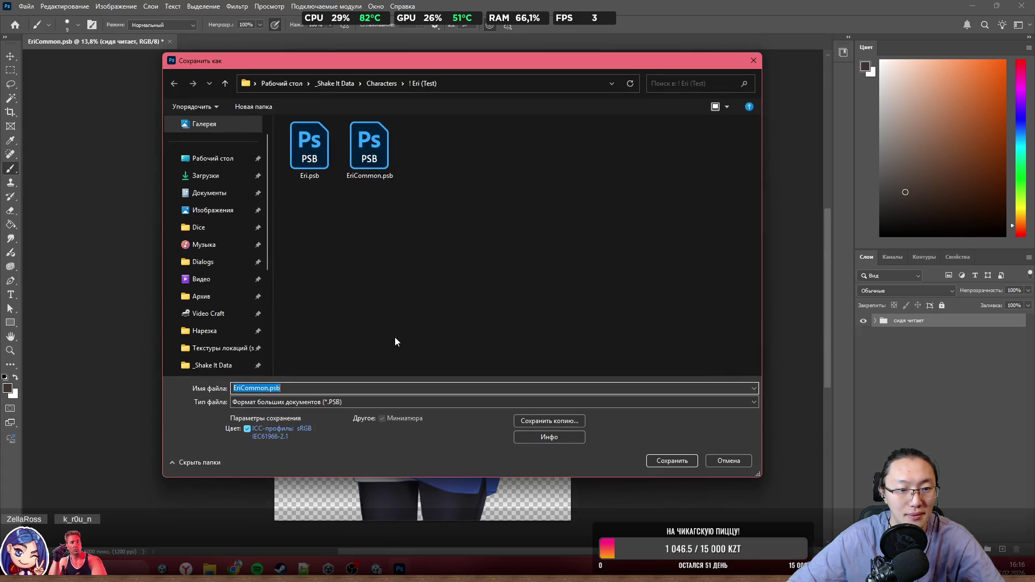
{"action": "key", "text": "Left"}
{"action": "key", "text": "Right"}
{"action": "key", "text": "Right"}
{"action": "key", "text": "Right"}
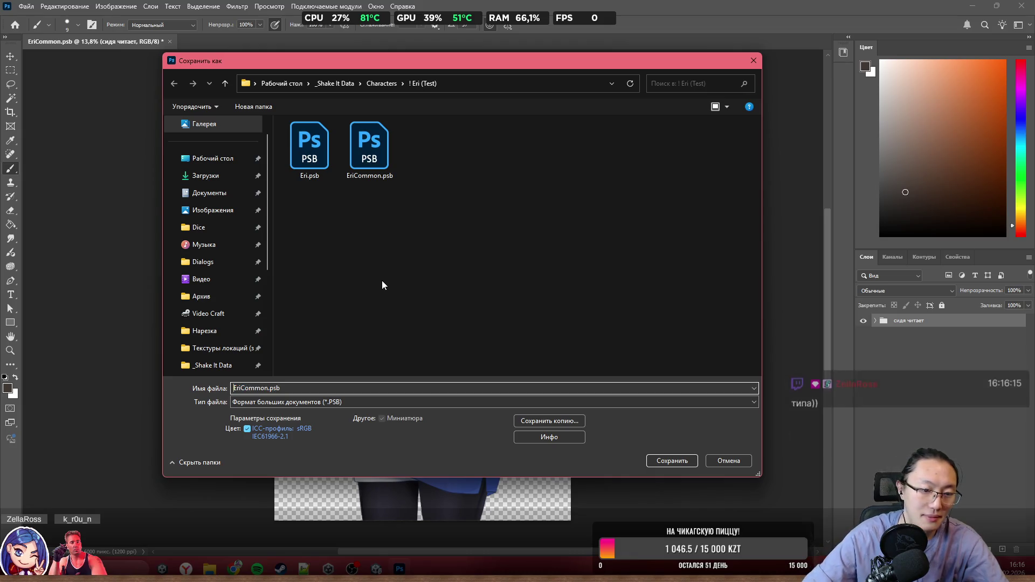
{"action": "key", "text": "Left"}
{"action": "key", "text": "Left"}
{"action": "key", "text": "Left"}
{"action": "key", "text": "BackSpace"}
{"action": "key", "text": "BackSpace"}
{"action": "key", "text": "BackSpace"}
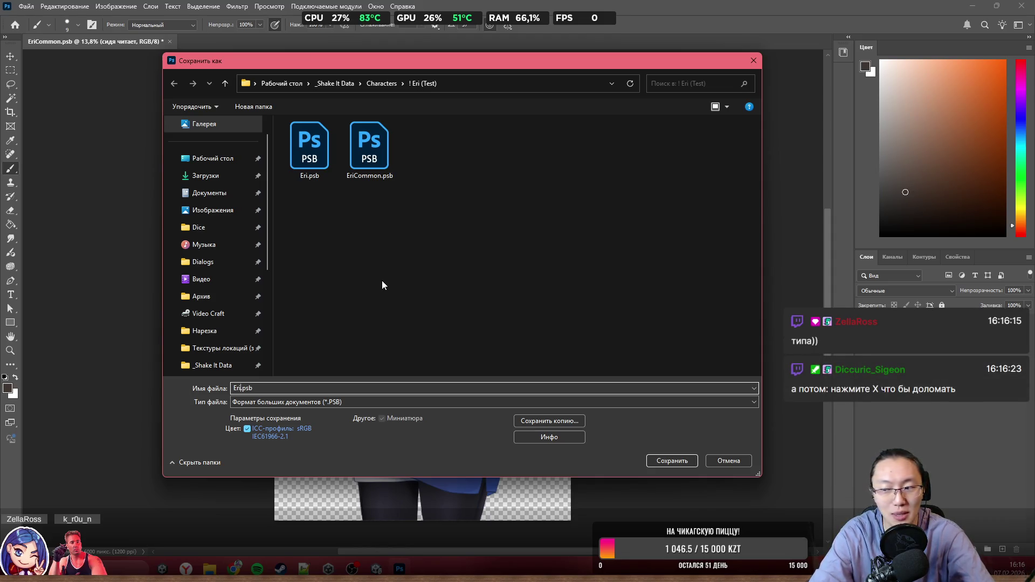
{"action": "type", "text": "Rob"}
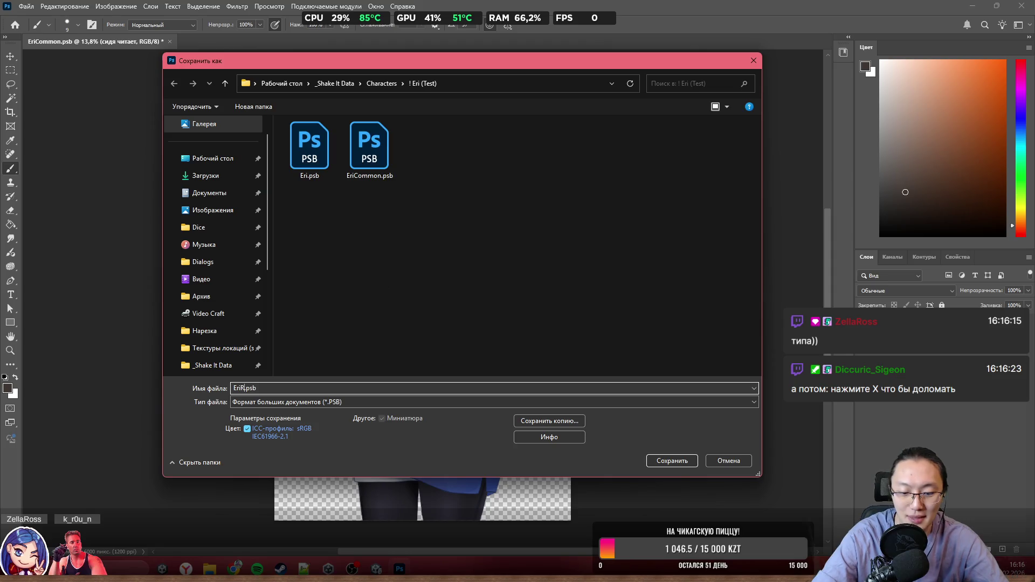
{"action": "type", "text": "b"}
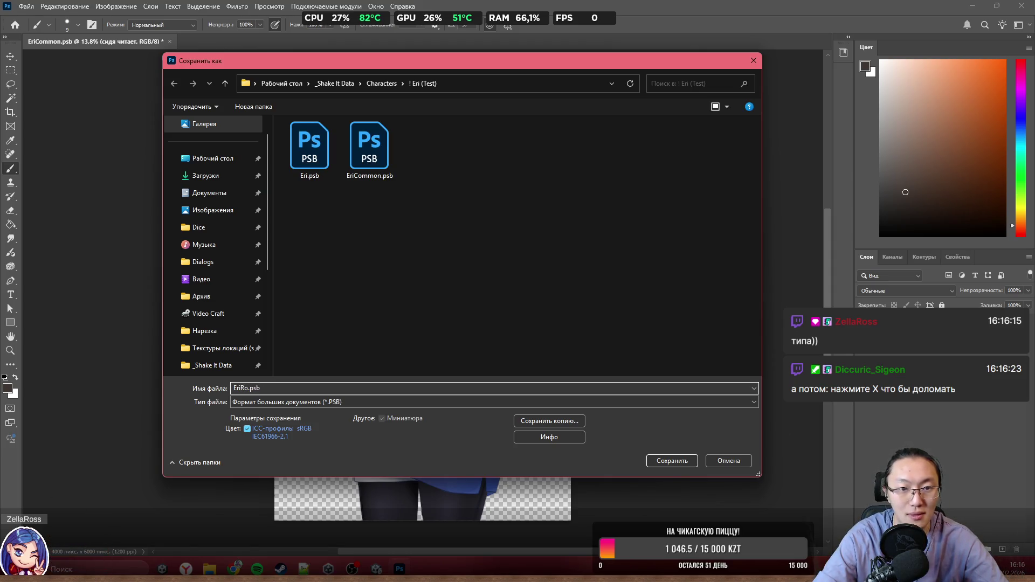
{"action": "mouse_move", "coordinate": [407, 60]}
{"action": "left_mouse_down"}
{"action": "mouse_move", "coordinate": [452, 428]}
{"action": "mouse_move", "coordinate": [288, 342]}
{"action": "mouse_move", "coordinate": [366, 362]}
{"action": "mouse_move", "coordinate": [256, 88]}
{"action": "mouse_move", "coordinate": [505, 59]}
{"action": "mouse_move", "coordinate": [465, 63]}
{"action": "left_mouse_up"}
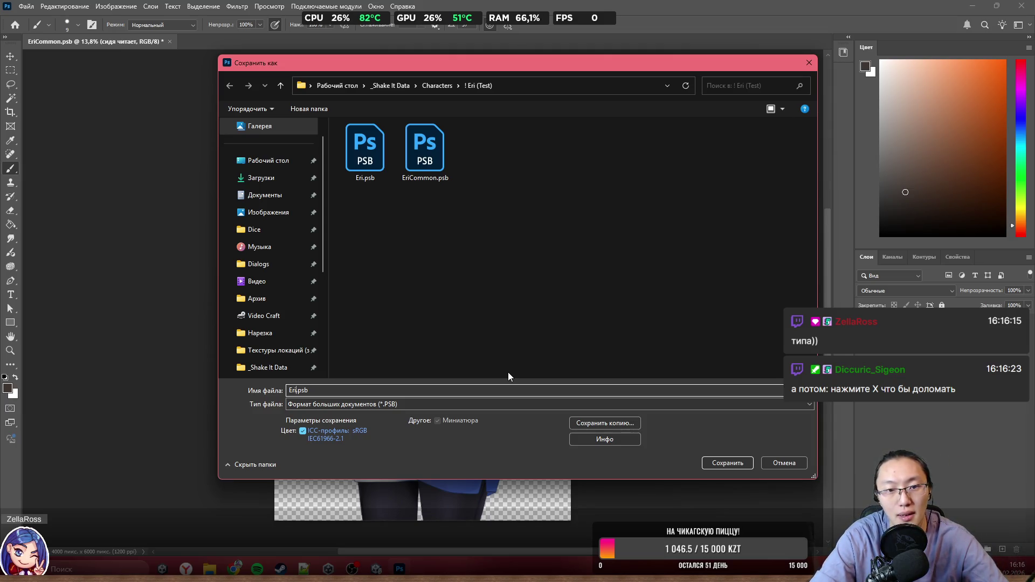
{"action": "type", "text": "Read"}
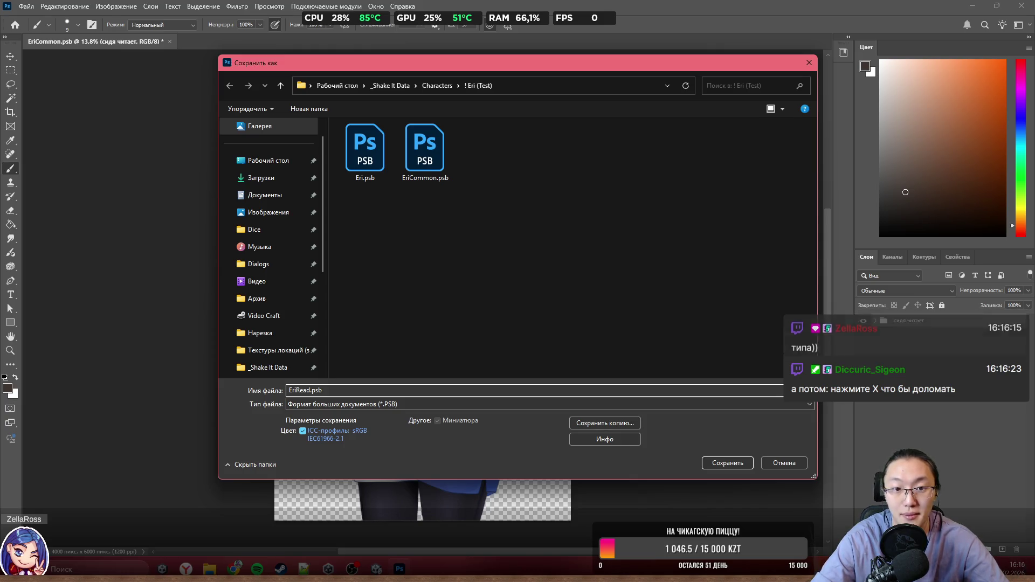
{"action": "key", "text": "Return"}
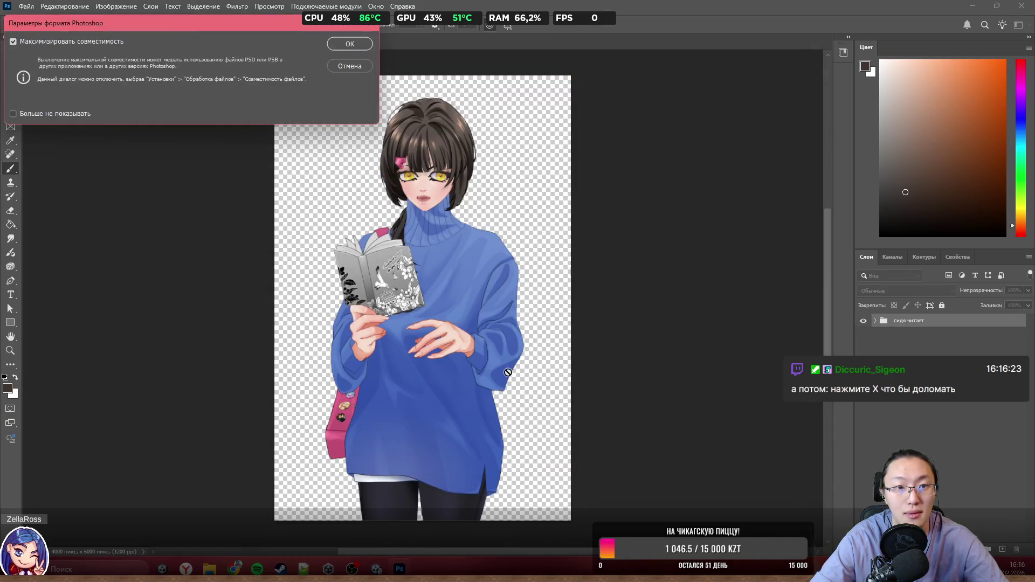
{"action": "key", "text": "Return"}
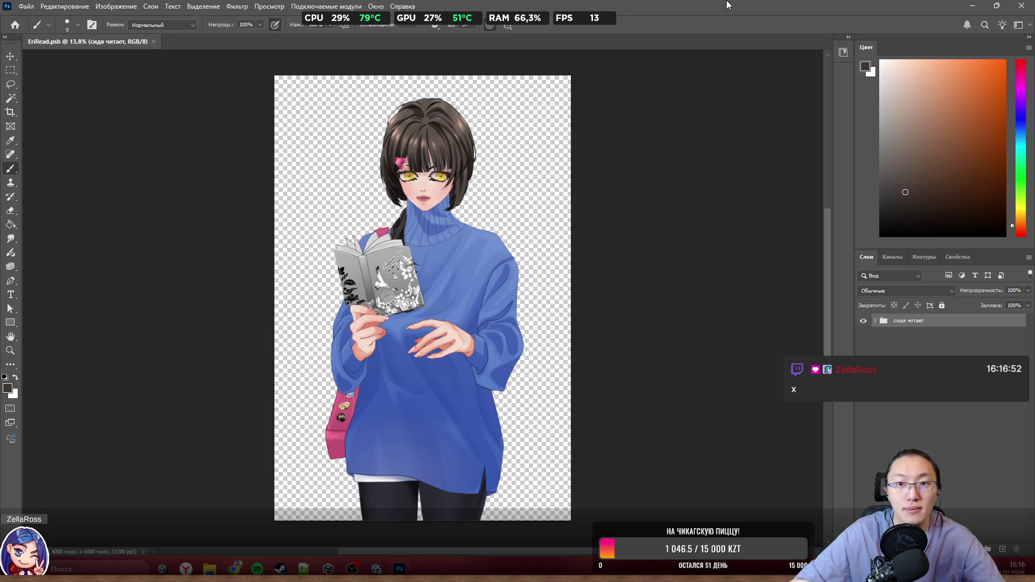
Step: Quit Photoshop, confirm EriRead.psb in Explorer, and switch back to Unity
{"action": "left_click_drag", "start_coordinate": [729, 4], "coordinate": [675, 96]}
{"action": "double_click", "coordinate": [674, 96]}
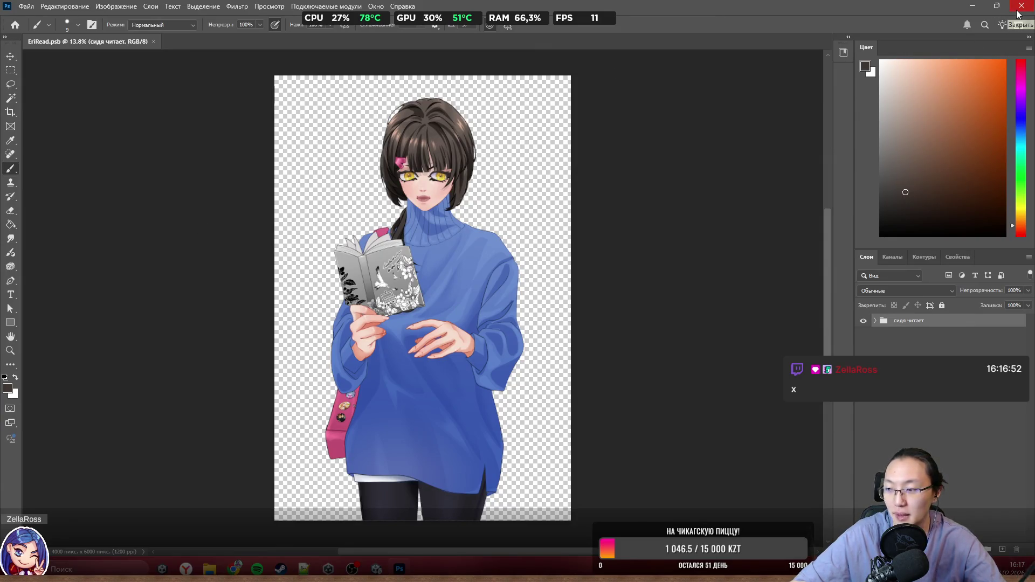
{"action": "key", "text": "a"}
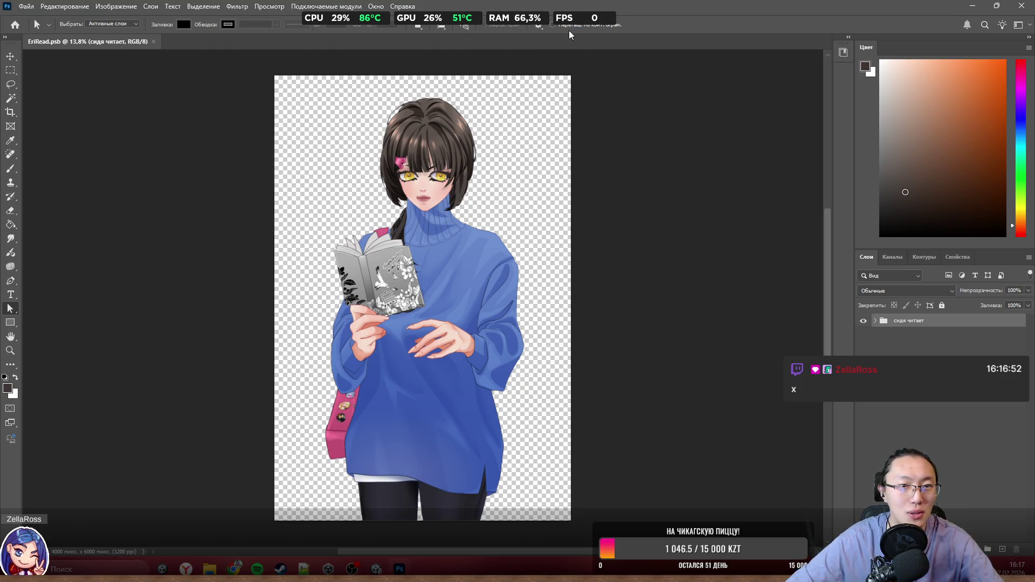
{"action": "left_click", "coordinate": [1022, 5]}
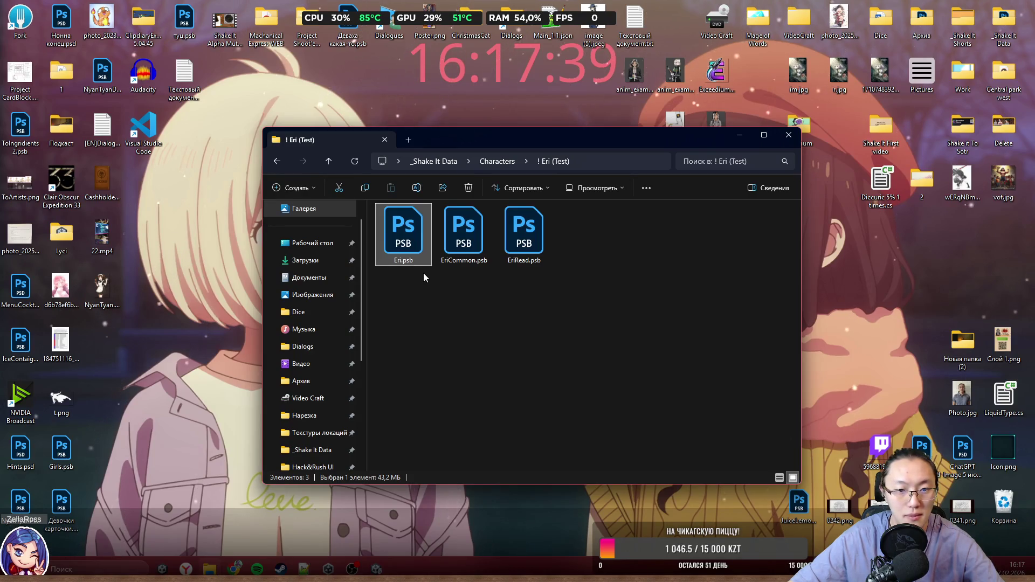
{"action": "left_click", "coordinate": [539, 252]}
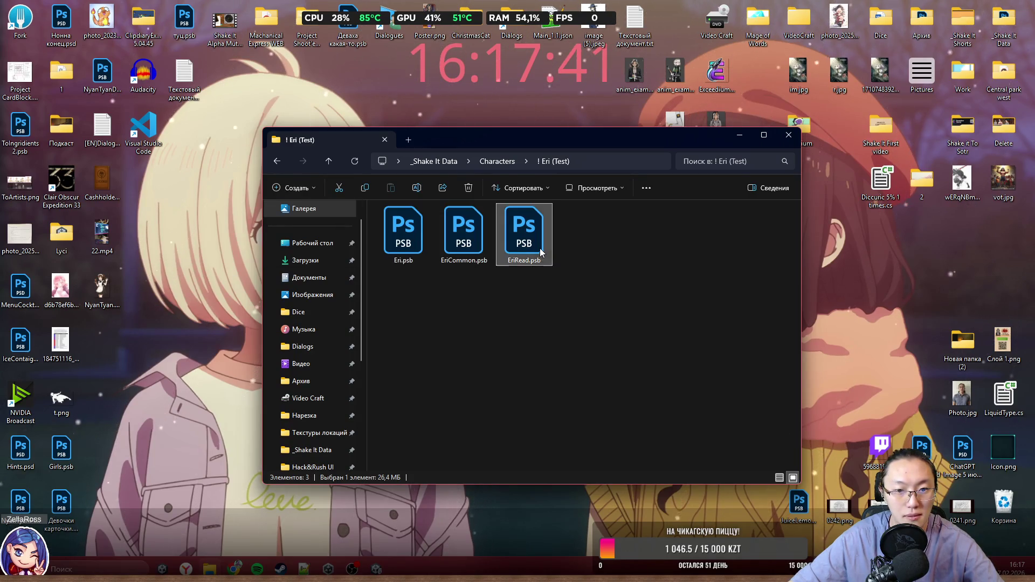
{"action": "key", "text": "alt+Tab"}
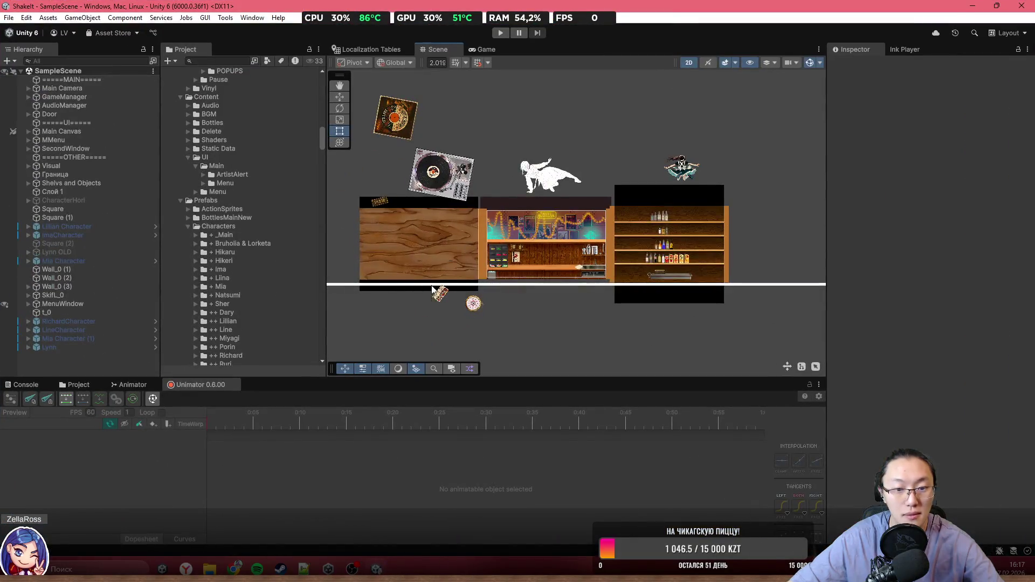
Step: Go up to _GAME and open its Scripts folder, then load deepseek.com in the browser
{"action": "left_click", "coordinate": [72, 384]}
{"action": "scroll", "coordinate": [469, 331], "scroll_direction": "up", "scroll_amount": 3}
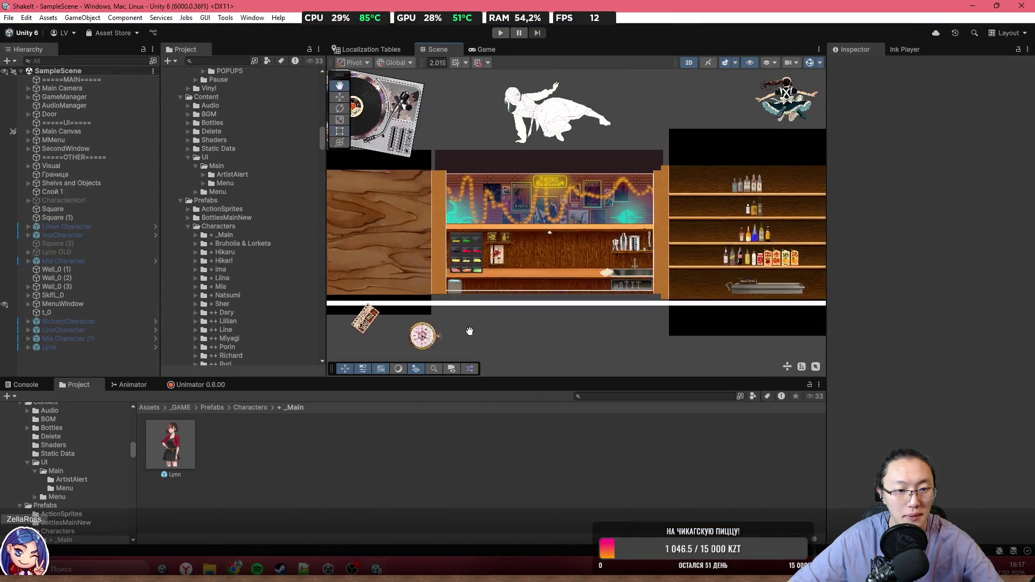
{"action": "left_click", "coordinate": [250, 408]}
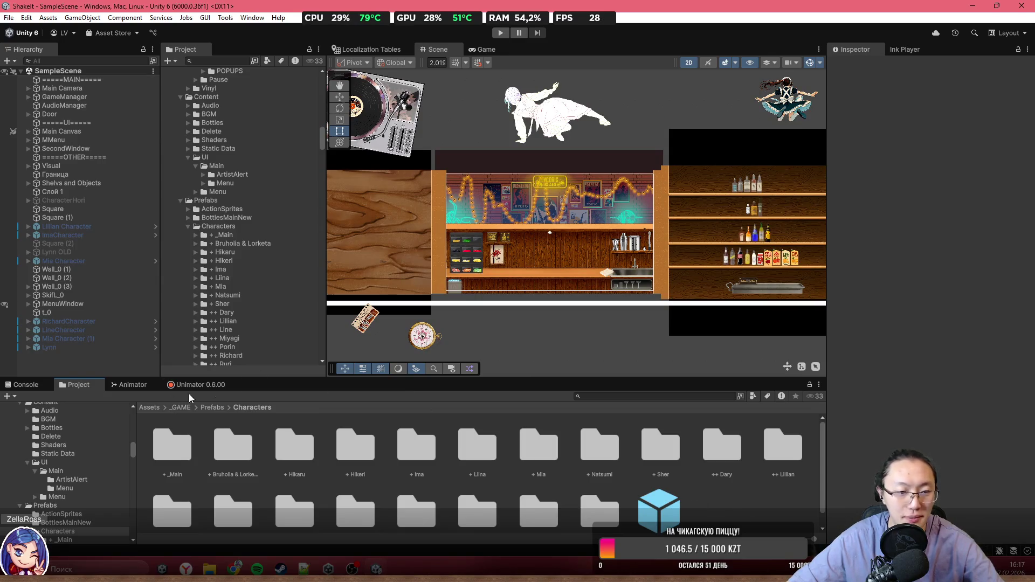
{"action": "left_click", "coordinate": [180, 408]}
{"action": "double_click", "coordinate": [505, 451]}
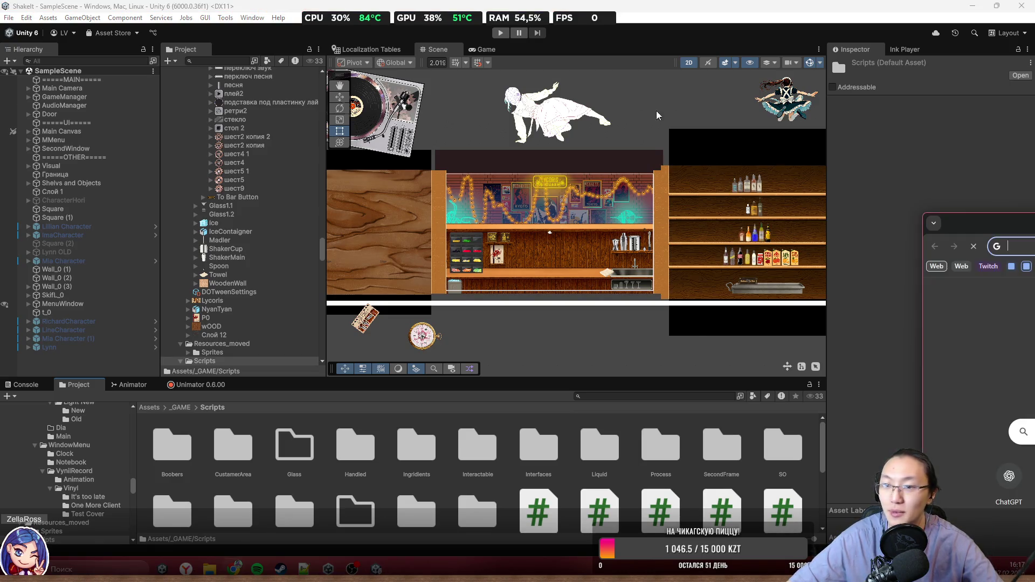
{"action": "type", "text": "de"}
{"action": "key", "text": "Return"}
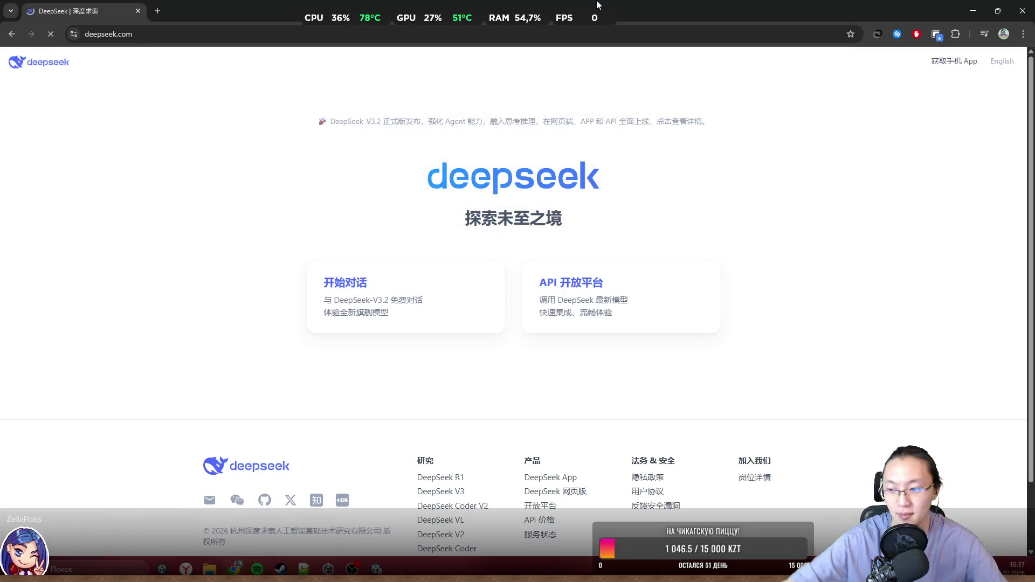
Step: Start a new DeepSeek chat asking, in Russian, for Eri's full name and origin
{"action": "left_click", "coordinate": [436, 268]}
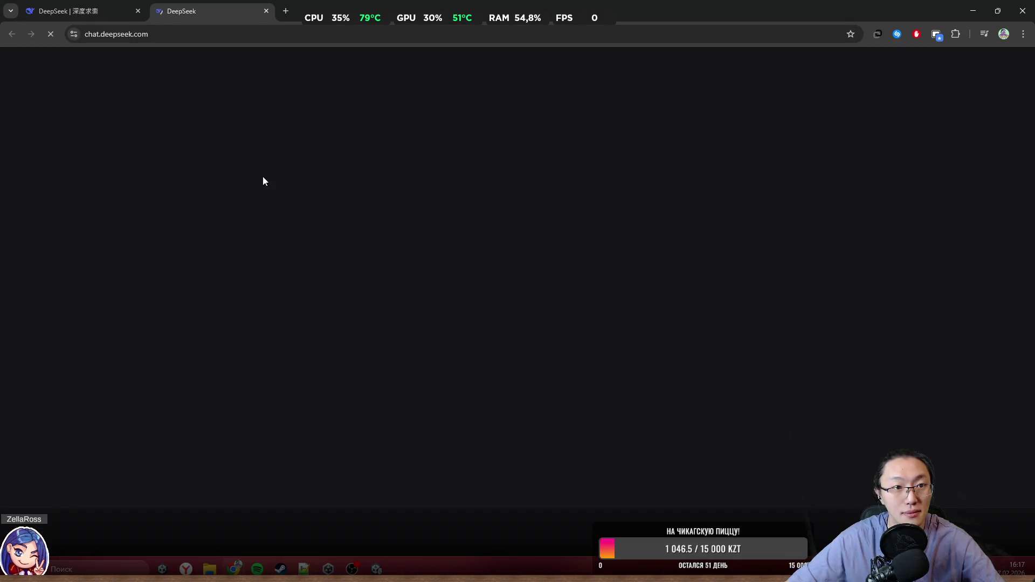
{"action": "type", "text": "С"}
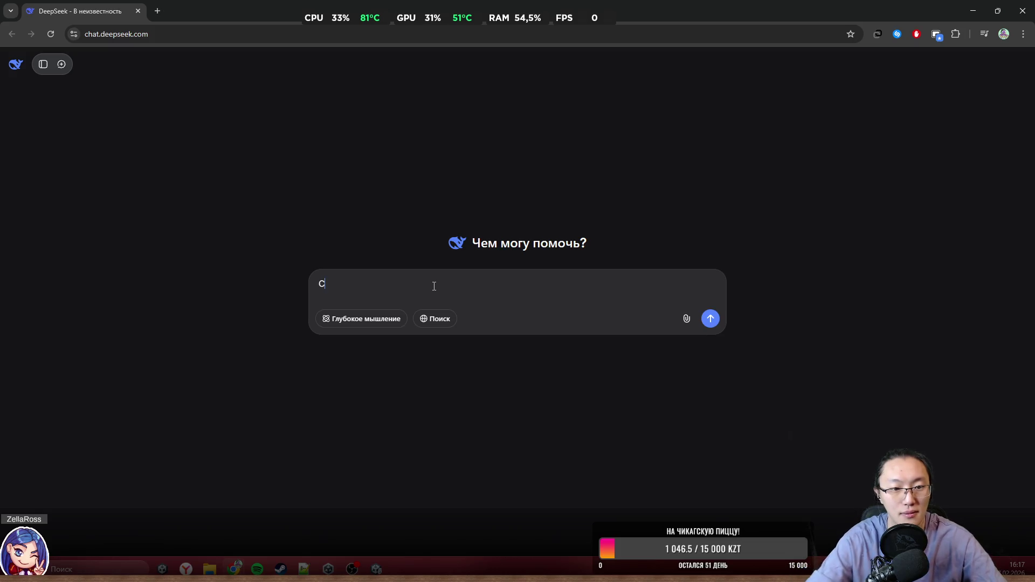
{"action": "key", "text": "BackSpace"}
{"action": "key", "text": "BackSpace"}
{"action": "key", "text": "alt+shift"}
{"action": "left_click", "coordinate": [434, 286]}
{"action": "type", "text": "Ско"}
{"action": "type", "text": "кра"}
{"action": "type", "text": "ённо"}
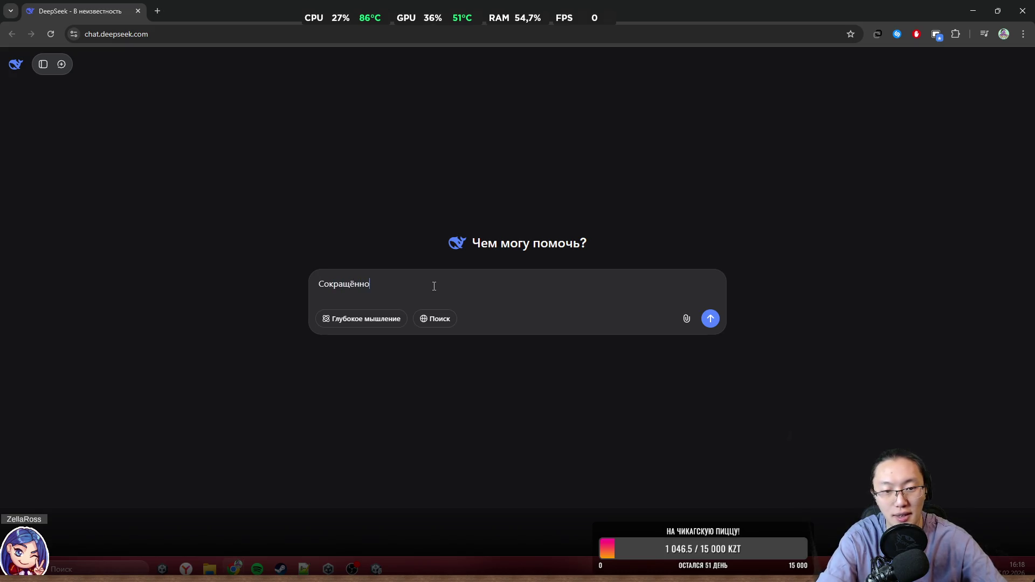
{"action": "type", "text": "е имя Э"}
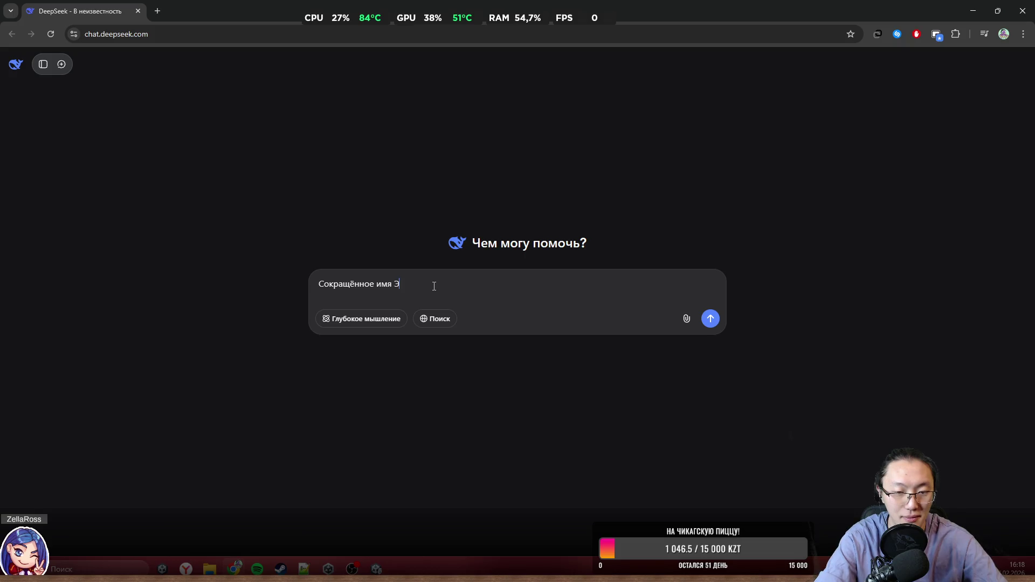
{"action": "type", "text": "ное"}
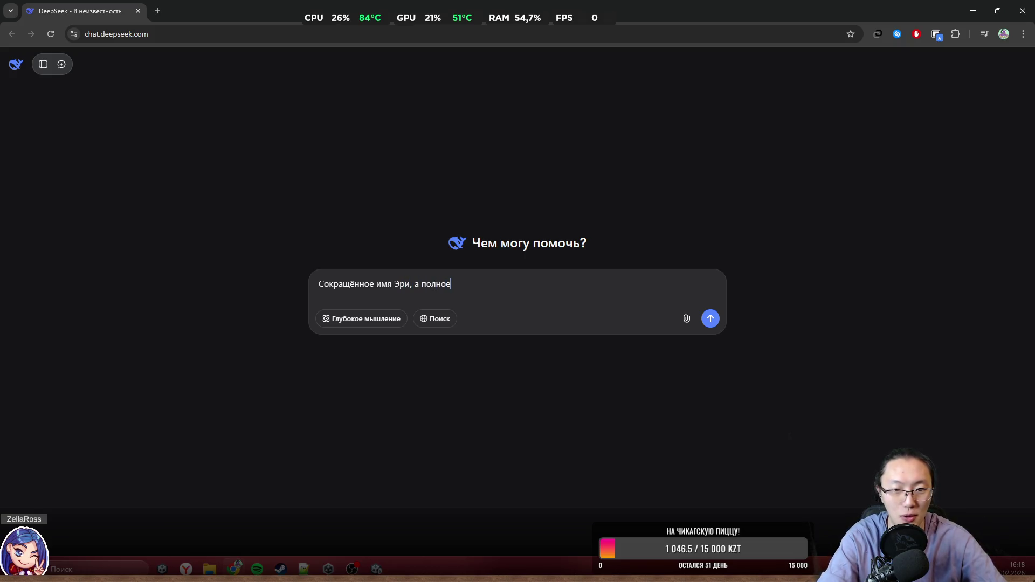
{"action": "type", "text": "? П"}
{"action": "key", "text": "BackSpace"}
{"action": "type", "text": "исхож"}
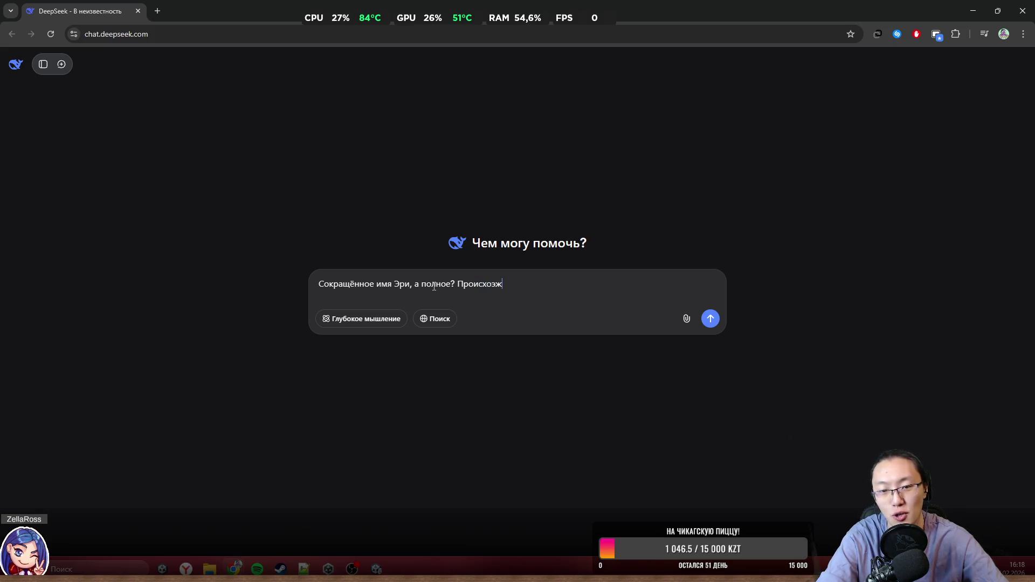
{"action": "type", "text": "дение?"}
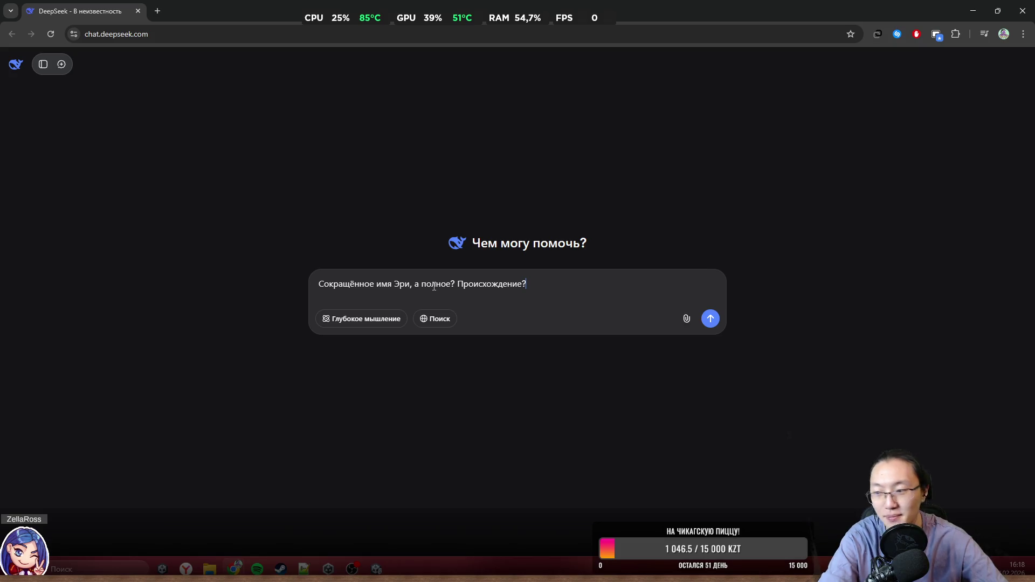
{"action": "key", "text": "Return"}
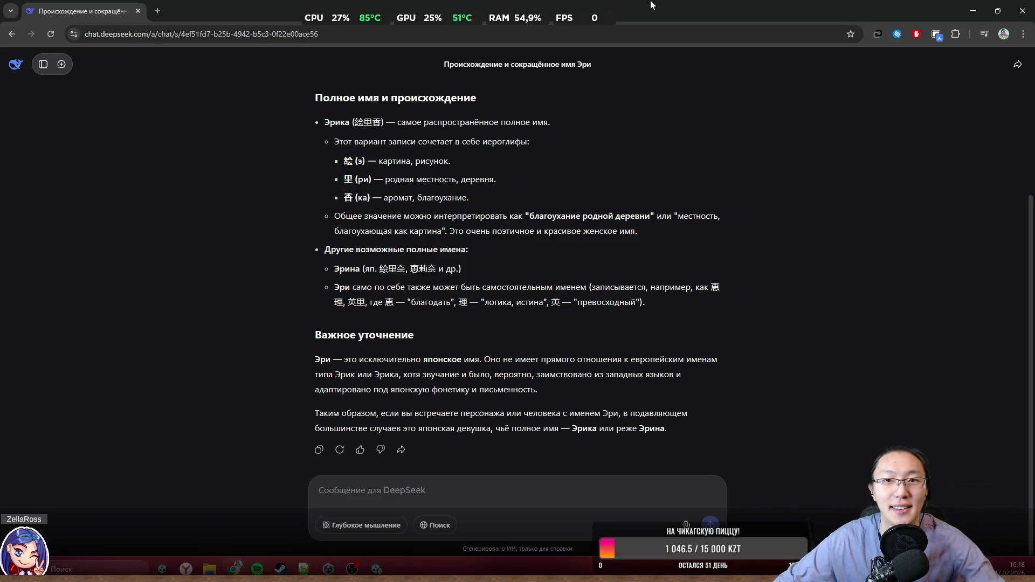
Step: Ask DeepSeek how the name is written in English
{"action": "type", "text": "На англ транс"}
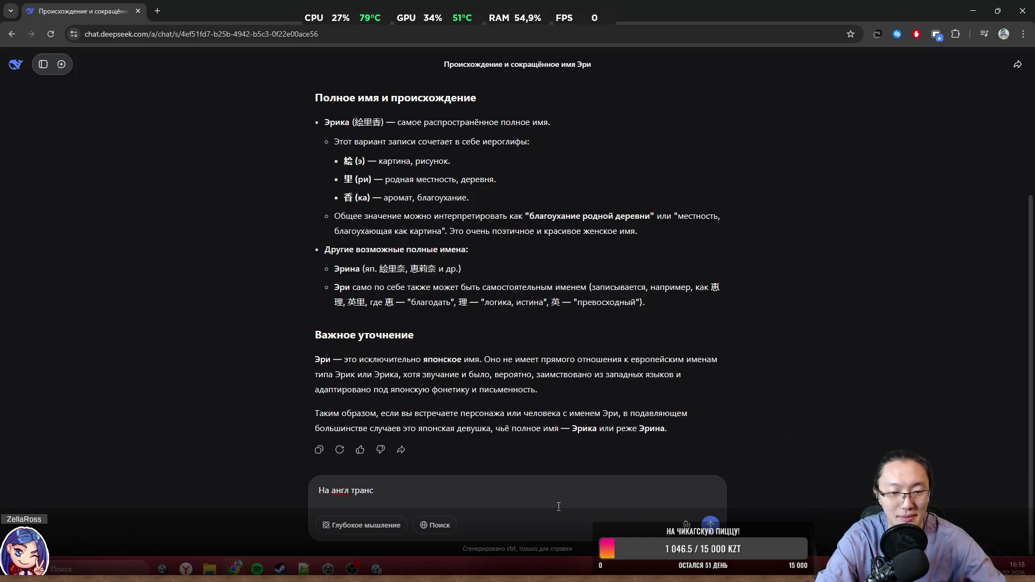
{"action": "key", "text": "BackSpace"}
{"action": "key", "text": "BackSpace"}
{"action": "key", "text": "BackSpace"}
{"action": "key", "text": "BackSpace"}
{"action": "key", "text": "BackSpace"}
{"action": "type", "text": "как будет "}
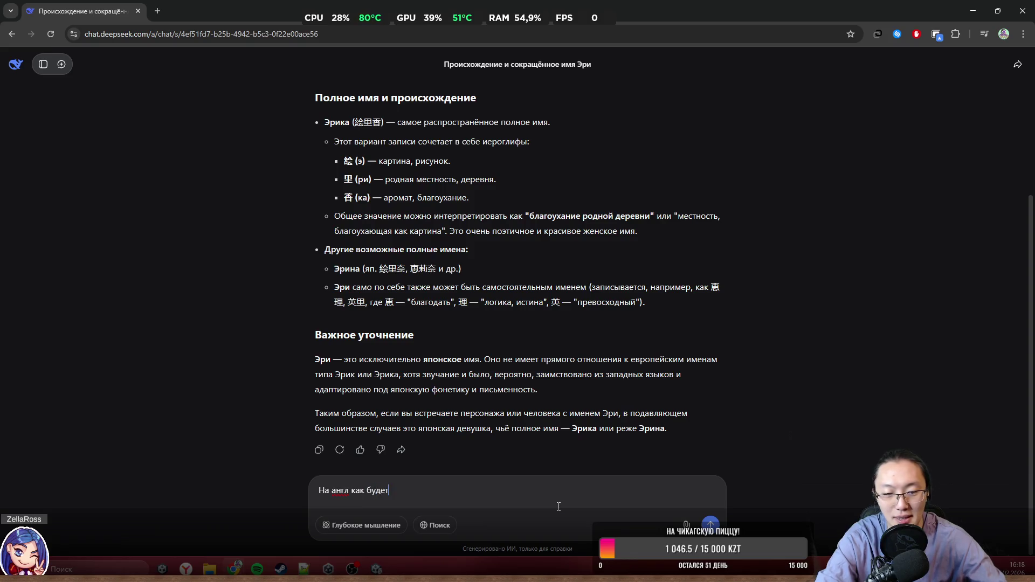
{"action": "type", "text": "писаться"}
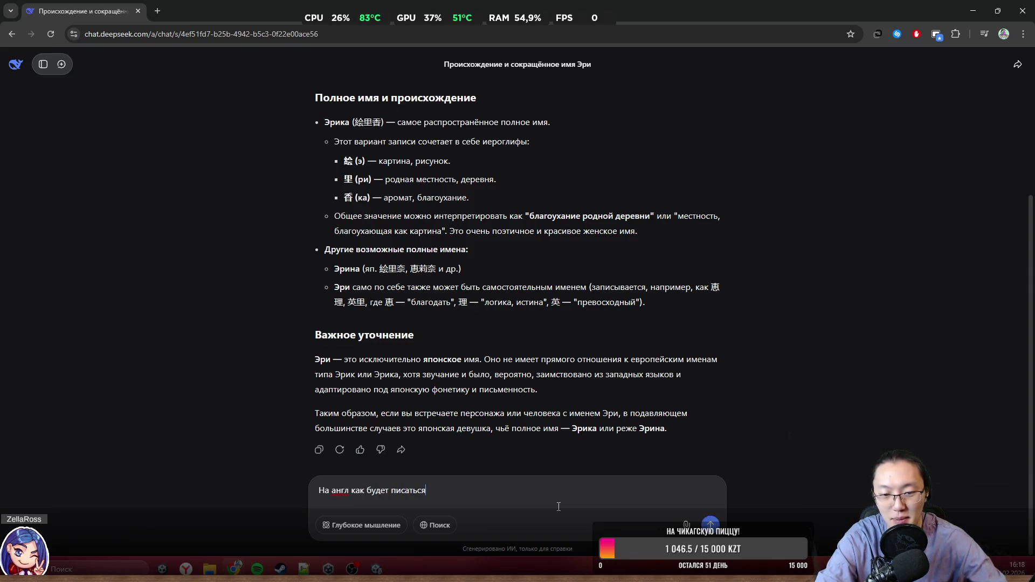
{"action": "key", "text": "Return"}
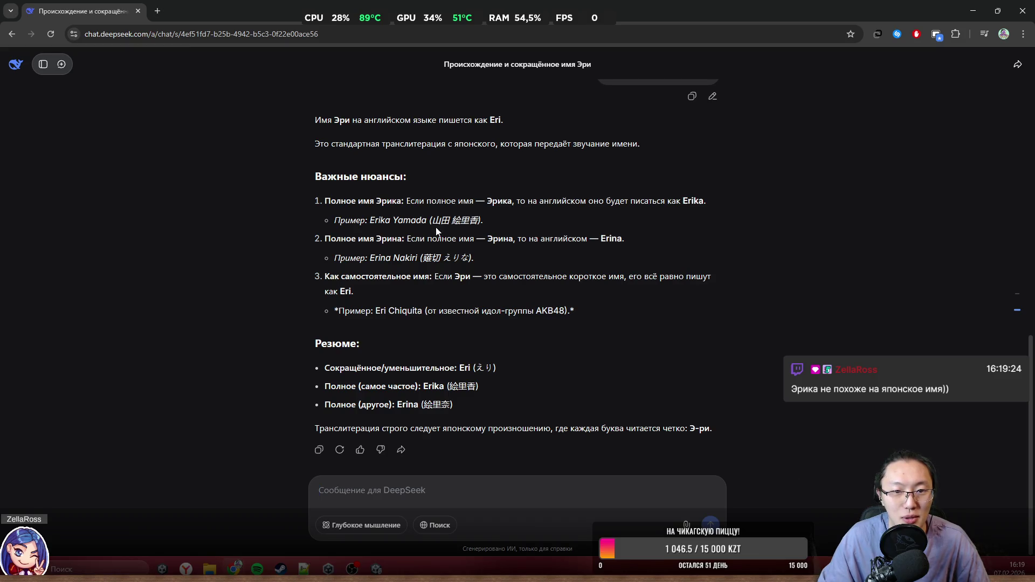
Step: Read the answers, highlighting the 絵里 kanji and Erika explanation, then return to Unity
{"action": "left_click_drag", "start_coordinate": [460, 223], "coordinate": [473, 225]}
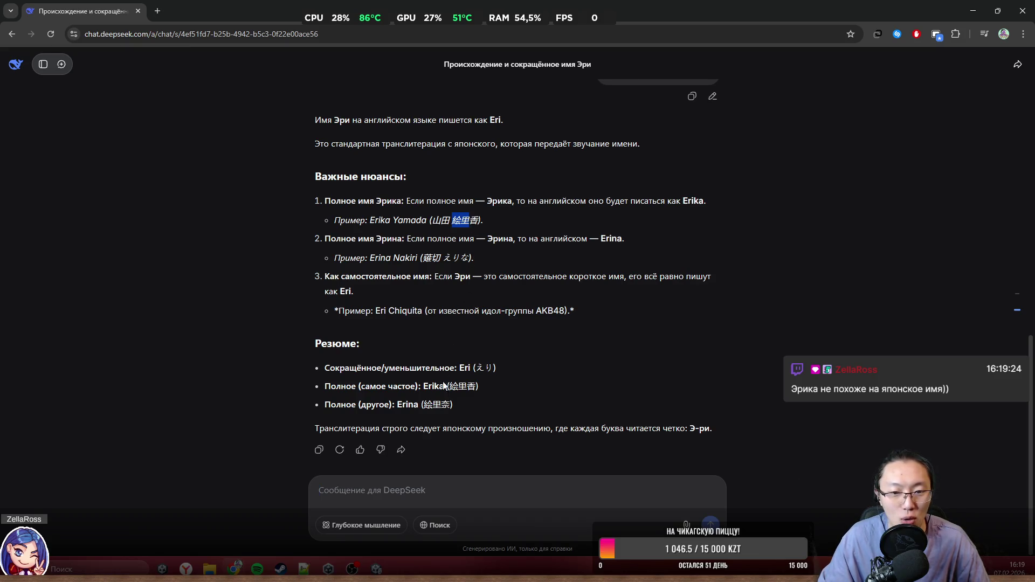
{"action": "scroll", "coordinate": [443, 386], "scroll_direction": "up", "scroll_amount": 5}
{"action": "scroll", "coordinate": [441, 442], "scroll_direction": "down", "scroll_amount": 5}
{"action": "left_click_drag", "start_coordinate": [474, 373], "coordinate": [496, 371]}
{"action": "scroll", "coordinate": [494, 380], "scroll_direction": "up", "scroll_amount": 10}
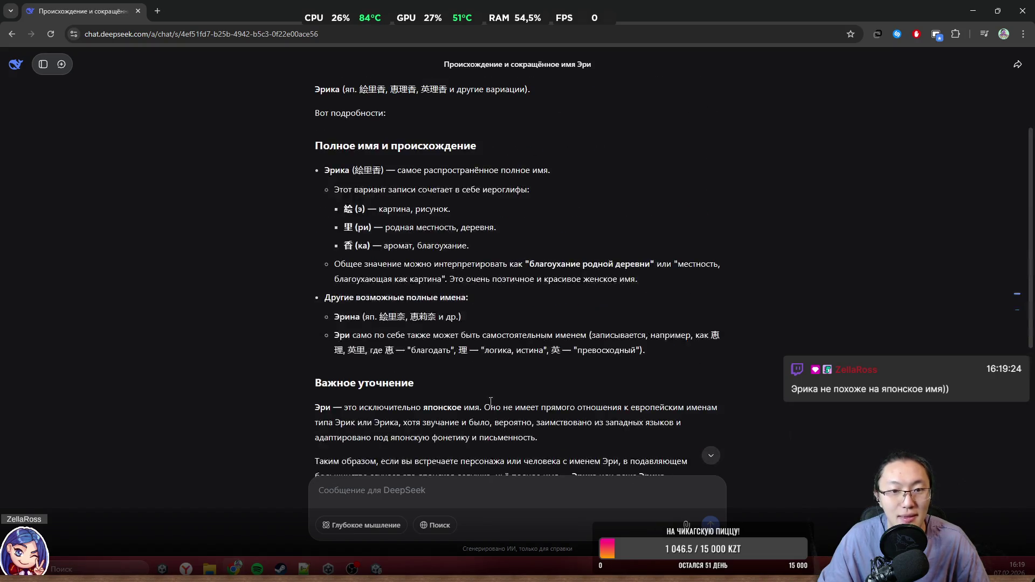
{"action": "left_click_drag", "start_coordinate": [412, 259], "coordinate": [448, 372]}
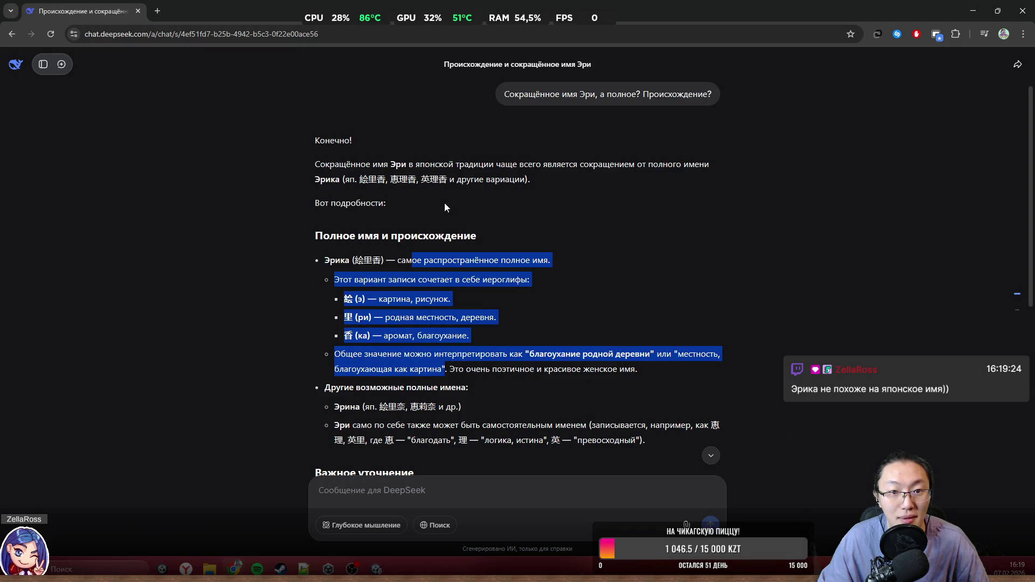
{"action": "left_click", "coordinate": [462, 179]}
{"action": "mouse_move", "coordinate": [377, 162]}
{"action": "left_mouse_down"}
{"action": "mouse_move", "coordinate": [401, 180]}
{"action": "mouse_move", "coordinate": [540, 165]}
{"action": "mouse_move", "coordinate": [535, 238]}
{"action": "left_mouse_up"}
{"action": "left_click", "coordinate": [535, 240]}
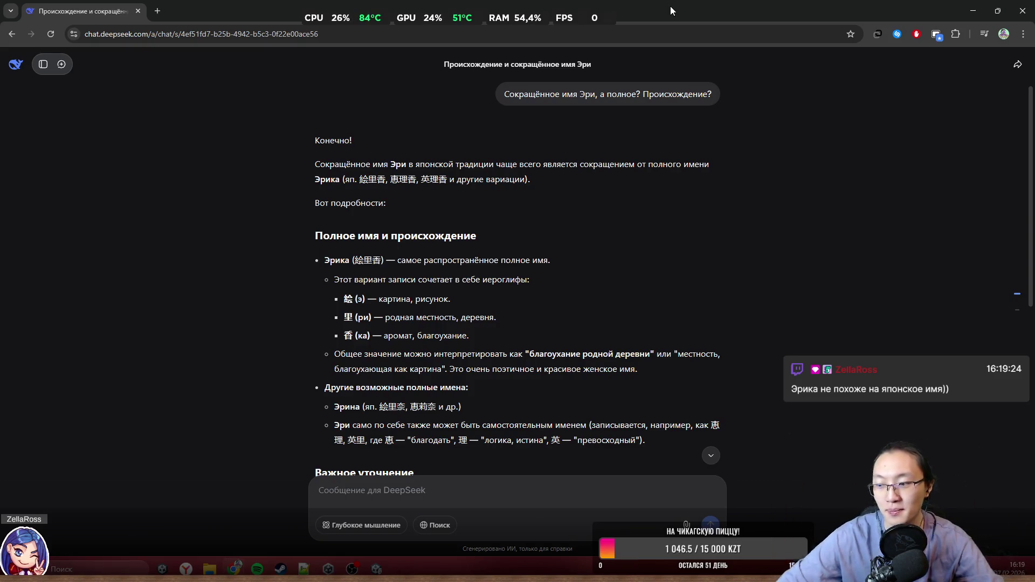
{"action": "scroll", "coordinate": [473, 265], "scroll_direction": "down", "scroll_amount": 15}
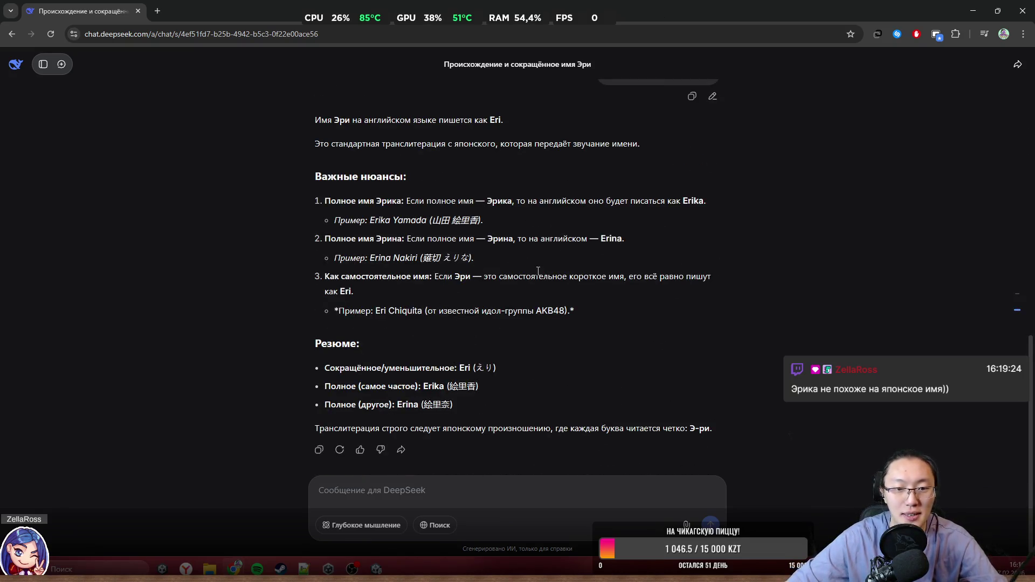
{"action": "key", "text": "super+Down"}
{"action": "key", "text": "super+Down"}
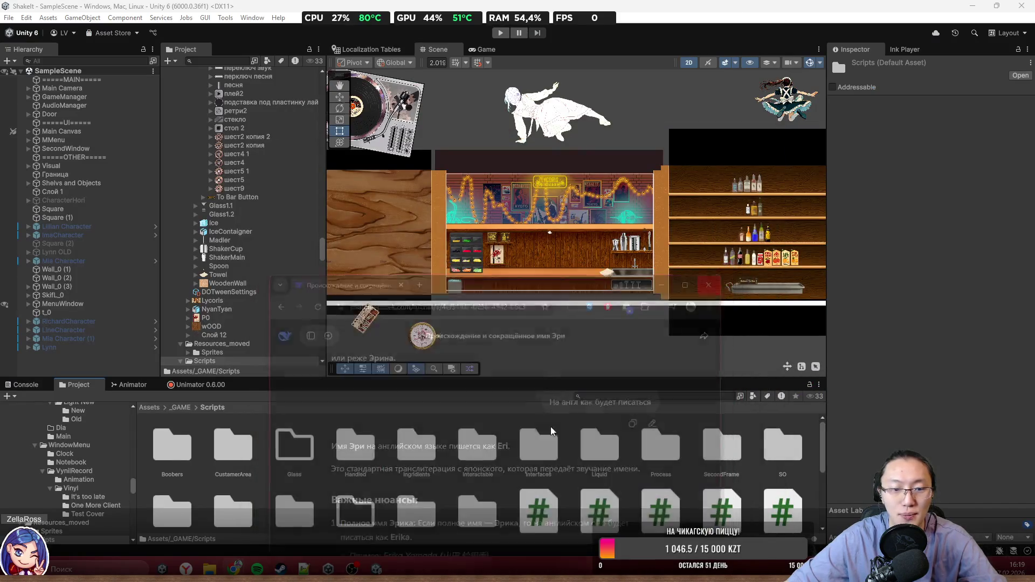
Step: Go from _GAME into Resources/Sprites and select the Demo subfolder
{"action": "left_click", "coordinate": [189, 408]}
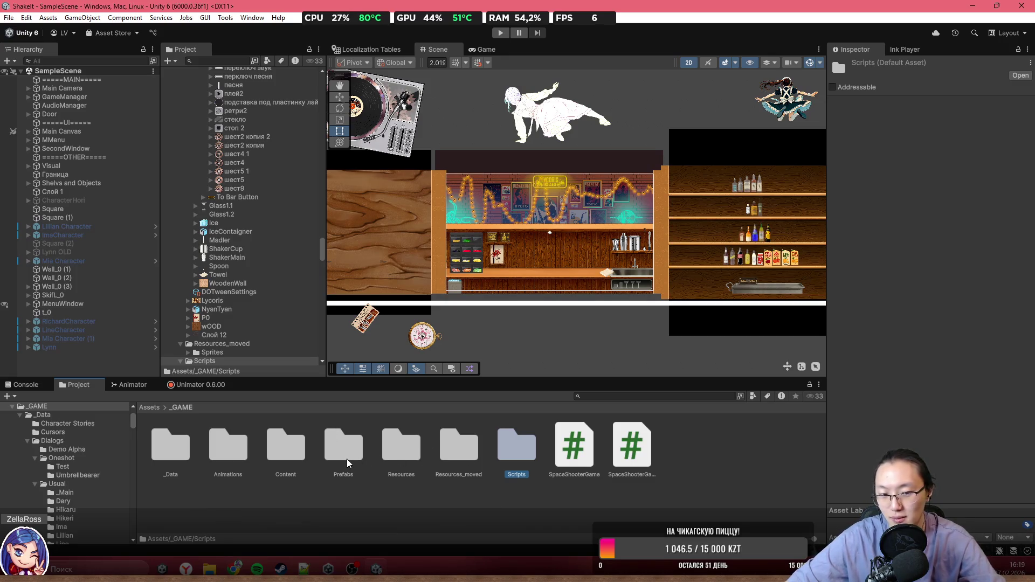
{"action": "double_click", "coordinate": [401, 443]}
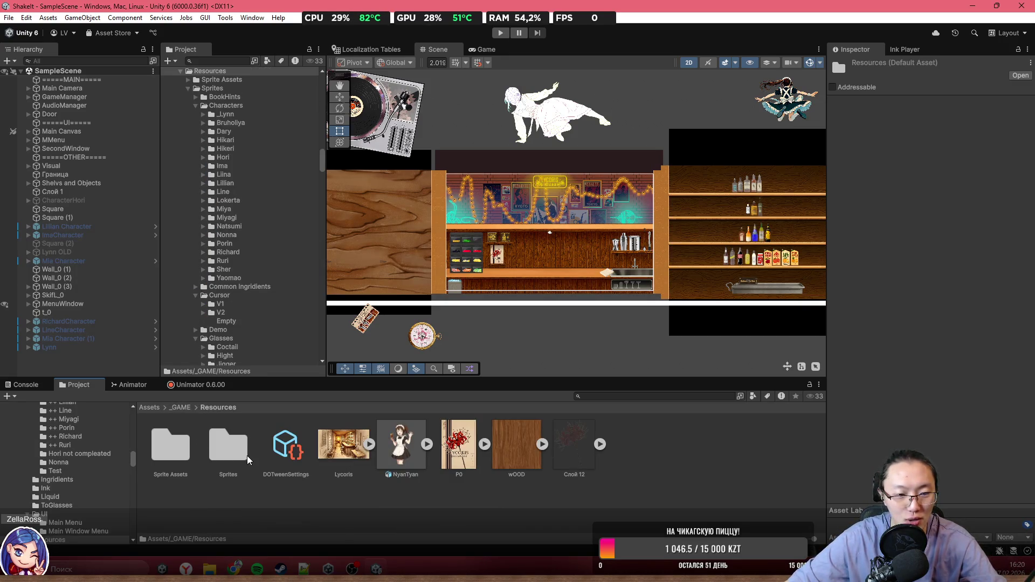
{"action": "double_click", "coordinate": [247, 456]}
{"action": "right_click", "coordinate": [244, 420]}
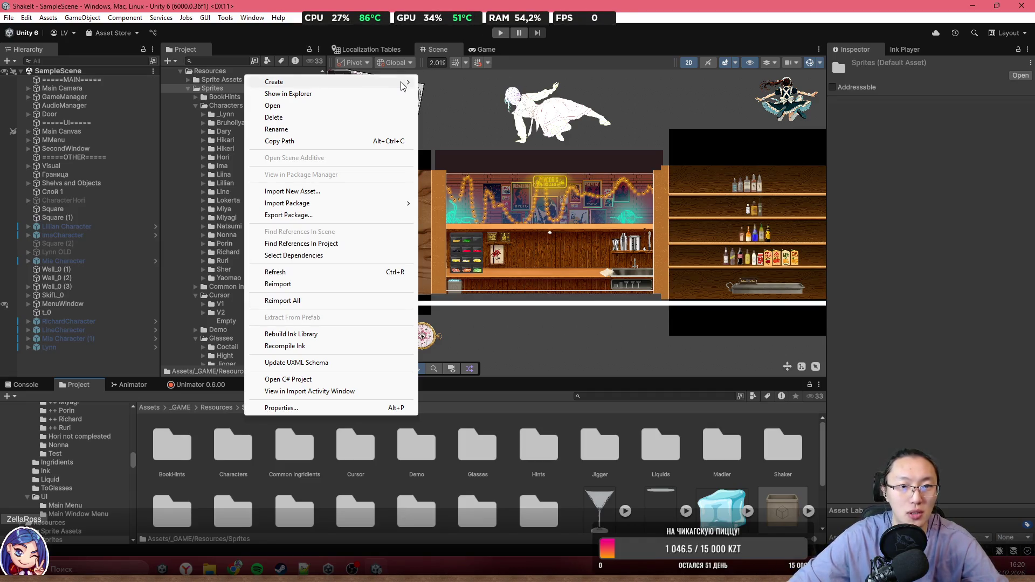
{"action": "mouse_move", "coordinate": [403, 86]}
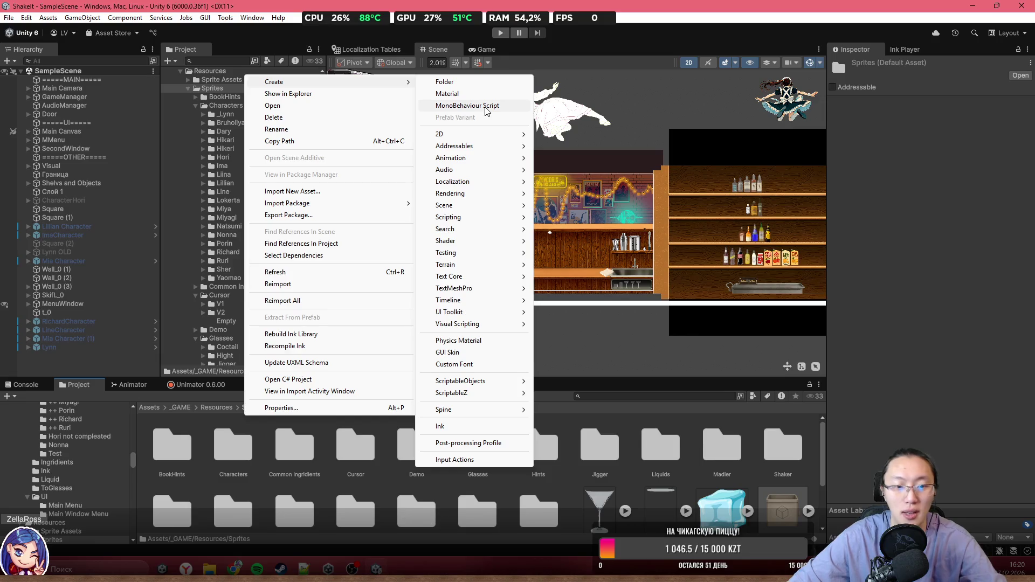
{"action": "left_click", "coordinate": [394, 432]}
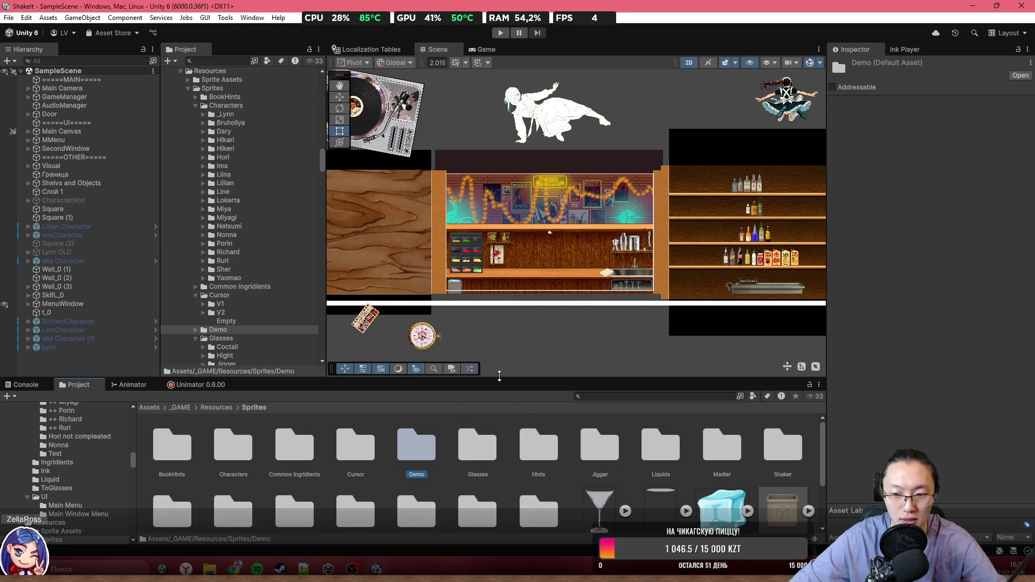
{"action": "scroll", "coordinate": [557, 457], "scroll_direction": "down", "scroll_amount": 3}
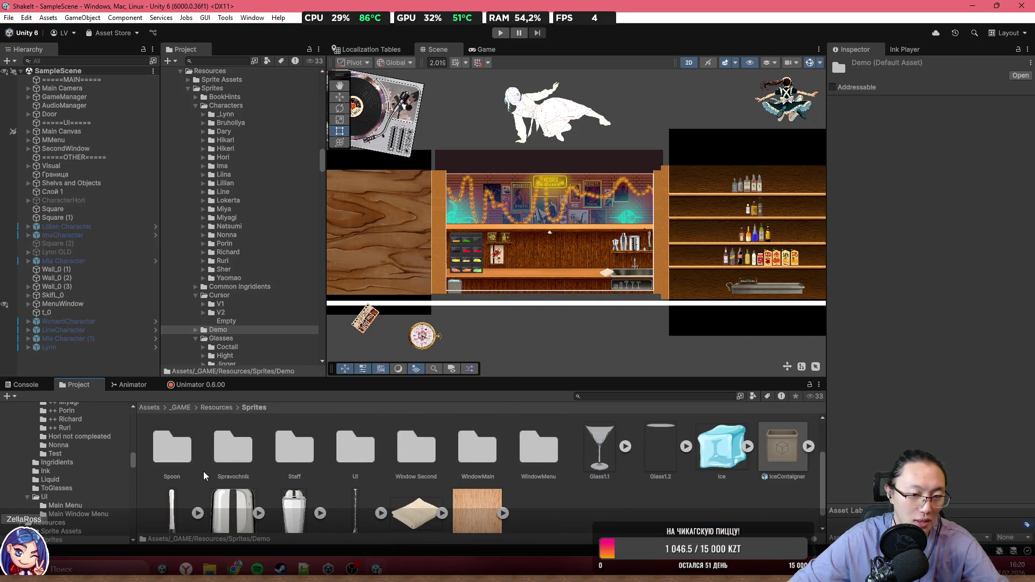
{"action": "scroll", "coordinate": [321, 474], "scroll_direction": "up", "scroll_amount": 3}
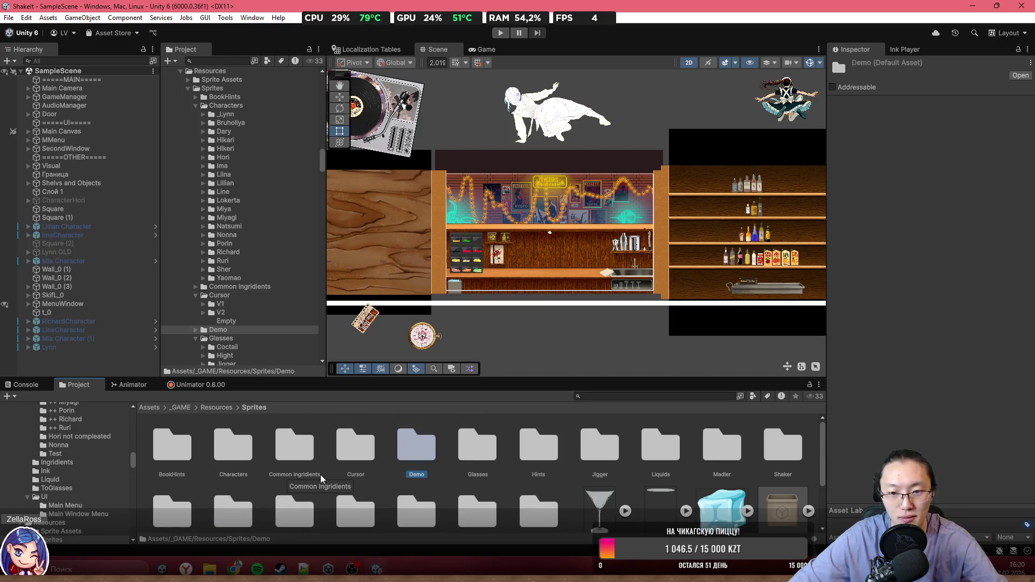
{"action": "scroll", "coordinate": [399, 497], "scroll_direction": "down", "scroll_amount": 2}
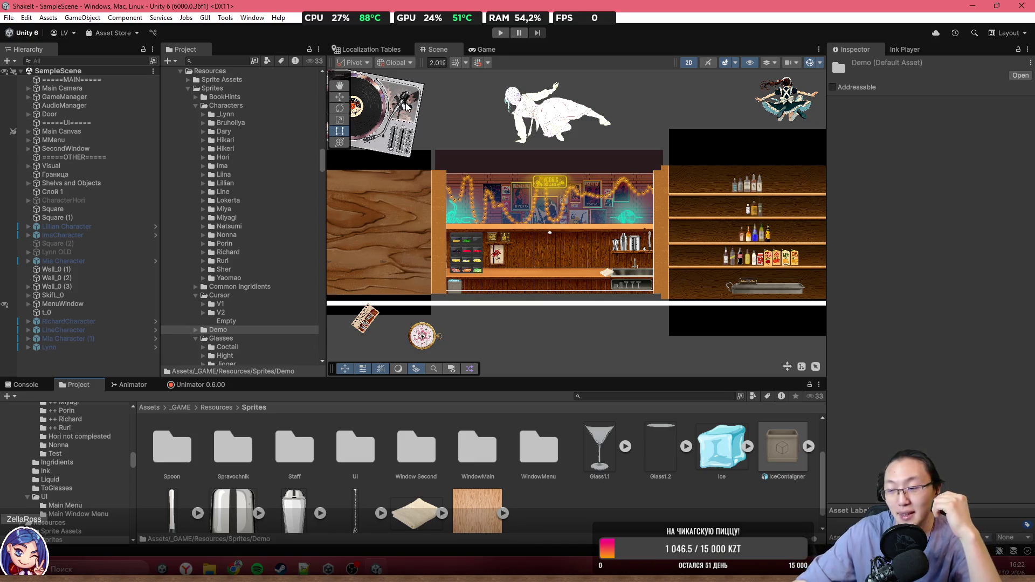
Step: Go back to the Resources folder and open Sprites, then Characters
{"action": "scroll", "coordinate": [530, 159], "scroll_direction": "up", "scroll_amount": 3}
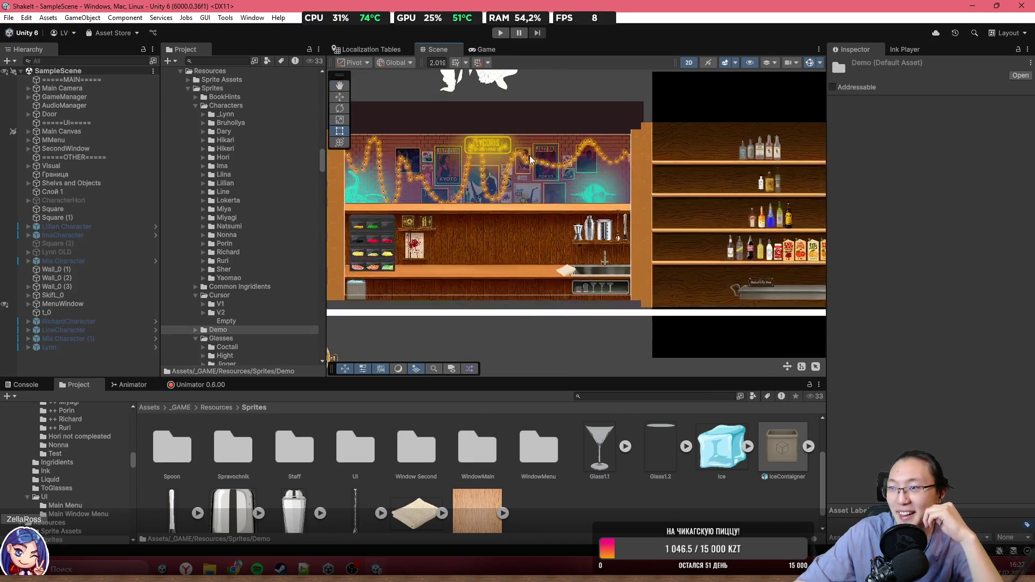
{"action": "scroll", "coordinate": [605, 187], "scroll_direction": "up", "scroll_amount": 2}
{"action": "scroll", "coordinate": [555, 211], "scroll_direction": "up", "scroll_amount": 3}
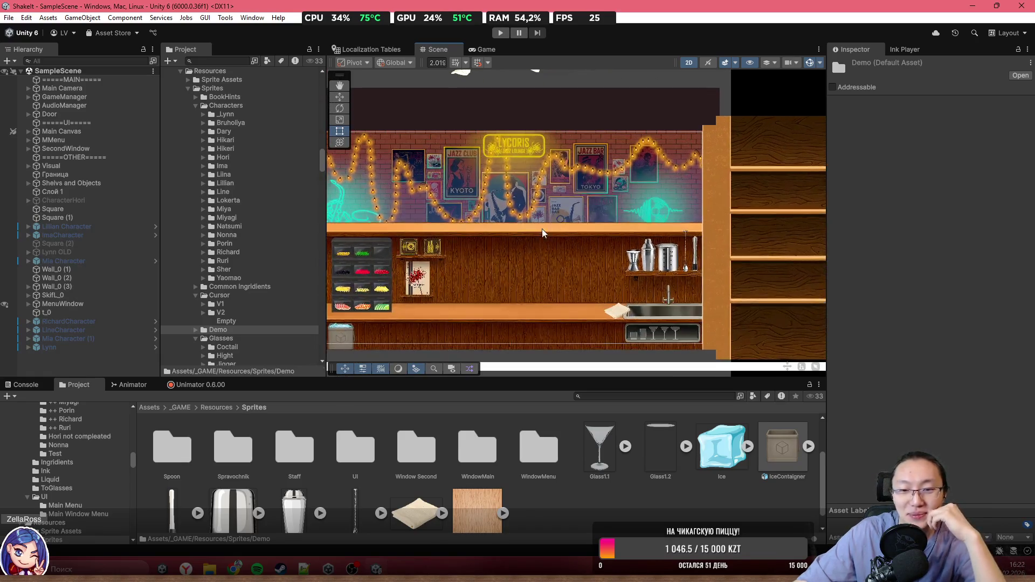
{"action": "scroll", "coordinate": [542, 229], "scroll_direction": "left", "scroll_amount": 2}
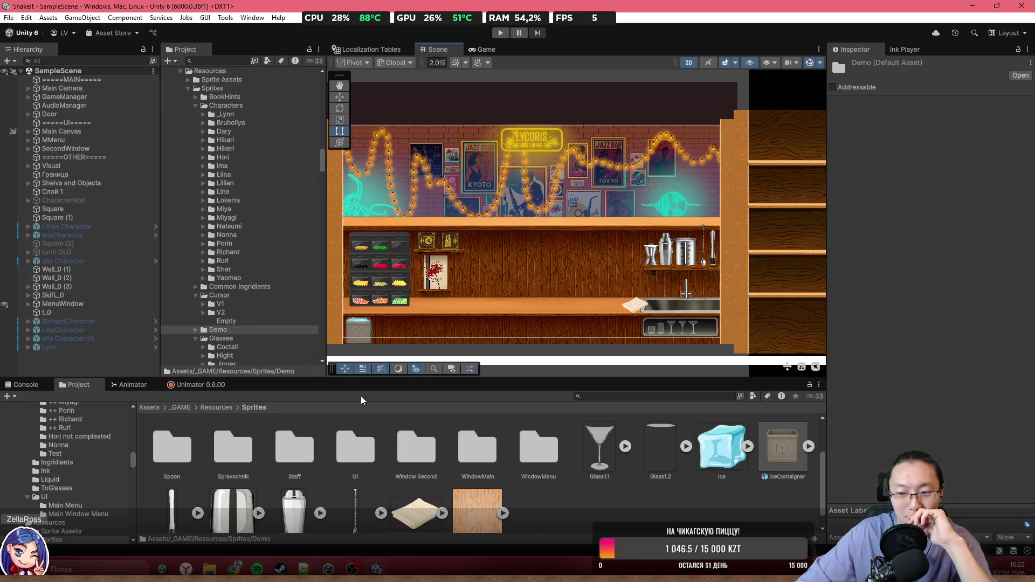
{"action": "left_click", "coordinate": [210, 403]}
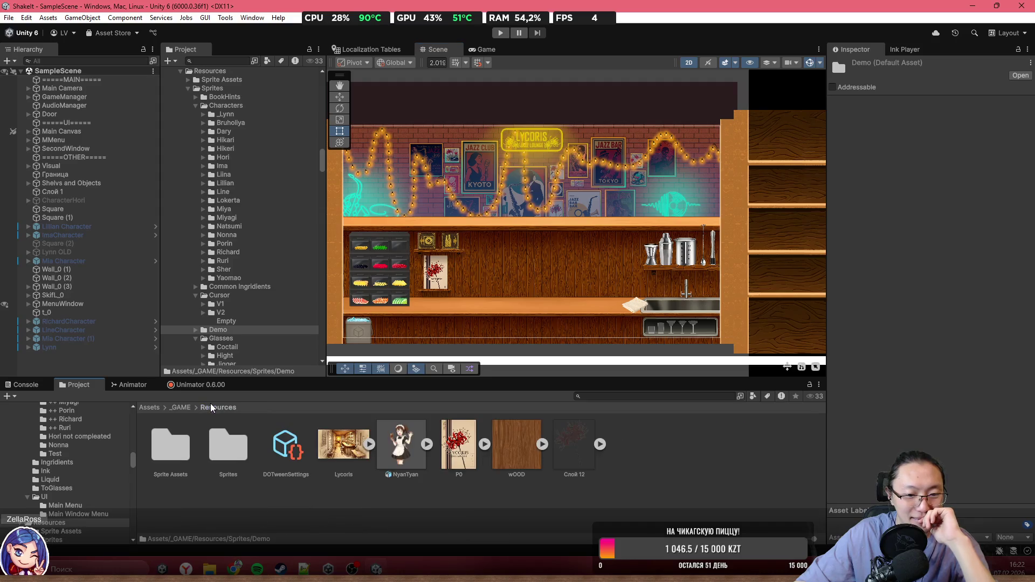
{"action": "double_click", "coordinate": [232, 451]}
{"action": "double_click", "coordinate": [220, 451]}
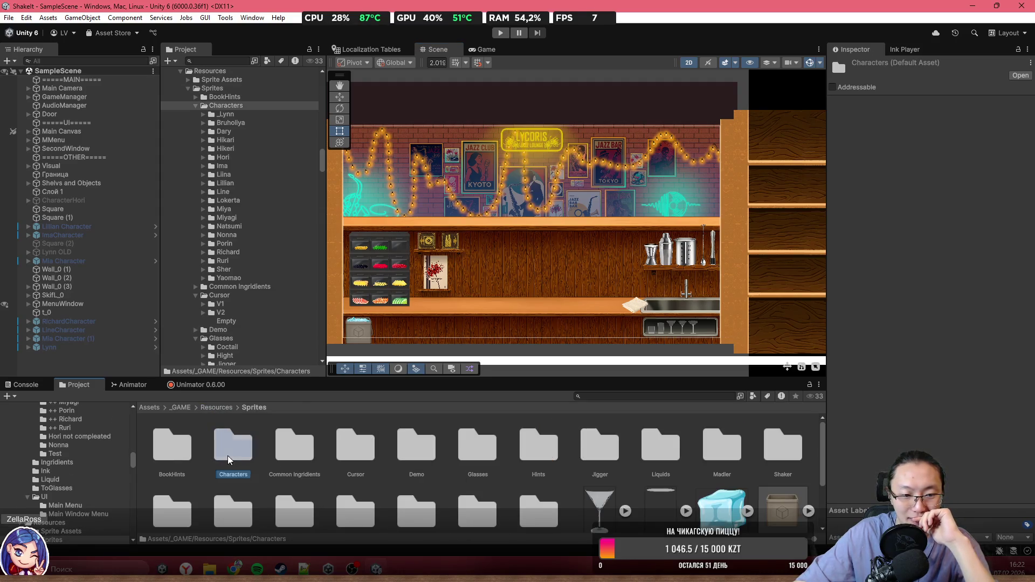
Step: Look at the Characters folder's Create > 2D submenu, then dismiss the menu
{"action": "right_click", "coordinate": [750, 504]}
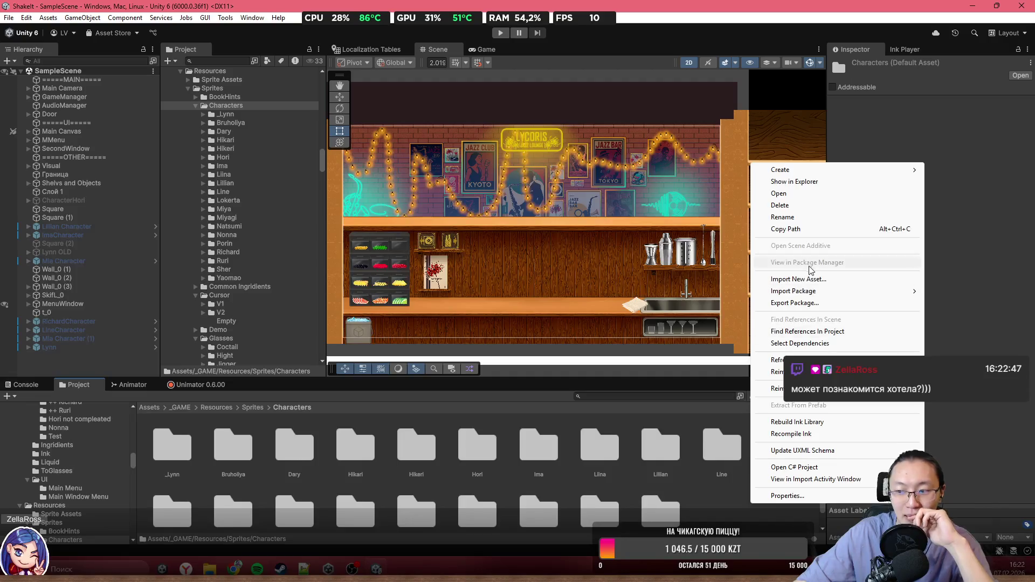
{"action": "mouse_move", "coordinate": [834, 172]}
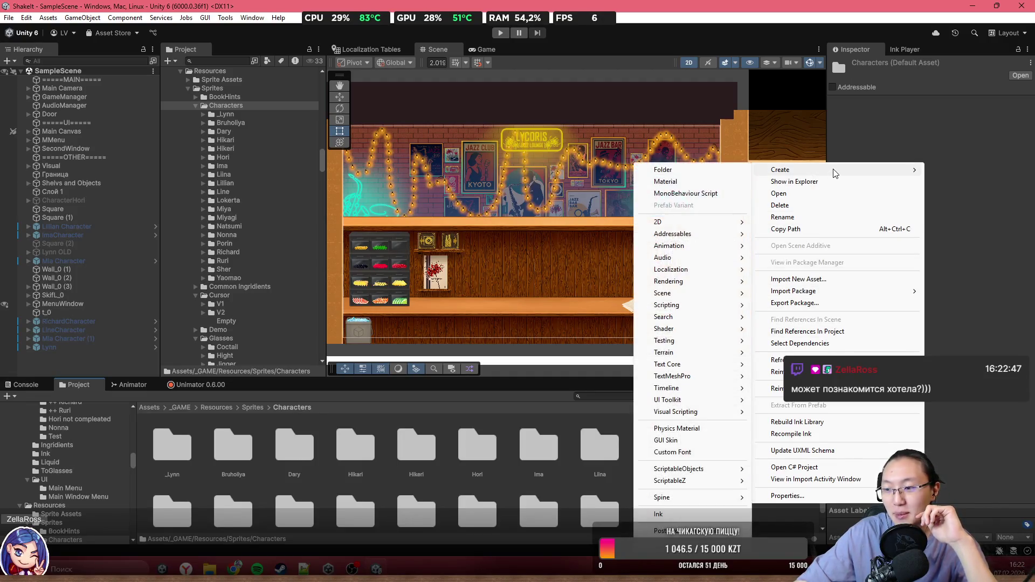
{"action": "mouse_move", "coordinate": [659, 225]}
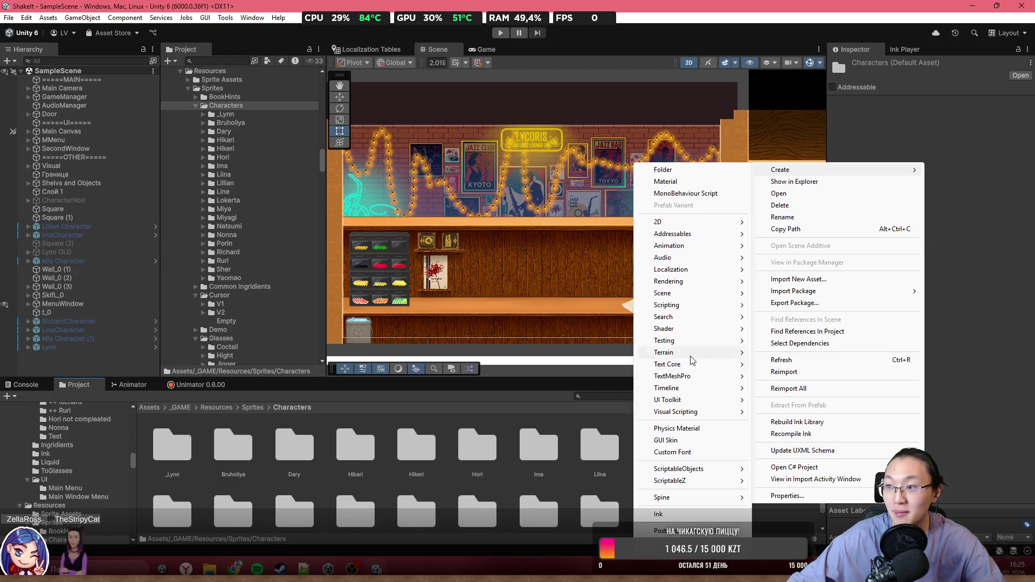
{"action": "left_click", "coordinate": [565, 251]}
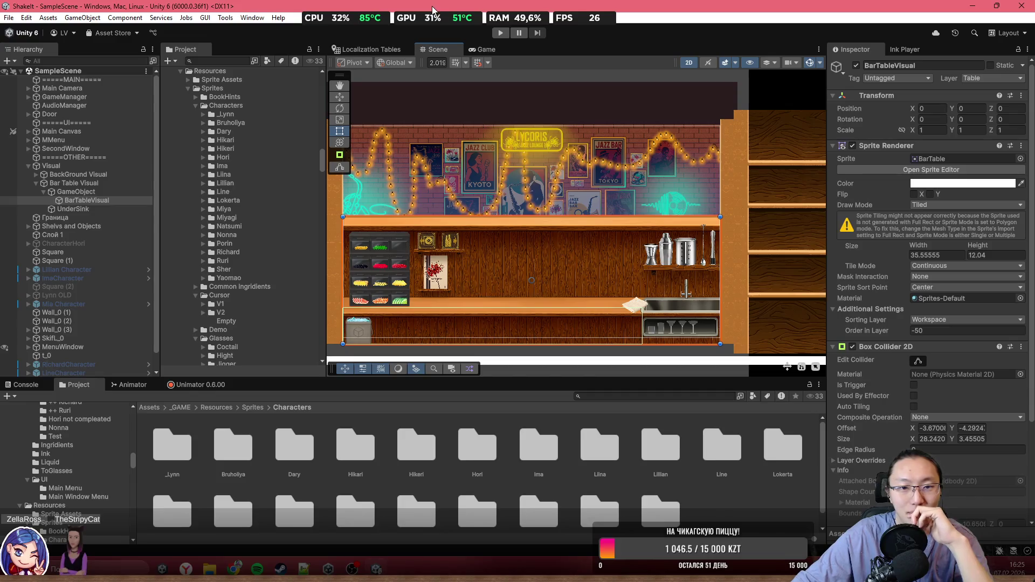
Step: Frame the bar table, then create an 'Erika' folder under Characters and open it
{"action": "mouse_move", "coordinate": [654, 166]}
{"action": "left_mouse_down"}
{"action": "mouse_move", "coordinate": [612, 168]}
{"action": "mouse_move", "coordinate": [700, 163]}
{"action": "mouse_move", "coordinate": [671, 166]}
{"action": "mouse_move", "coordinate": [665, 182]}
{"action": "left_mouse_up"}
{"action": "key", "text": "f"}
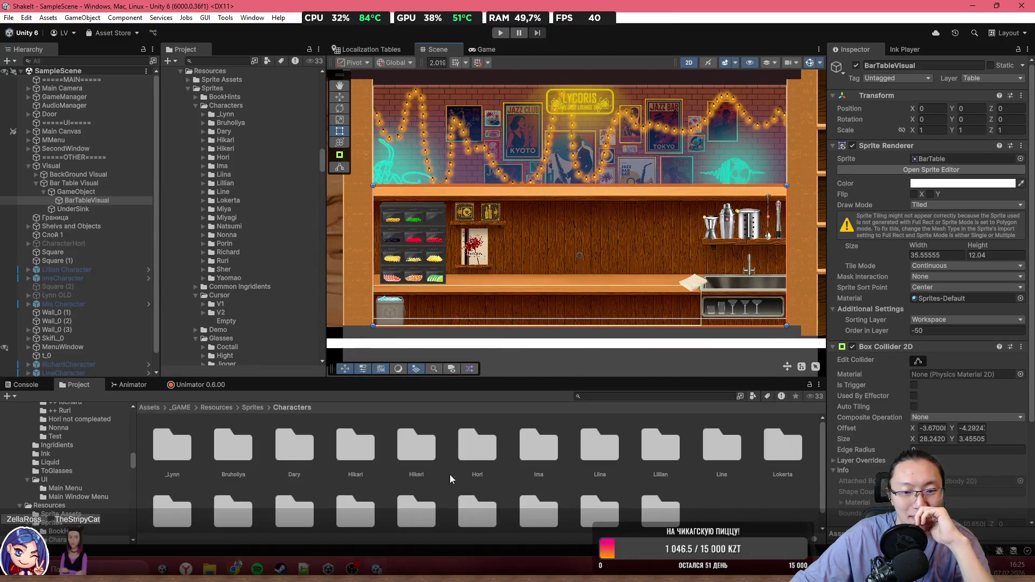
{"action": "right_click", "coordinate": [714, 513]}
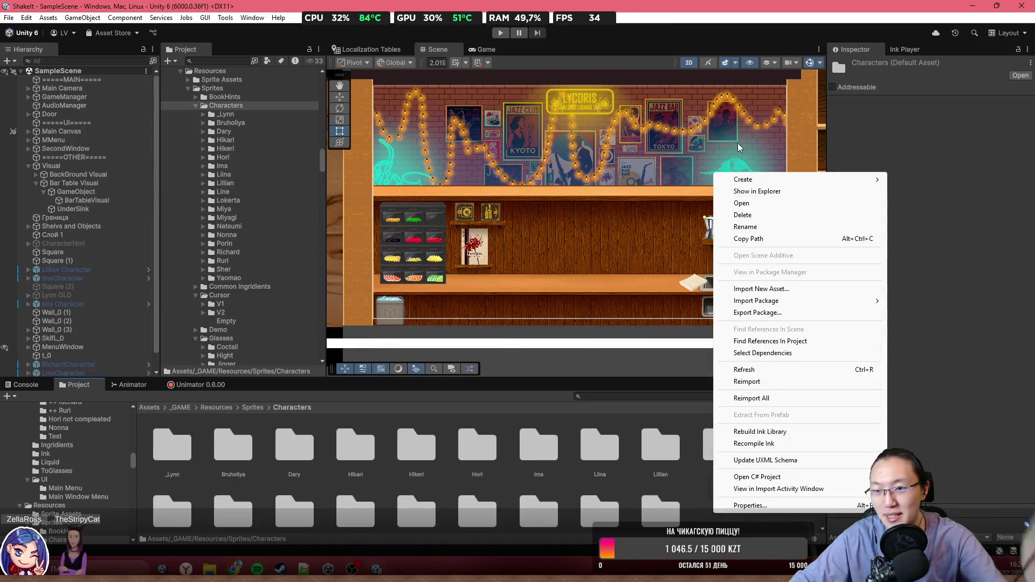
{"action": "mouse_move", "coordinate": [832, 188]}
{"action": "left_click", "coordinate": [928, 182]}
{"action": "type", "text": "y"}
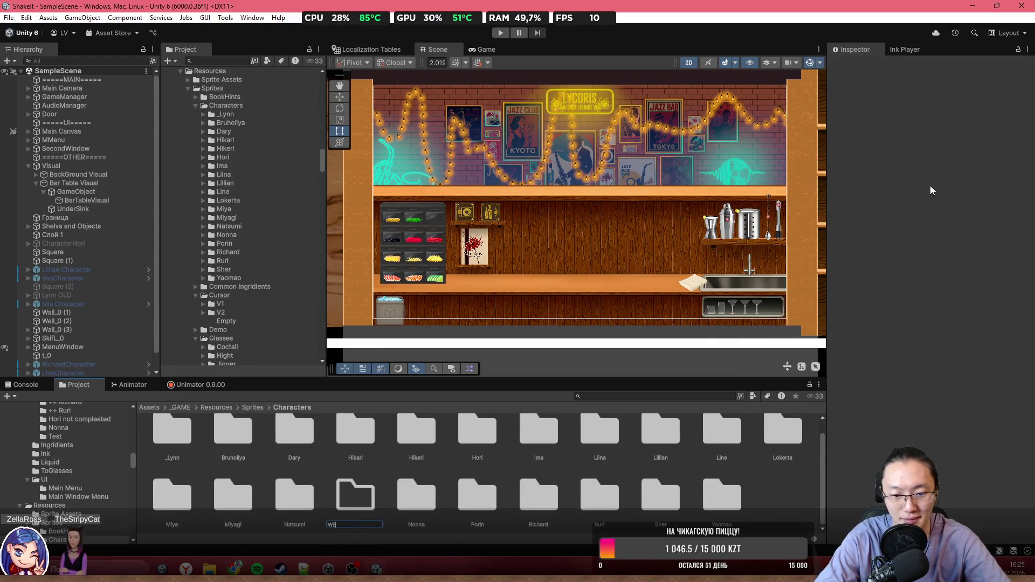
{"action": "type", "text": "ri"}
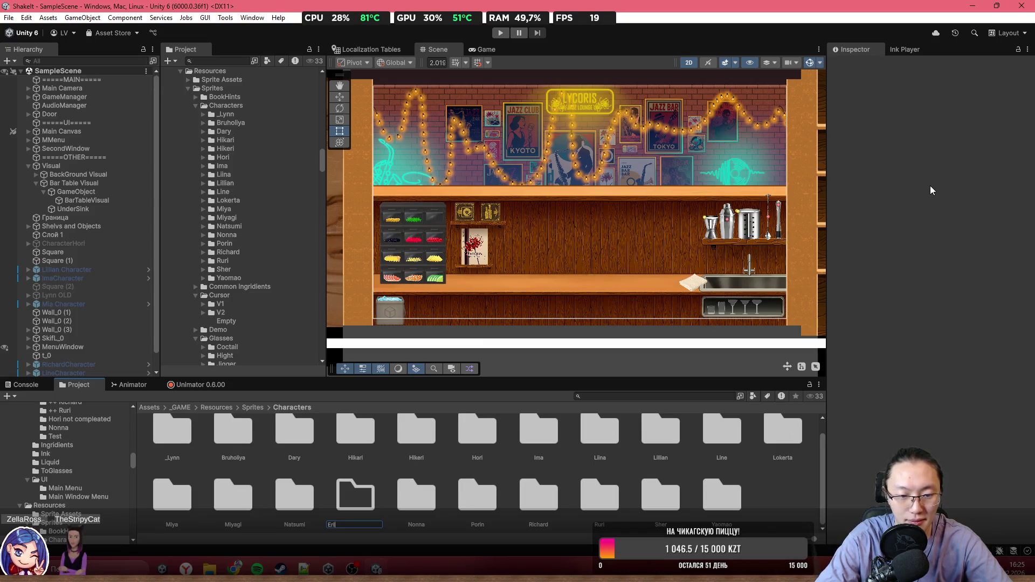
{"action": "type", "text": "ka"}
{"action": "key", "text": "Return"}
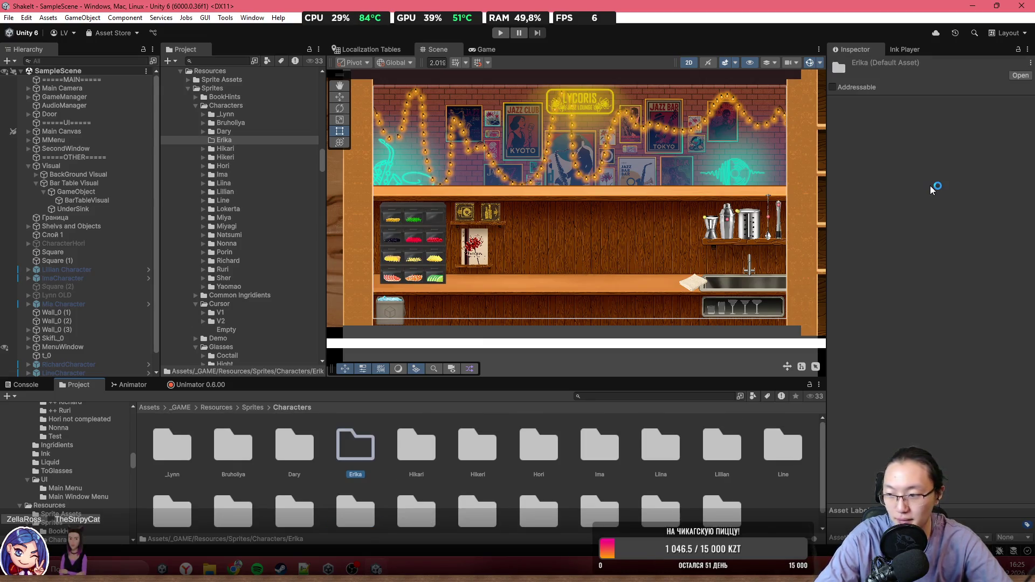
{"action": "key", "text": "Return"}
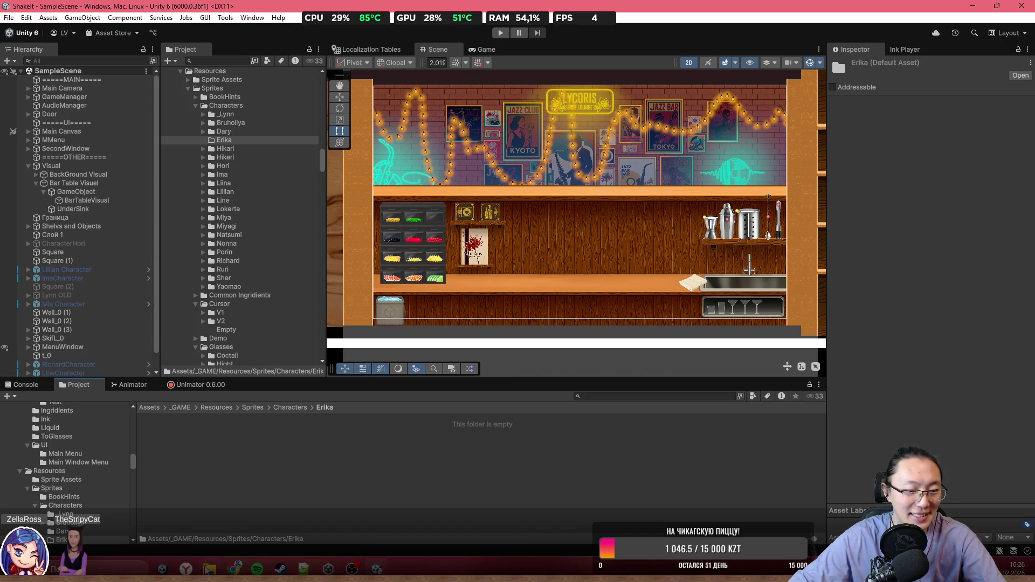
Step: Drag EriCommon.psb and EriRead.psb from File Explorer into the Erika folder
{"action": "left_click", "coordinate": [209, 570]}
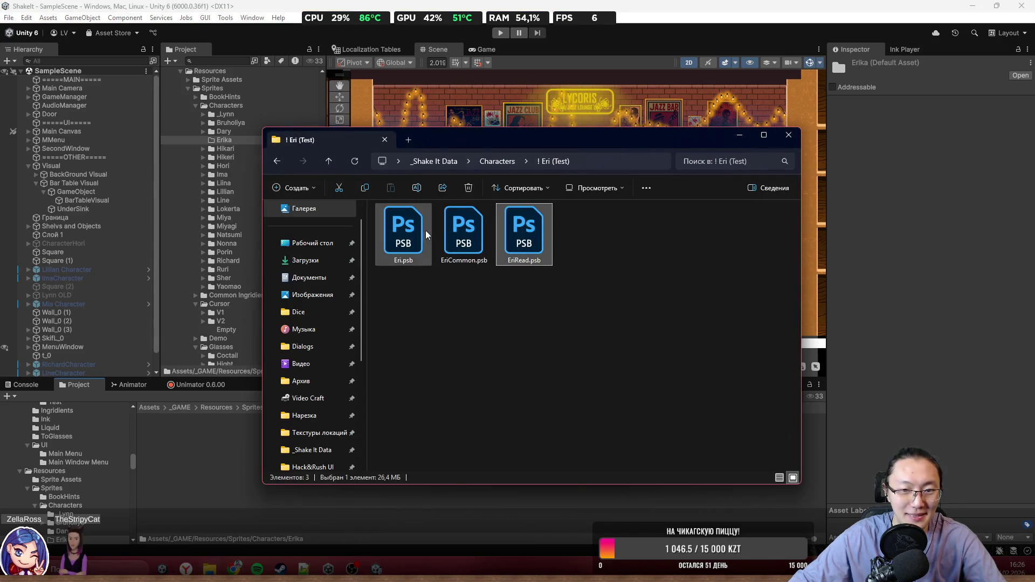
{"action": "left_click", "coordinate": [447, 235]}
{"action": "left_click", "coordinate": [523, 237], "text": "ctrl"}
{"action": "left_click_drag", "start_coordinate": [497, 136], "coordinate": [547, 48]}
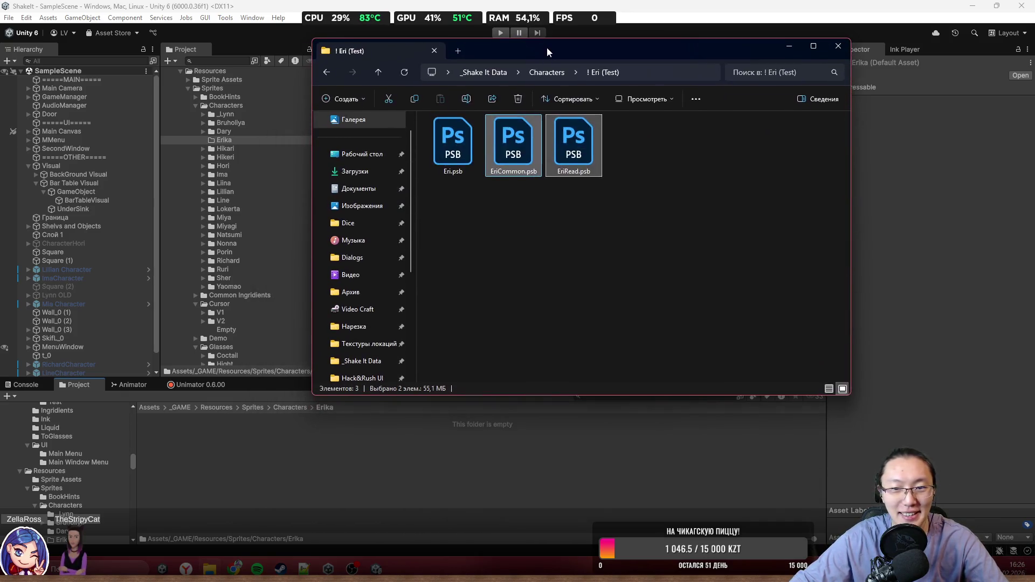
{"action": "left_click_drag", "start_coordinate": [504, 145], "coordinate": [347, 455]}
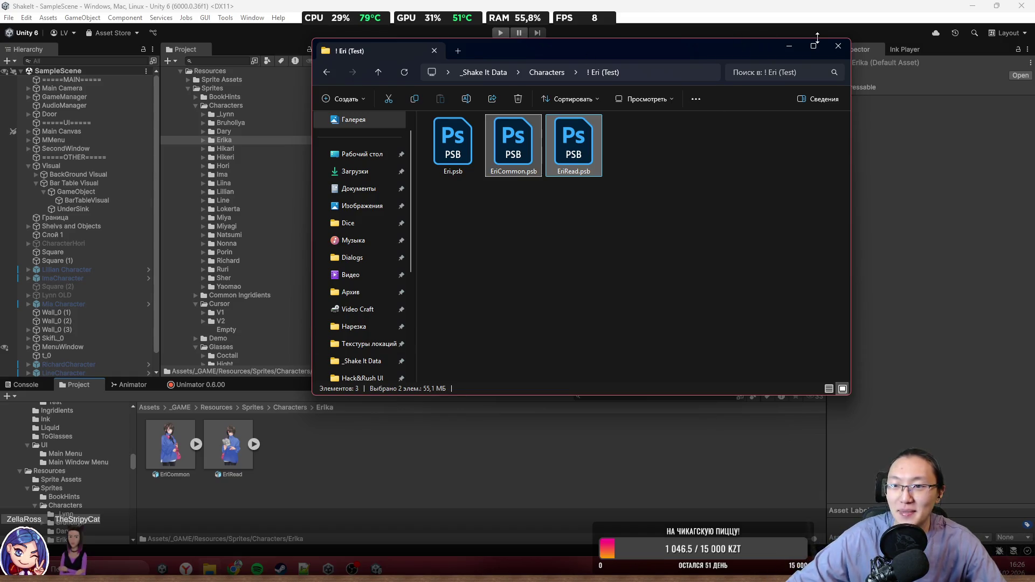
Step: Minimize File Explorer and select EriCommon in Unity's Project window
{"action": "left_click", "coordinate": [790, 47]}
{"action": "scroll", "coordinate": [555, 269], "scroll_direction": "down", "scroll_amount": 2}
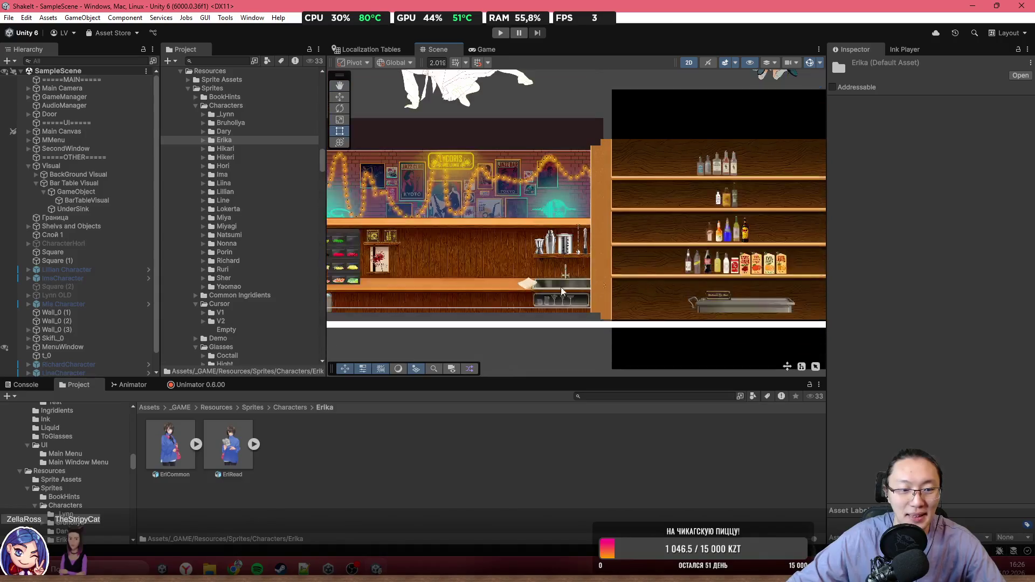
{"action": "left_click", "coordinate": [178, 453]}
Step: Open EriCommon's sprite sheet in a full-screen Sprite Editor
{"action": "scroll", "coordinate": [1005, 221], "scroll_direction": "down", "scroll_amount": 2}
{"action": "scroll", "coordinate": [1005, 221], "scroll_direction": "up", "scroll_amount": 2}
{"action": "left_click", "coordinate": [978, 224]}
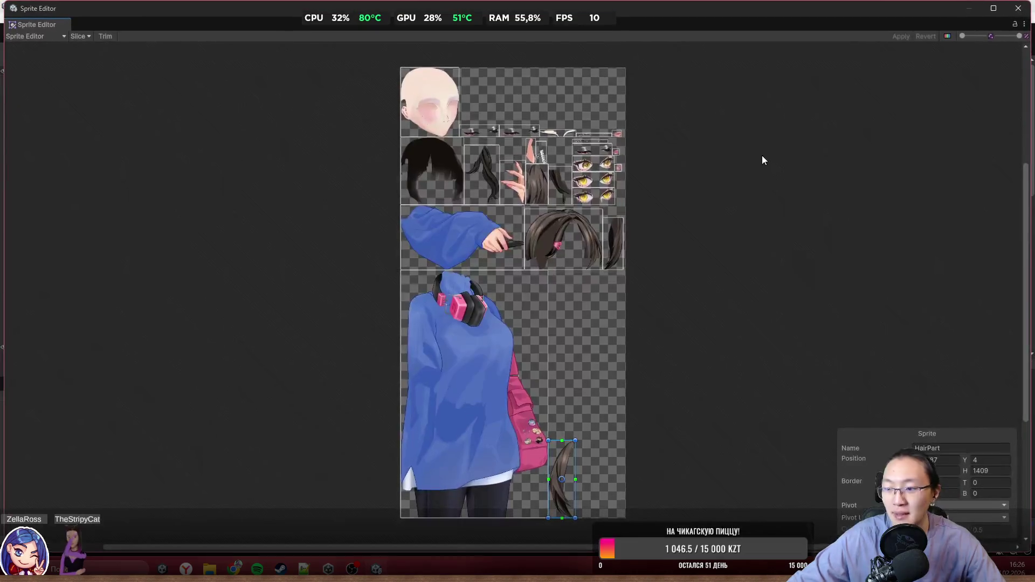
{"action": "mouse_move", "coordinate": [620, 8]}
{"action": "left_mouse_down"}
{"action": "mouse_move", "coordinate": [620, 124]}
{"action": "mouse_move", "coordinate": [621, 5]}
{"action": "left_mouse_up"}
{"action": "left_click", "coordinate": [32, 33]}
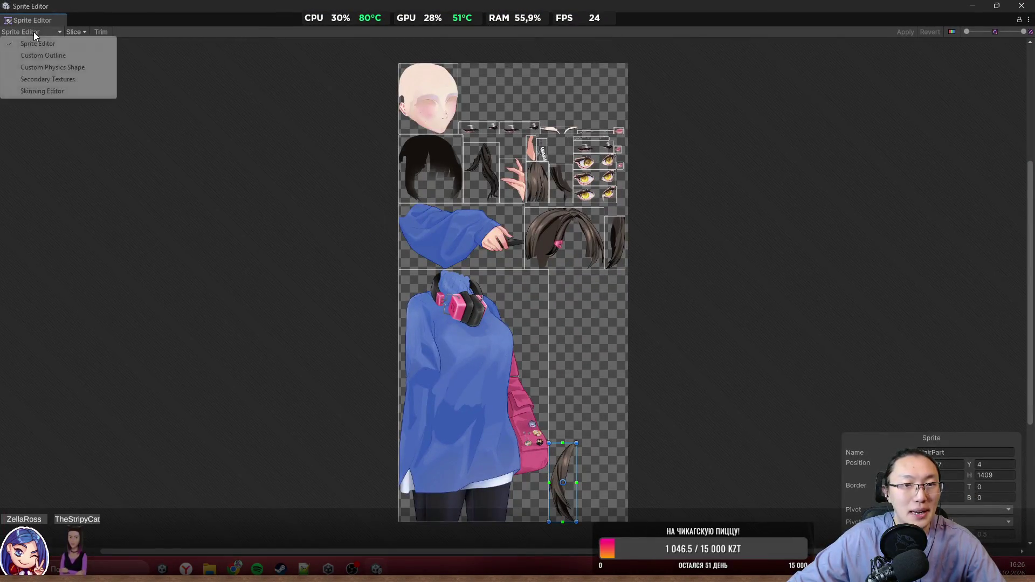
{"action": "left_click", "coordinate": [63, 117]}
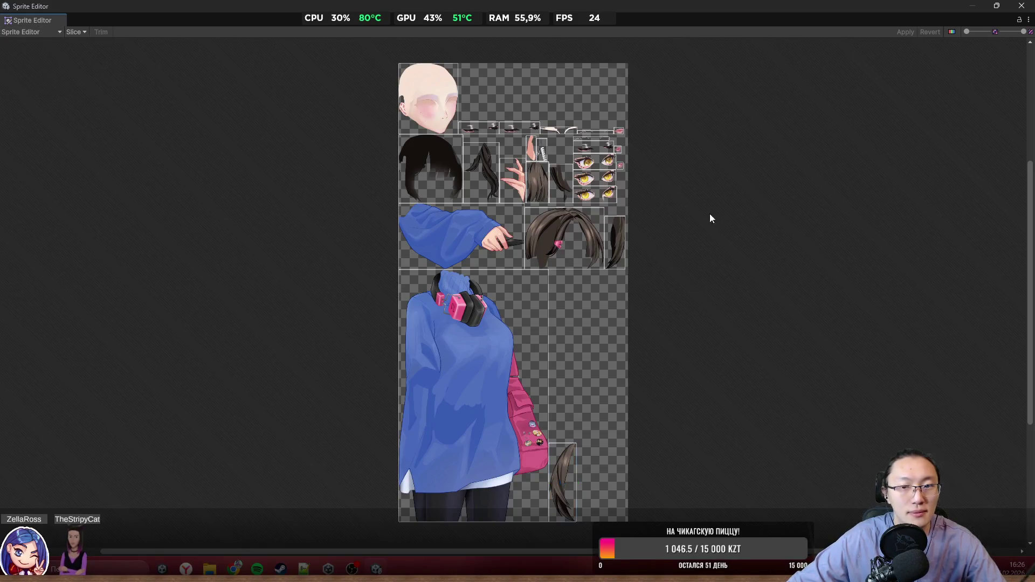
Step: Select the eyebrow sprite and switch the editor to the Skinning Editor mode
{"action": "scroll", "coordinate": [582, 252], "scroll_direction": "up", "scroll_amount": 6}
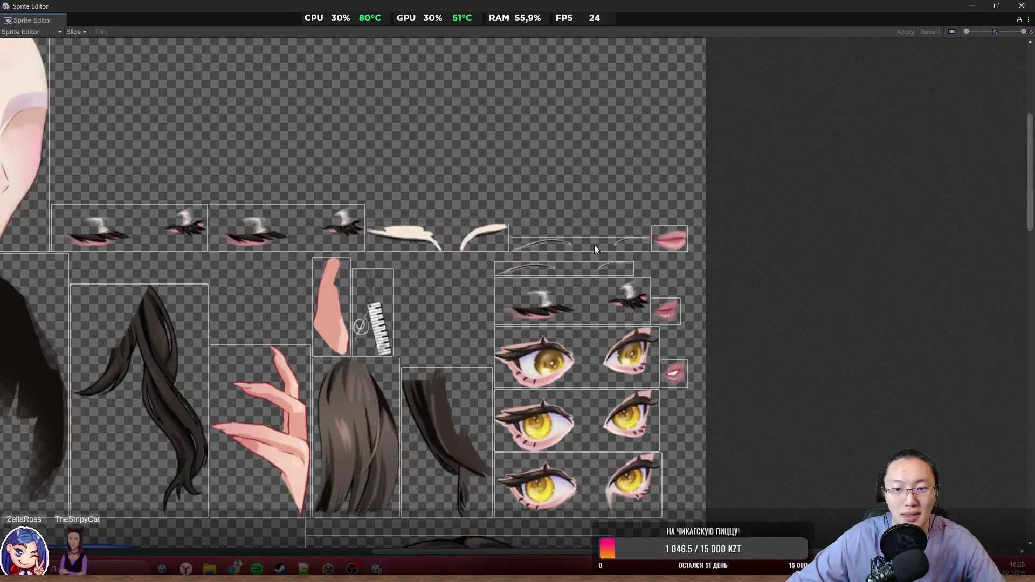
{"action": "left_click", "coordinate": [595, 249]}
{"action": "left_click", "coordinate": [33, 31]}
{"action": "left_click", "coordinate": [56, 101]}
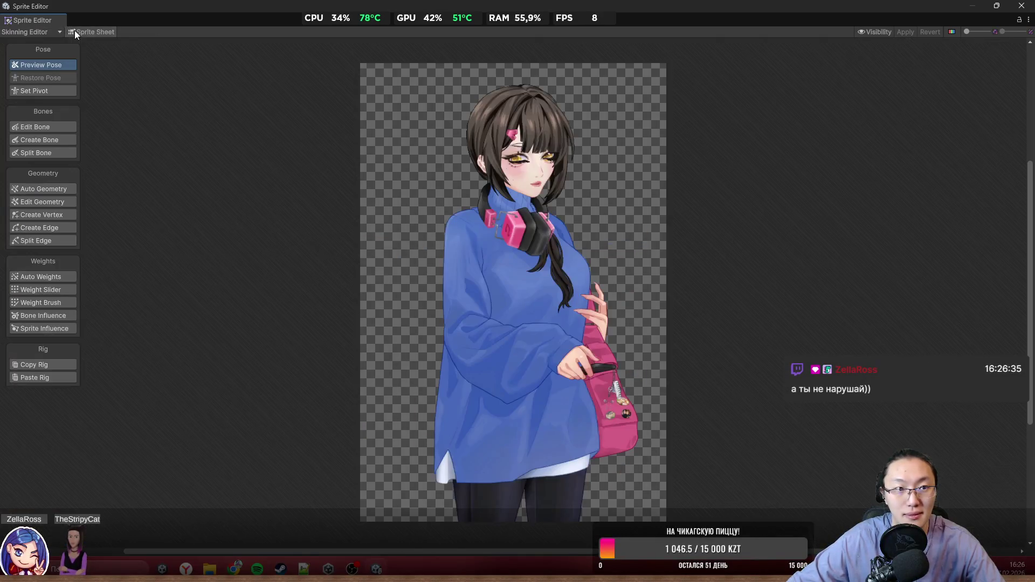
Step: Show the sprite sheet with all meshes editable and delete the first eye sprite's vertices
{"action": "left_click", "coordinate": [74, 31]}
{"action": "left_click", "coordinate": [38, 202]}
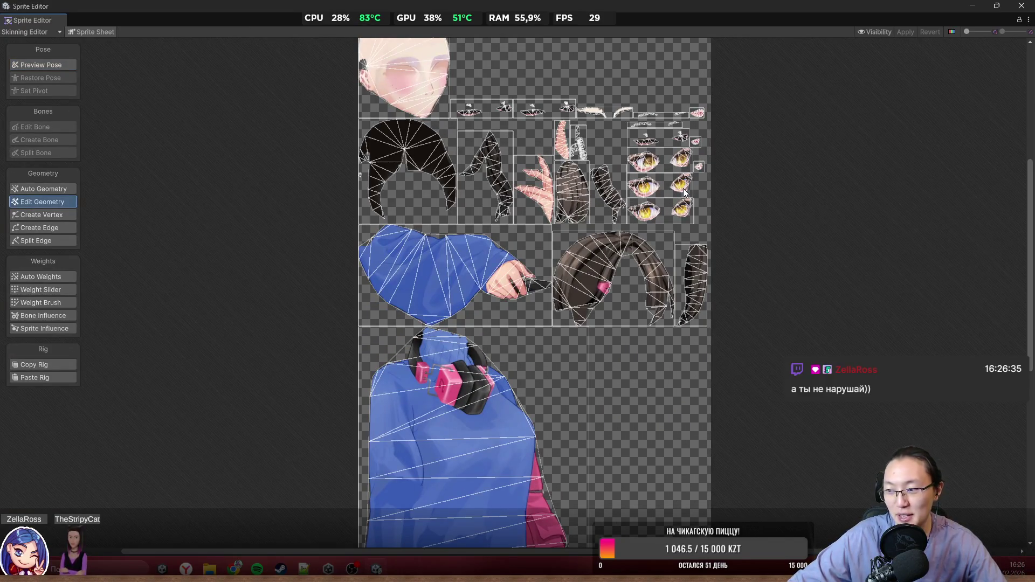
{"action": "scroll", "coordinate": [501, 135], "scroll_direction": "up", "scroll_amount": 3}
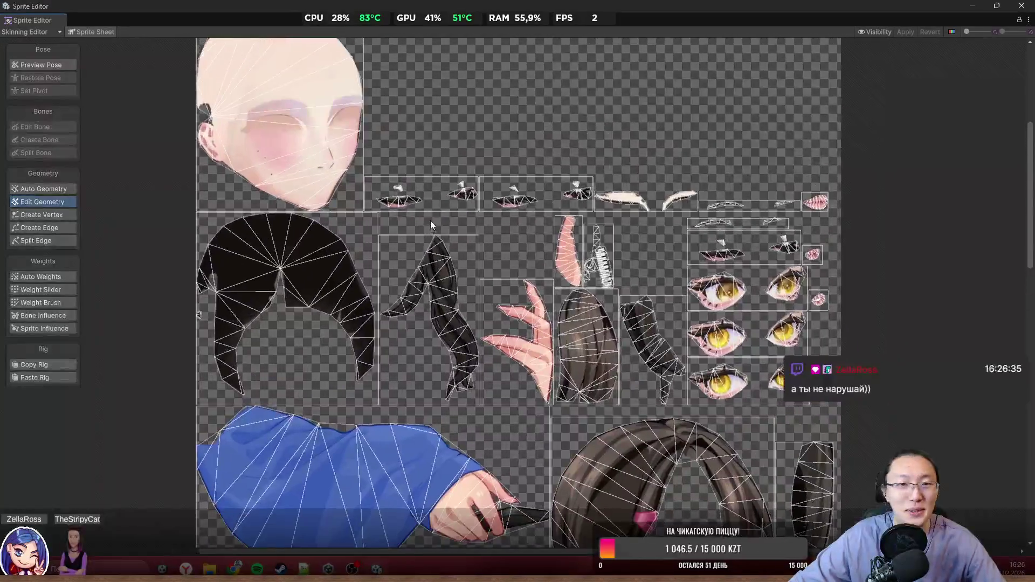
{"action": "left_click", "coordinate": [390, 198]}
{"action": "scroll", "coordinate": [390, 199], "scroll_direction": "up", "scroll_amount": 2}
{"action": "mouse_move", "coordinate": [595, 162]}
{"action": "left_mouse_down"}
{"action": "mouse_move", "coordinate": [411, 331]}
{"action": "mouse_move", "coordinate": [348, 339]}
{"action": "left_mouse_up"}
{"action": "key", "text": "Delete"}
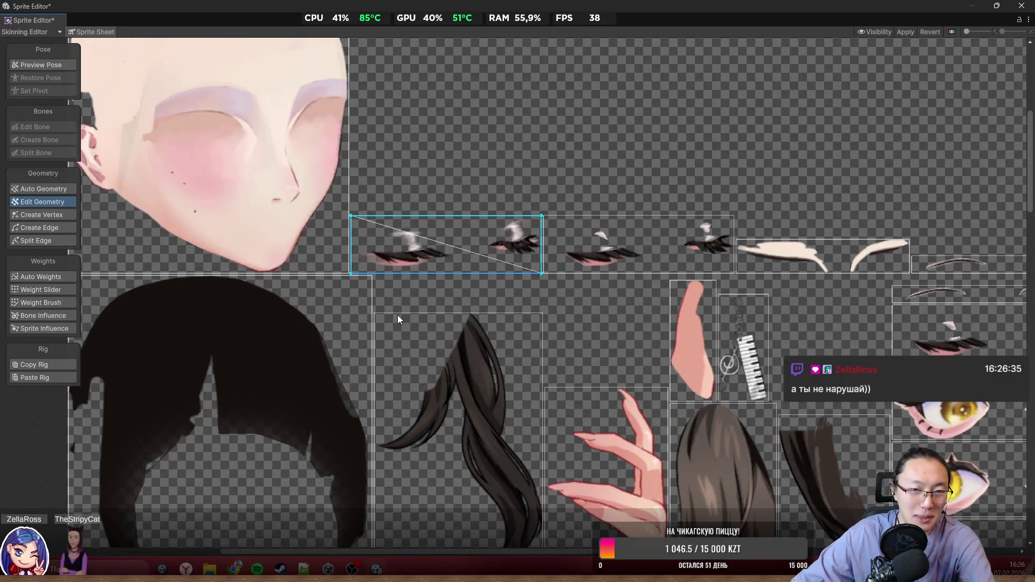
Step: Clear the second eye sprite's mesh and both eyebrow meshes
{"action": "left_click", "coordinate": [608, 258]}
{"action": "scroll", "coordinate": [701, 207], "scroll_direction": "up", "scroll_amount": 2}
{"action": "left_click_drag", "start_coordinate": [721, 196], "coordinate": [415, 386]}
{"action": "scroll", "coordinate": [550, 361], "scroll_direction": "right", "scroll_amount": 6}
{"action": "left_click", "coordinate": [502, 319]}
{"action": "left_click_drag", "start_coordinate": [605, 333], "coordinate": [458, 380]}
{"action": "scroll", "coordinate": [458, 381], "scroll_direction": "right", "scroll_amount": 4}
{"action": "scroll", "coordinate": [422, 227], "scroll_direction": "down", "scroll_amount": 1}
{"action": "key", "text": "Delete"}
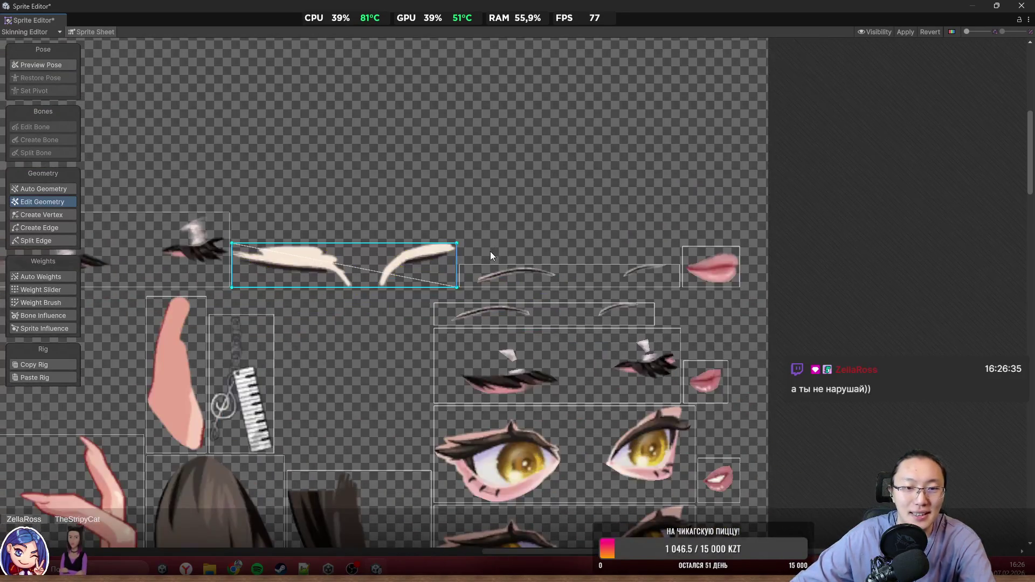
Step: Select the eyebrow, lip and eyelid vertices, then delete the right eye sprite's mesh
{"action": "left_click", "coordinate": [540, 270]}
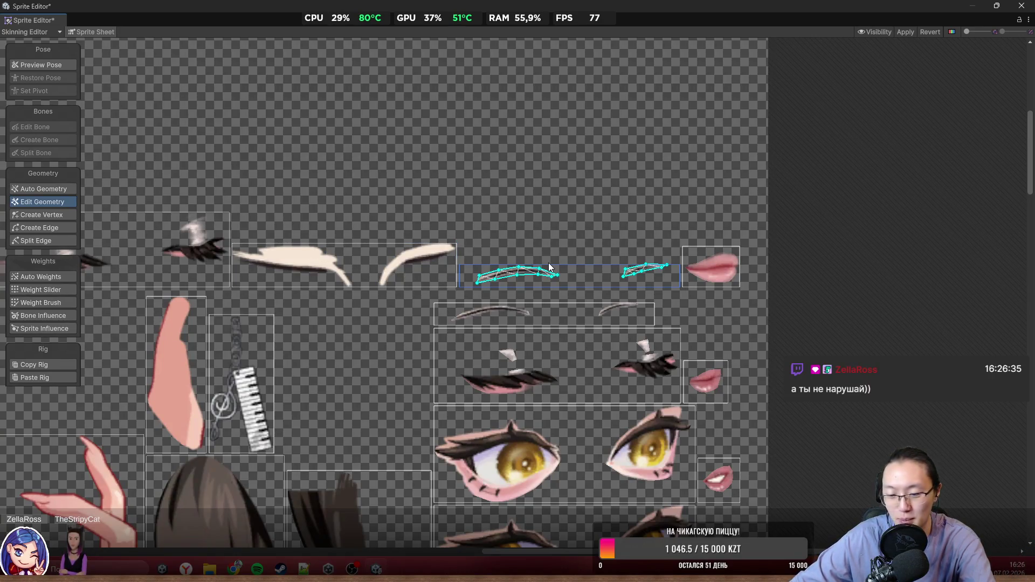
{"action": "left_click_drag", "start_coordinate": [741, 213], "coordinate": [550, 289]}
{"action": "left_click", "coordinate": [707, 264]}
{"action": "scroll", "coordinate": [672, 397], "scroll_direction": "up", "scroll_amount": 3}
{"action": "left_click", "coordinate": [677, 291]}
{"action": "left_click_drag", "start_coordinate": [764, 230], "coordinate": [639, 368]}
{"action": "left_click", "coordinate": [603, 282]}
{"action": "left_click_drag", "start_coordinate": [732, 201], "coordinate": [237, 448]}
{"action": "scroll", "coordinate": [563, 298], "scroll_direction": "down", "scroll_amount": 3}
{"action": "left_click", "coordinate": [557, 249]}
{"action": "left_click_drag", "start_coordinate": [642, 202], "coordinate": [270, 337]}
{"action": "key", "text": "Delete"}
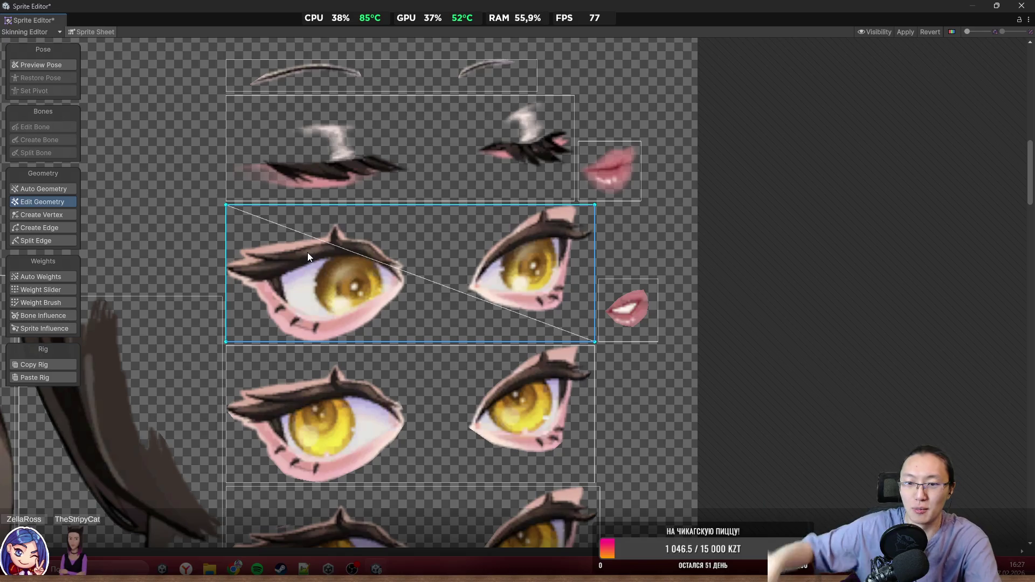
Step: Inspect the lower lip, eyebrow and eye row sprites on the sheet
{"action": "left_click", "coordinate": [640, 318]}
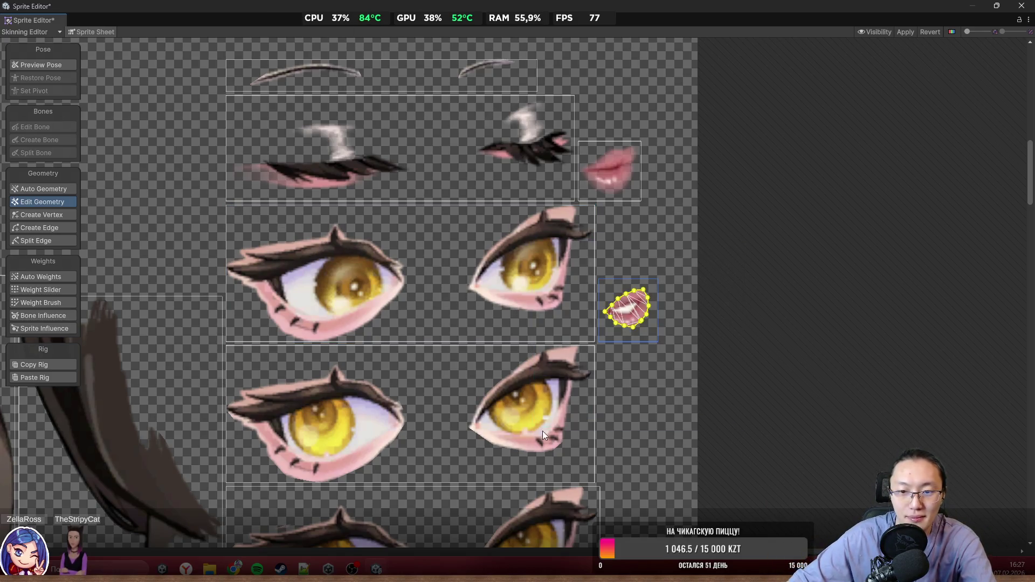
{"action": "left_click_drag", "start_coordinate": [517, 253], "coordinate": [556, 305]}
{"action": "left_click", "coordinate": [545, 116]}
{"action": "left_click", "coordinate": [549, 64]}
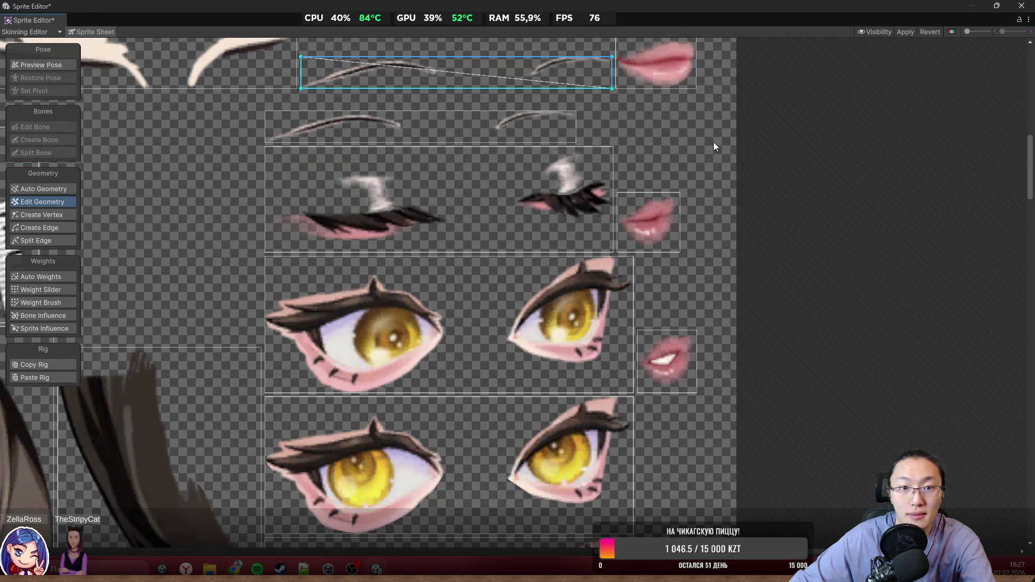
{"action": "scroll", "coordinate": [669, 367], "scroll_direction": "down", "scroll_amount": 2}
{"action": "scroll", "coordinate": [662, 183], "scroll_direction": "up", "scroll_amount": 2}
{"action": "scroll", "coordinate": [628, 169], "scroll_direction": "down", "scroll_amount": 3}
{"action": "left_click", "coordinate": [550, 184]}
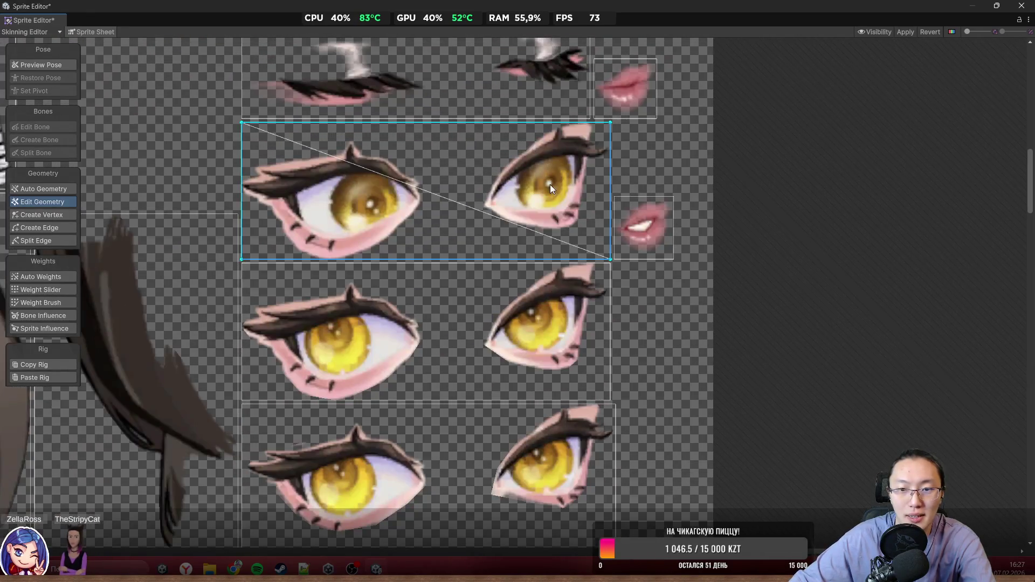
{"action": "left_click", "coordinate": [555, 342]}
{"action": "left_click_drag", "start_coordinate": [786, 416], "coordinate": [226, 183]}
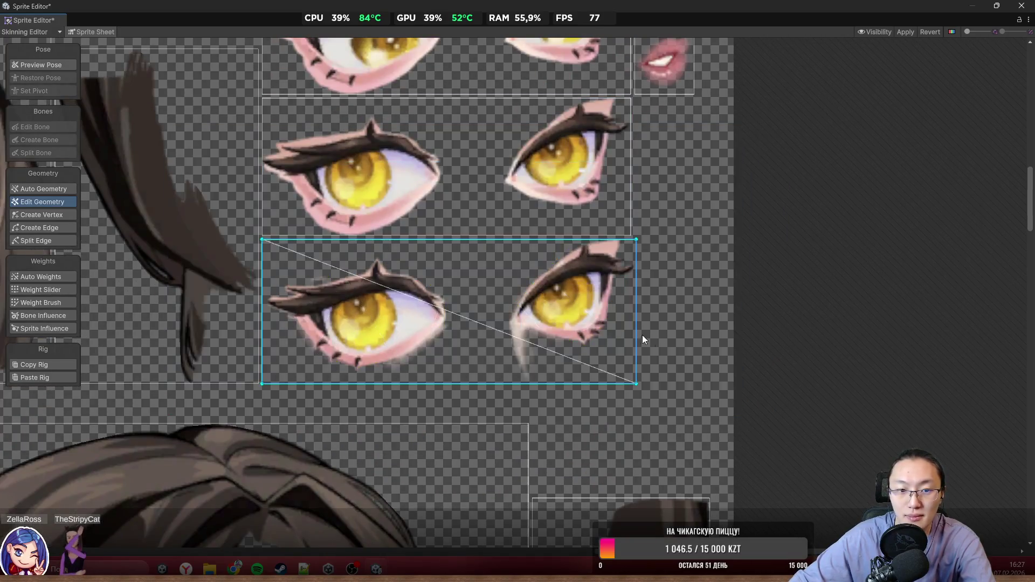
{"action": "scroll", "coordinate": [642, 334], "scroll_direction": "down", "scroll_amount": 5}
{"action": "scroll", "coordinate": [471, 204], "scroll_direction": "up", "scroll_amount": 5}
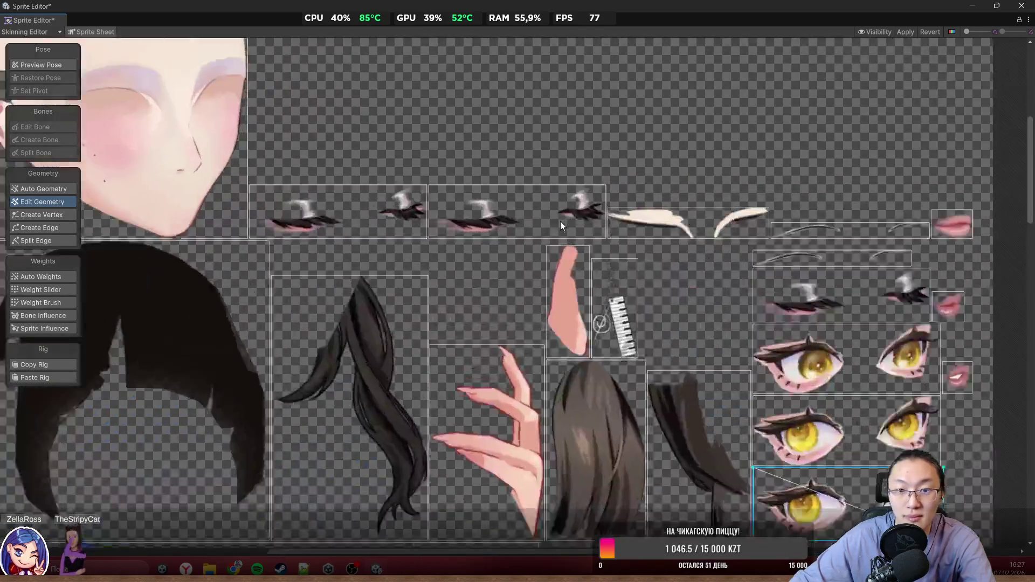
Step: Check the eyelash, eyebrow, lips and bottom eye sprites
{"action": "left_click", "coordinate": [599, 209]}
{"action": "left_click", "coordinate": [297, 202]}
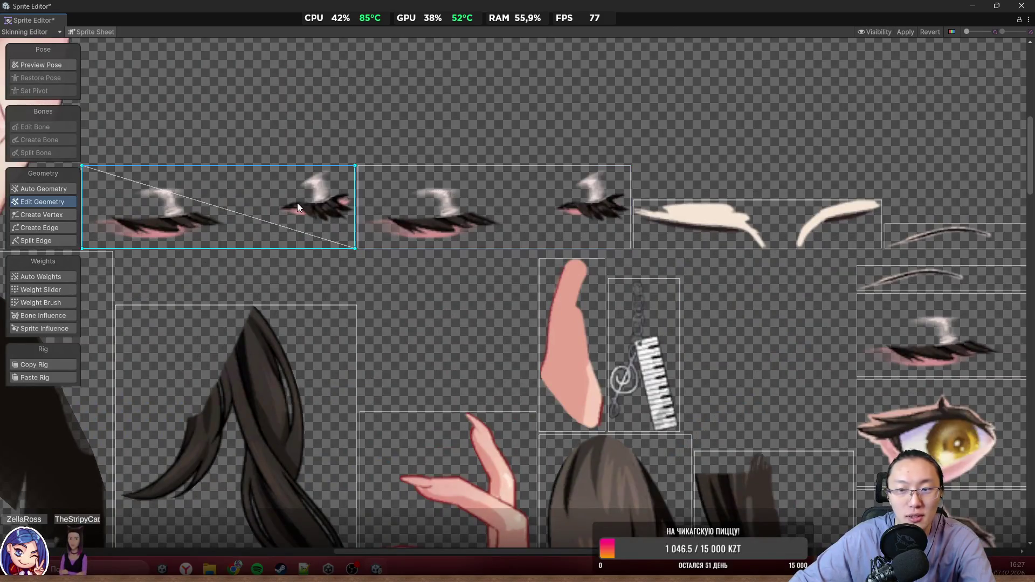
{"action": "left_click", "coordinate": [684, 205]}
{"action": "scroll", "coordinate": [464, 247], "scroll_direction": "down", "scroll_amount": 3}
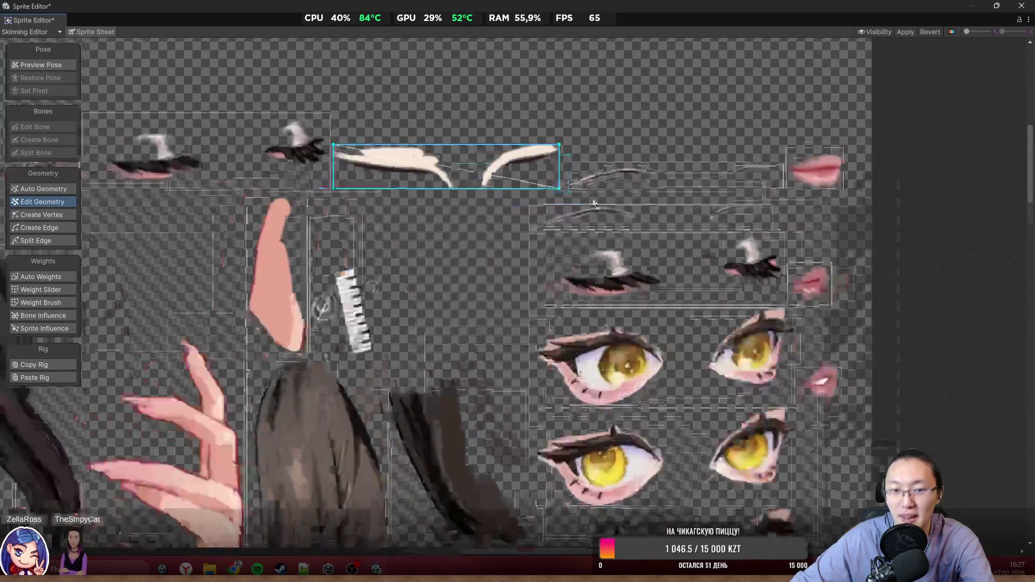
{"action": "scroll", "coordinate": [447, 261], "scroll_direction": "up", "scroll_amount": 2}
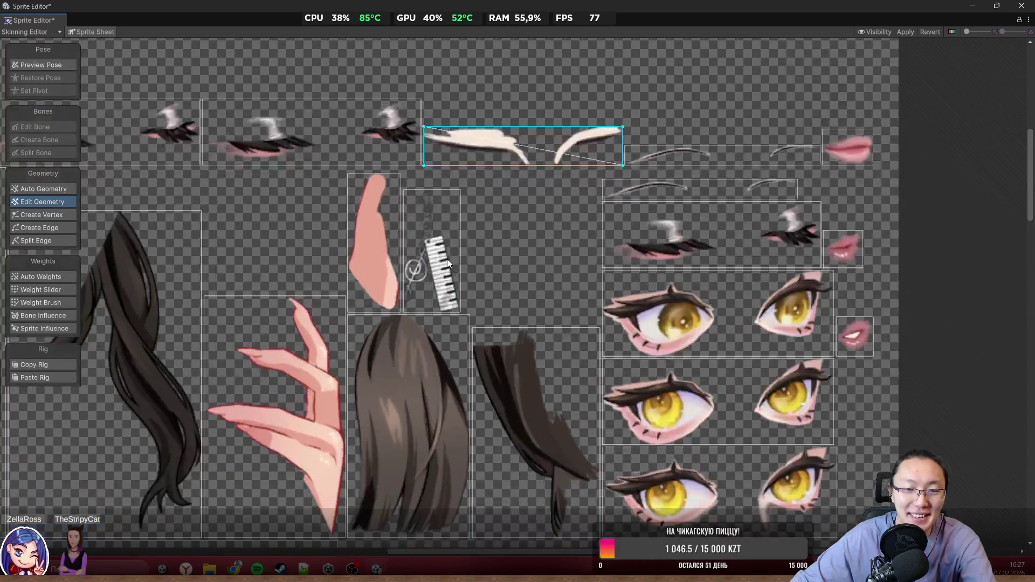
{"action": "scroll", "coordinate": [447, 258], "scroll_direction": "down", "scroll_amount": 4}
{"action": "scroll", "coordinate": [623, 178], "scroll_direction": "up", "scroll_amount": 3}
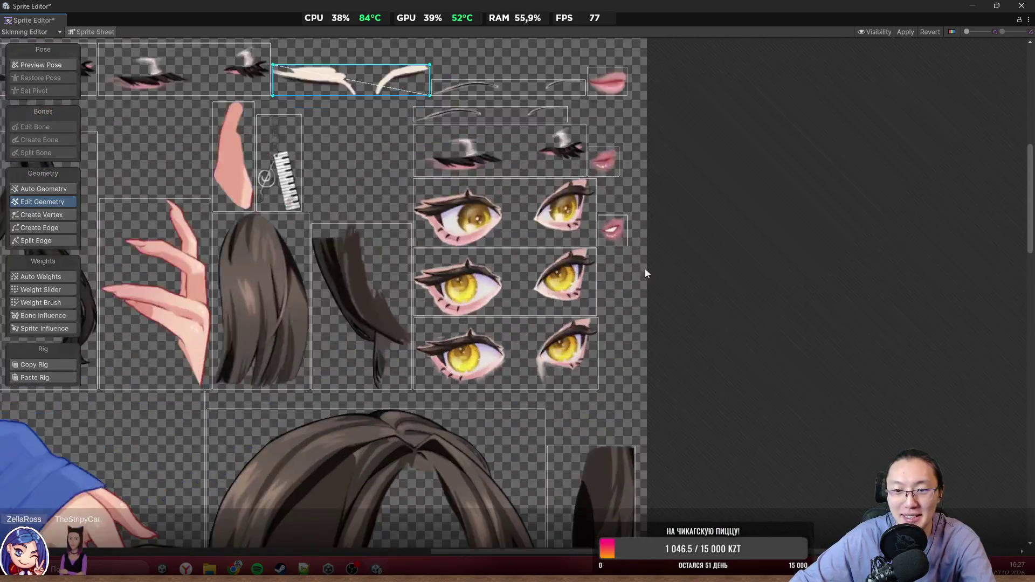
{"action": "left_click", "coordinate": [604, 235]}
{"action": "left_click_drag", "start_coordinate": [591, 398], "coordinate": [650, 231]}
{"action": "left_click", "coordinate": [603, 181]}
{"action": "scroll", "coordinate": [706, 194], "scroll_direction": "down", "scroll_amount": 6}
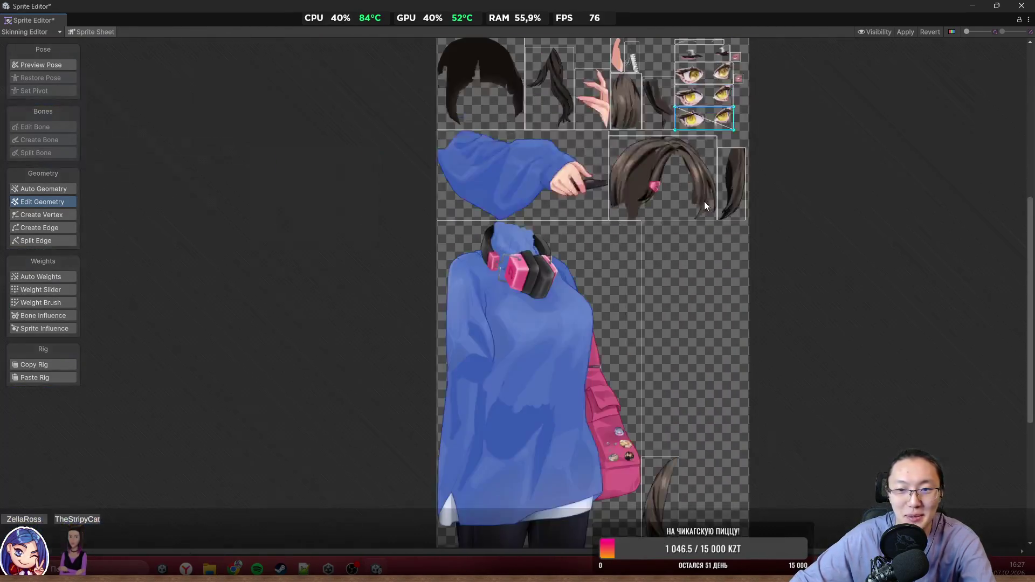
{"action": "scroll", "coordinate": [640, 335], "scroll_direction": "up", "scroll_amount": 2}
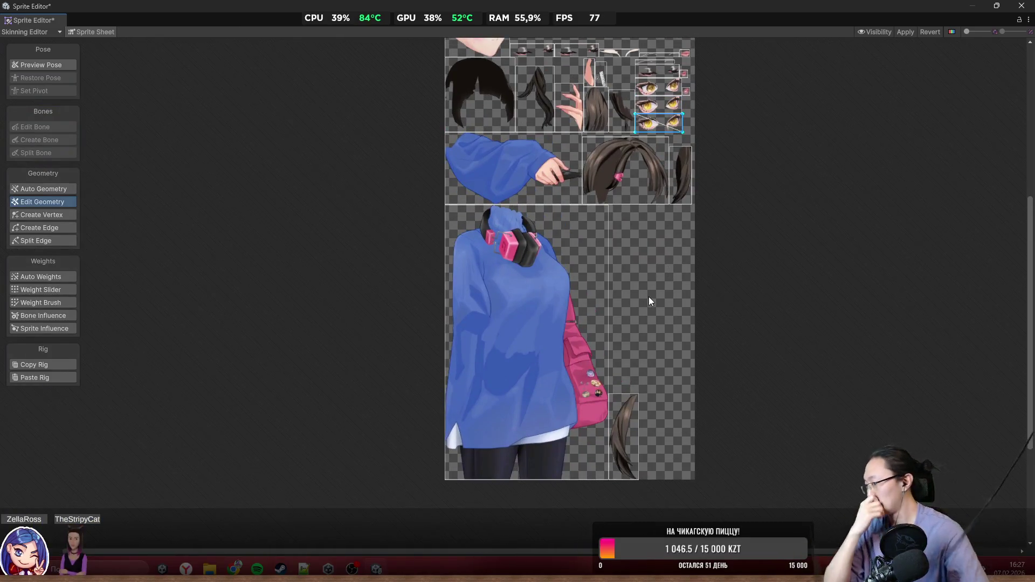
{"action": "scroll", "coordinate": [635, 352], "scroll_direction": "up", "scroll_amount": 5}
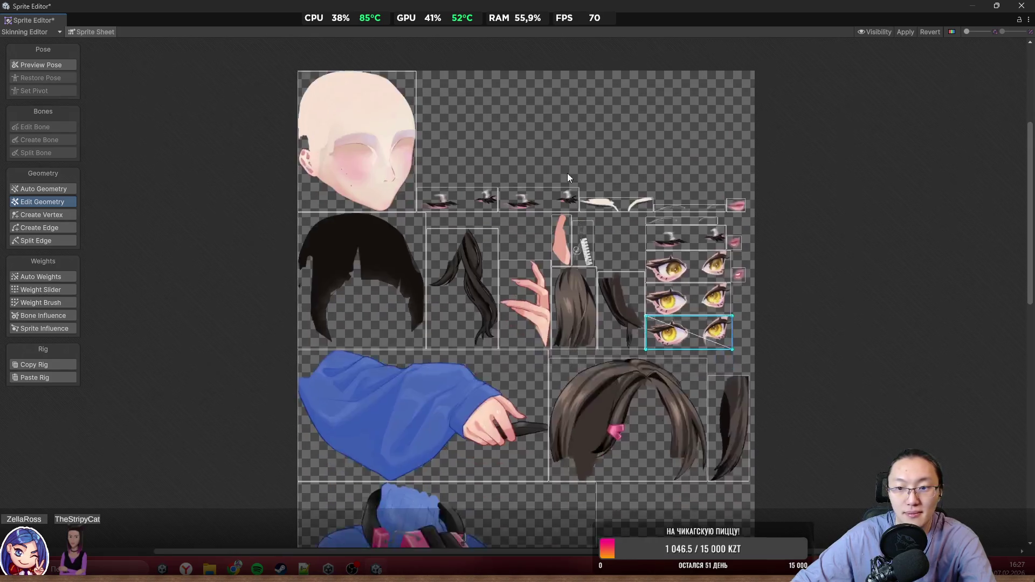
{"action": "scroll", "coordinate": [592, 170], "scroll_direction": "up", "scroll_amount": 5}
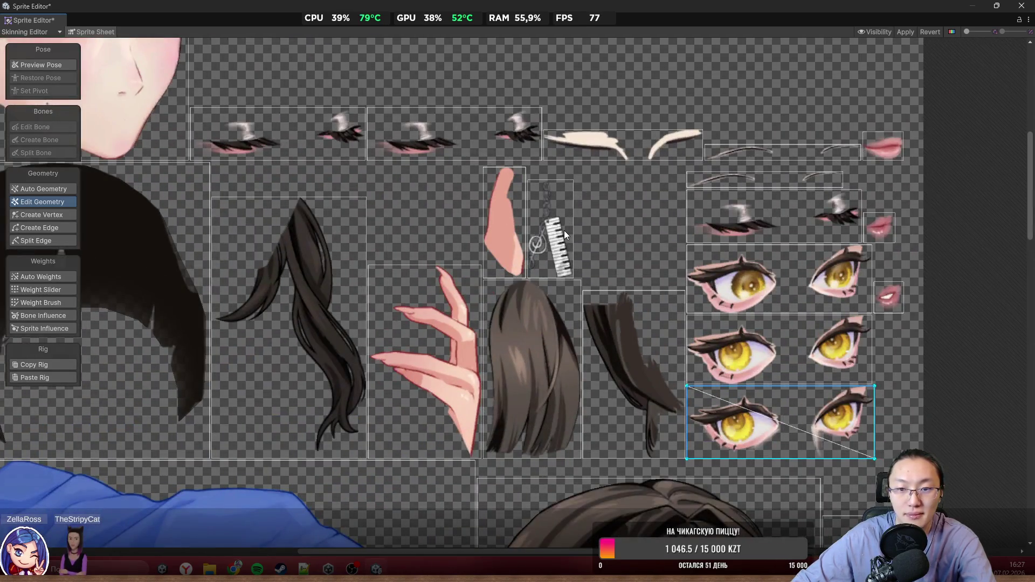
Step: Inspect the piano pendant and hoodie sprites, then switch to the assembled character view
{"action": "left_click", "coordinate": [563, 231]}
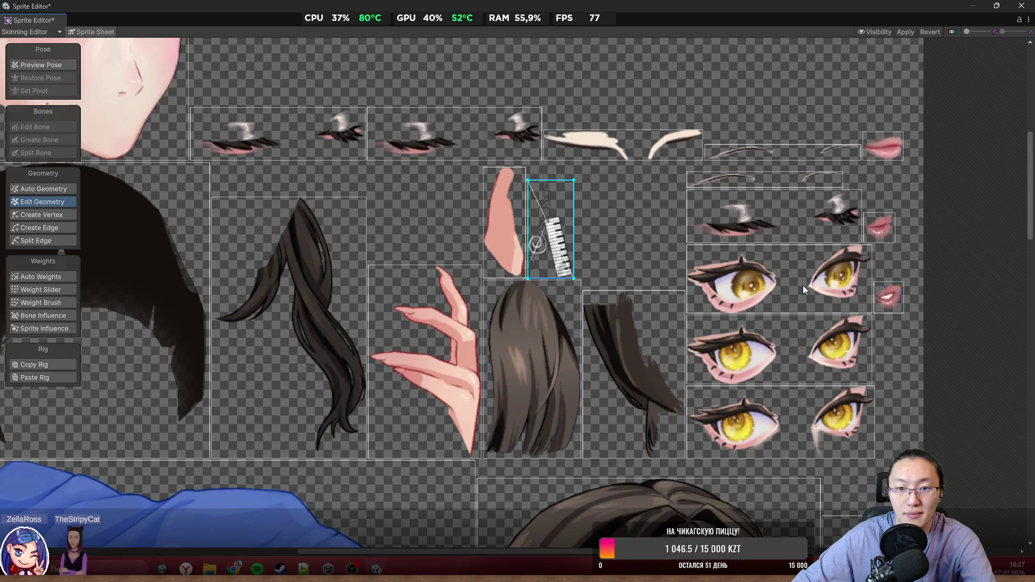
{"action": "scroll", "coordinate": [804, 286], "scroll_direction": "down", "scroll_amount": 5}
{"action": "left_click_drag", "start_coordinate": [707, 371], "coordinate": [692, 258]}
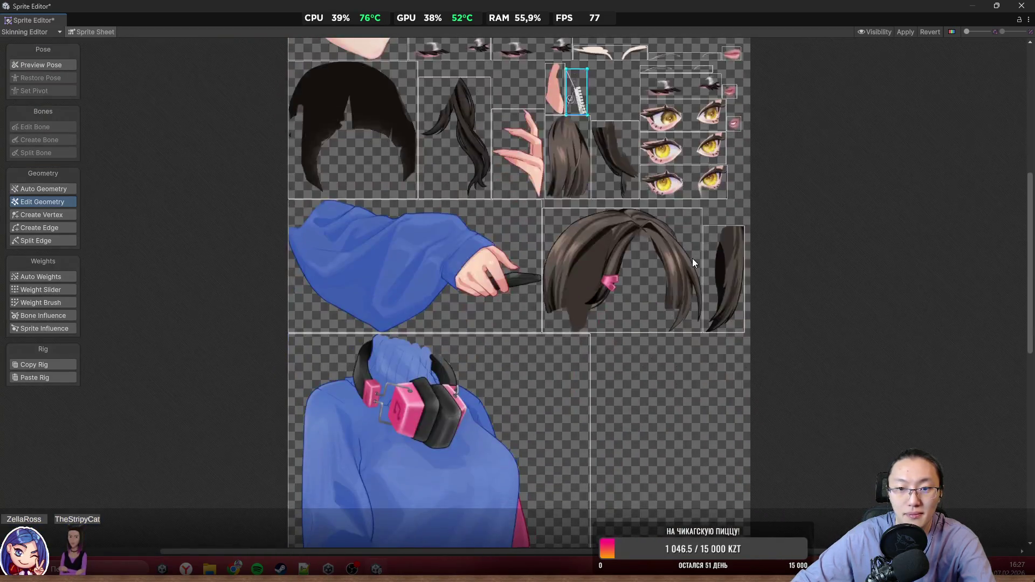
{"action": "mouse_move", "coordinate": [691, 308]}
{"action": "left_mouse_down"}
{"action": "mouse_move", "coordinate": [684, 158]}
{"action": "mouse_move", "coordinate": [645, 174]}
{"action": "left_mouse_up"}
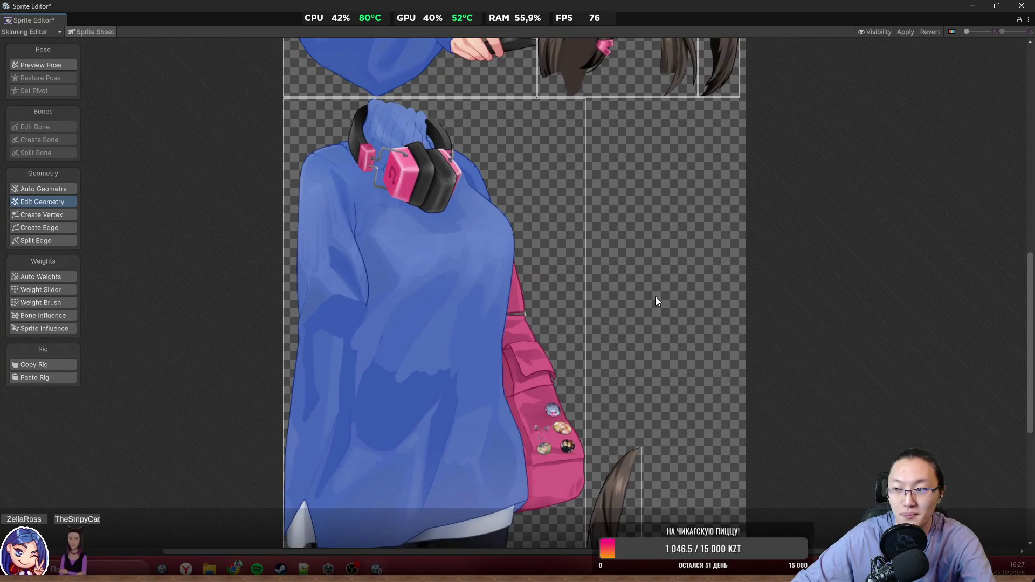
{"action": "scroll", "coordinate": [656, 296], "scroll_direction": "down", "scroll_amount": 3}
{"action": "scroll", "coordinate": [603, 257], "scroll_direction": "up", "scroll_amount": 3}
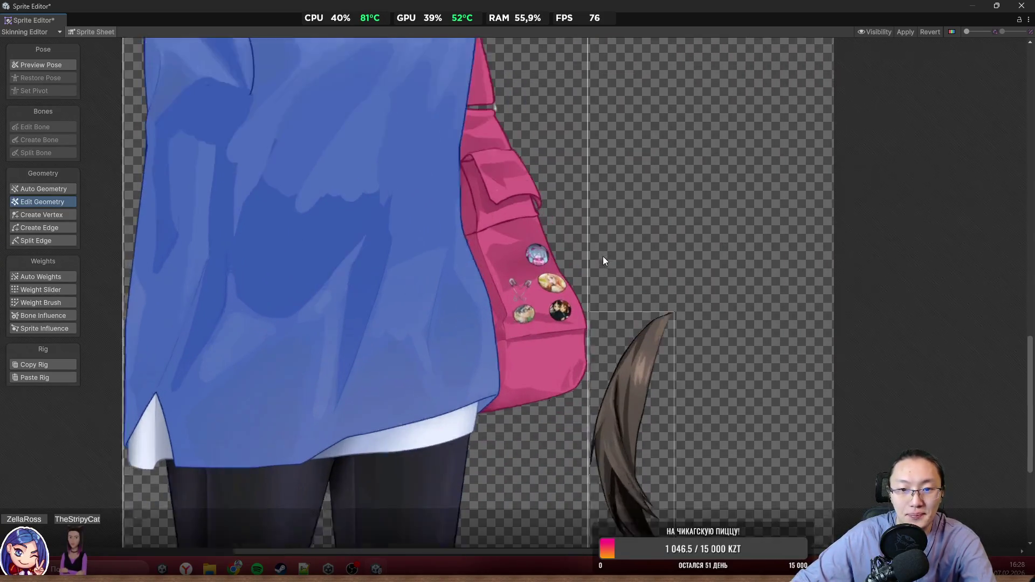
{"action": "scroll", "coordinate": [593, 269], "scroll_direction": "down", "scroll_amount": 5}
{"action": "scroll", "coordinate": [592, 274], "scroll_direction": "down", "scroll_amount": 2}
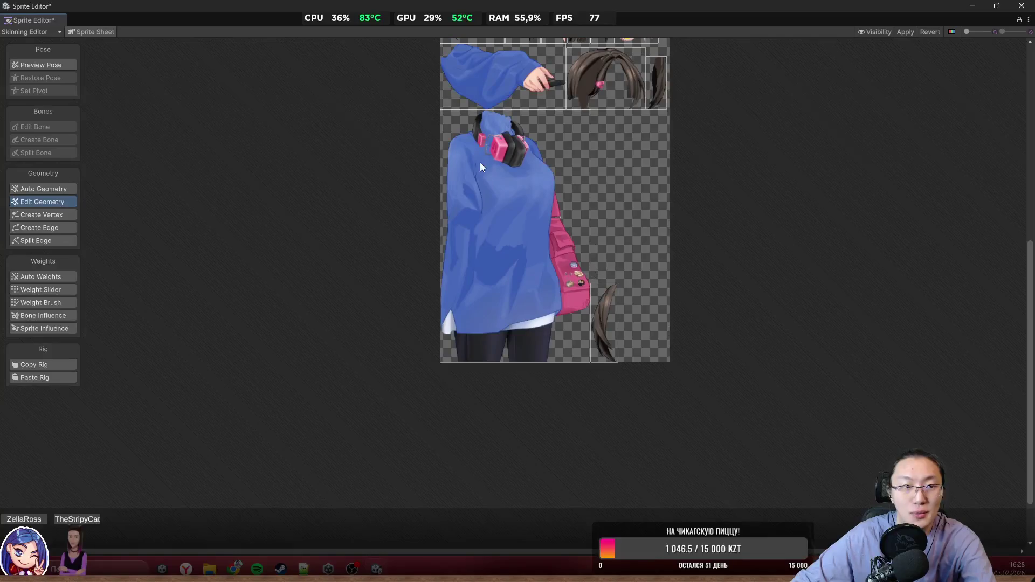
{"action": "left_click", "coordinate": [82, 31]}
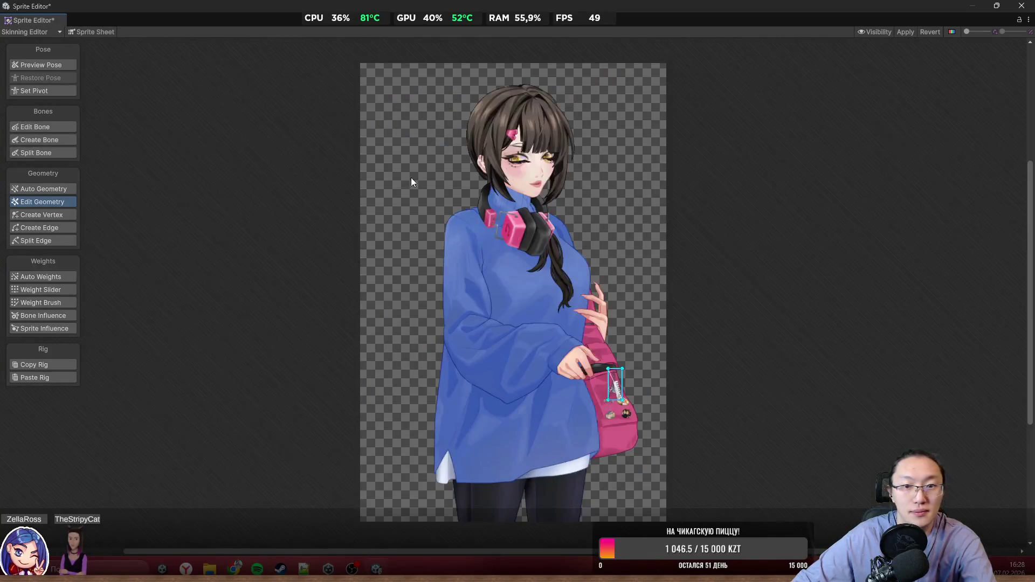
Step: Deselect the bag, zoom in and select the hair strand mesh beside the ear
{"action": "left_click", "coordinate": [755, 295]}
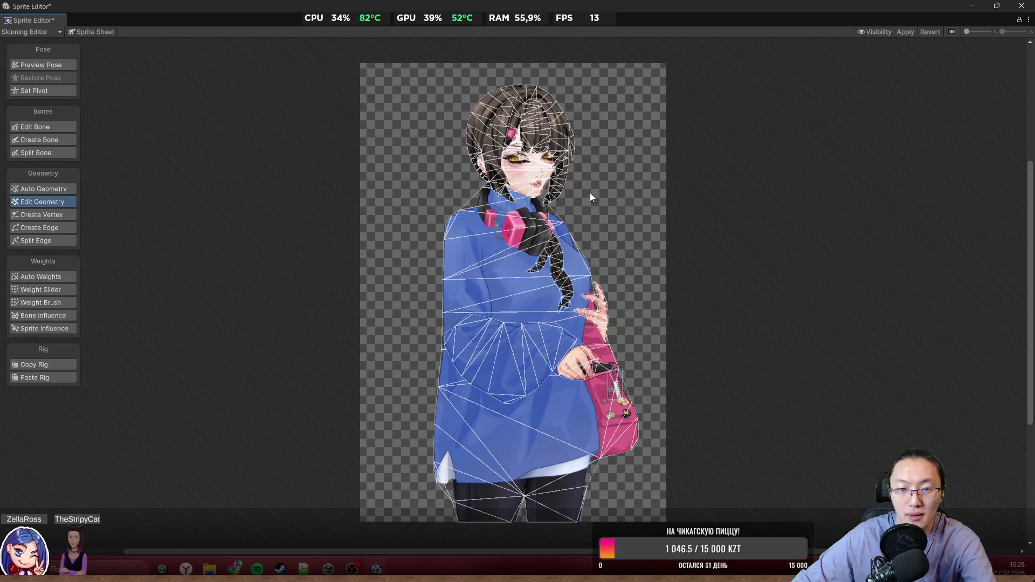
{"action": "scroll", "coordinate": [609, 164], "scroll_direction": "up", "scroll_amount": 4}
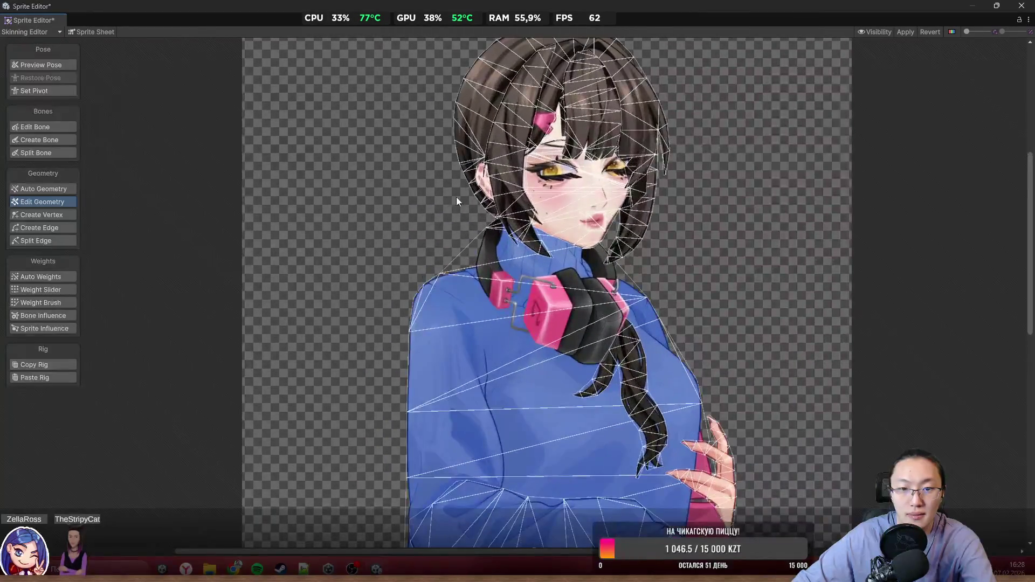
{"action": "scroll", "coordinate": [555, 192], "scroll_direction": "up", "scroll_amount": 3}
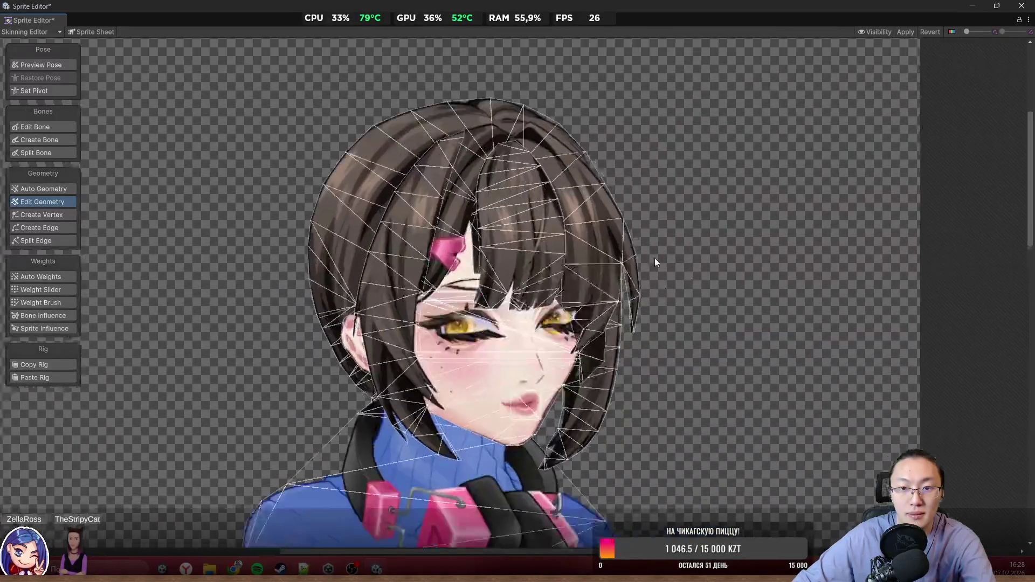
{"action": "scroll", "coordinate": [645, 237], "scroll_direction": "up", "scroll_amount": 1}
{"action": "scroll", "coordinate": [486, 215], "scroll_direction": "up", "scroll_amount": 2}
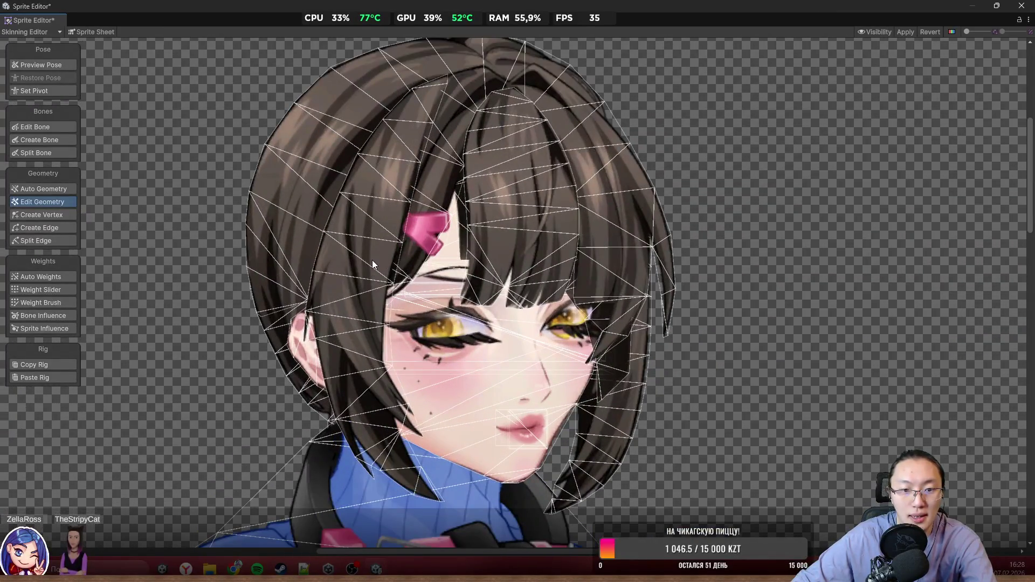
{"action": "left_click", "coordinate": [372, 260]}
{"action": "scroll", "coordinate": [289, 201], "scroll_direction": "up", "scroll_amount": 5}
{"action": "mouse_move", "coordinate": [506, 111]}
{"action": "left_mouse_down"}
{"action": "mouse_move", "coordinate": [573, 169]}
{"action": "mouse_move", "coordinate": [540, 162]}
{"action": "left_mouse_up"}
{"action": "scroll", "coordinate": [553, 169], "scroll_direction": "up", "scroll_amount": 2}
Step: Nudge the hair mesh's side vertices onto the strand's outline
{"action": "mouse_move", "coordinate": [424, 295]}
{"action": "left_mouse_down"}
{"action": "mouse_move", "coordinate": [415, 292]}
{"action": "mouse_move", "coordinate": [597, 140]}
{"action": "left_mouse_up"}
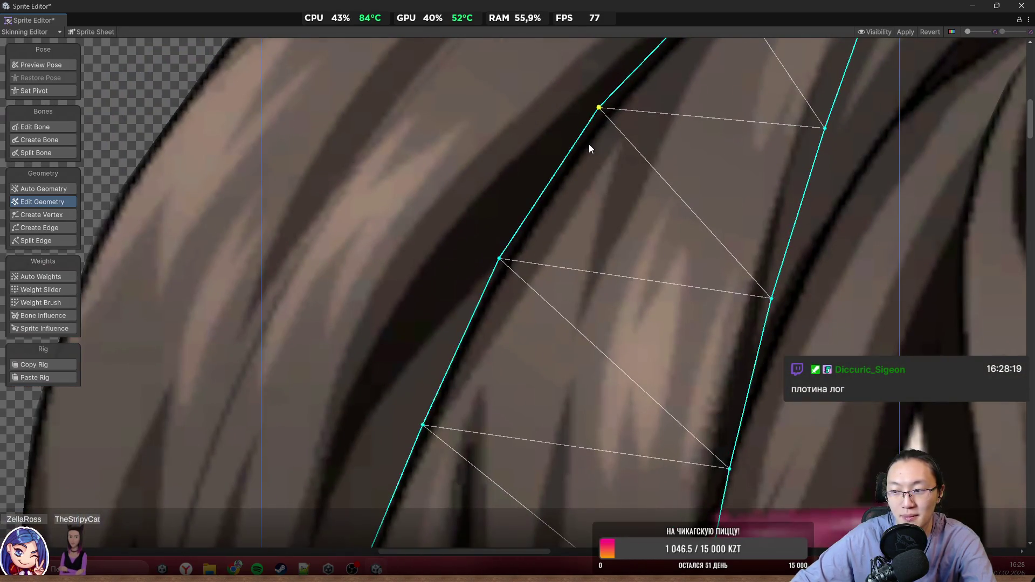
{"action": "mouse_move", "coordinate": [499, 258]}
{"action": "left_mouse_down"}
{"action": "mouse_move", "coordinate": [488, 252]}
{"action": "mouse_move", "coordinate": [492, 261]}
{"action": "left_mouse_up"}
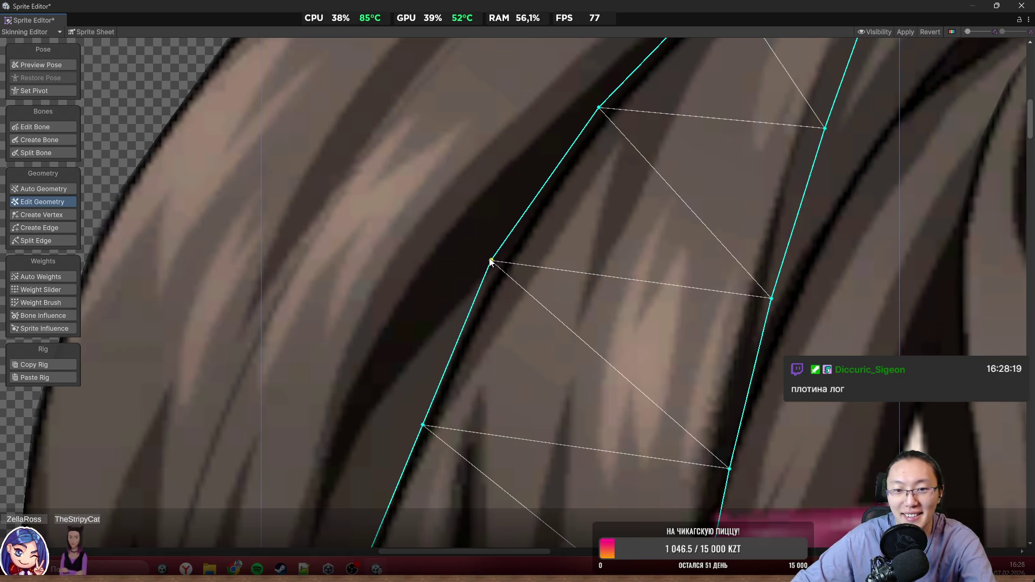
{"action": "scroll", "coordinate": [527, 329], "scroll_direction": "up", "scroll_amount": 1}
{"action": "left_click_drag", "start_coordinate": [516, 210], "coordinate": [506, 210]}
{"action": "scroll", "coordinate": [516, 290], "scroll_direction": "down", "scroll_amount": 2}
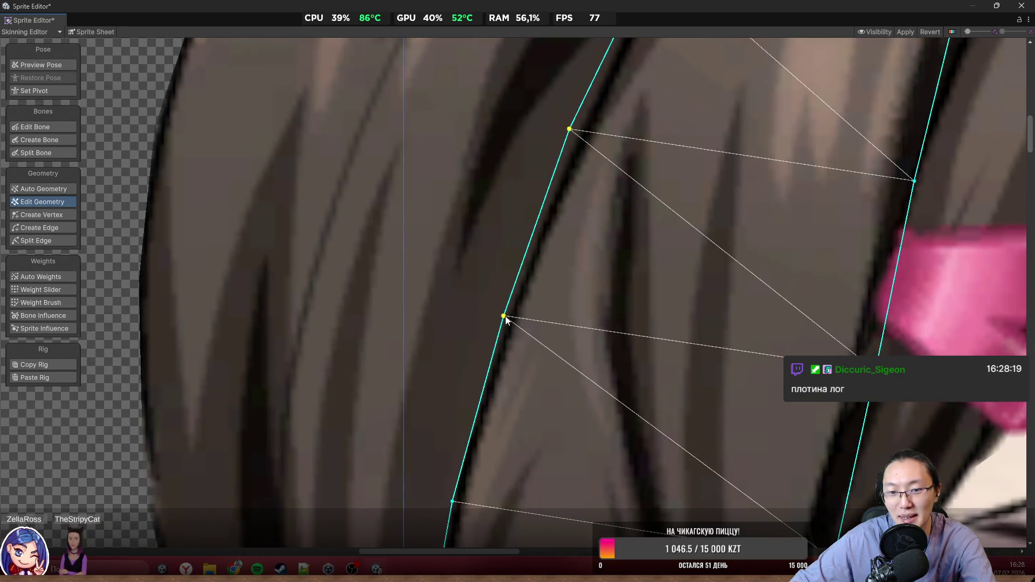
{"action": "left_click_drag", "start_coordinate": [505, 316], "coordinate": [497, 318]}
{"action": "scroll", "coordinate": [570, 296], "scroll_direction": "down", "scroll_amount": 2}
{"action": "left_click_drag", "start_coordinate": [561, 291], "coordinate": [554, 295]}
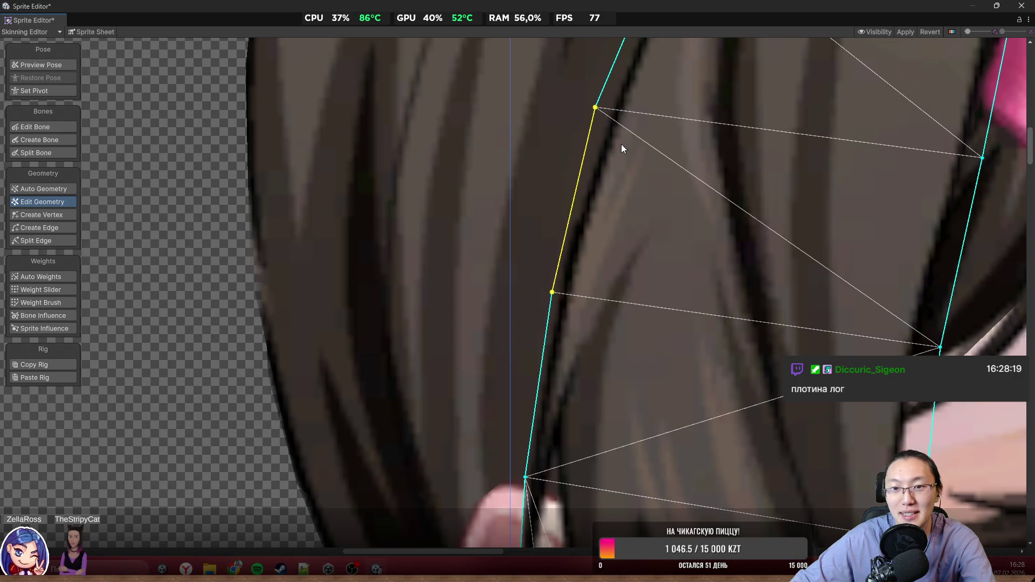
Step: Pull the bottom outline vertex down to the strand tip past the ear
{"action": "left_click", "coordinate": [526, 477]}
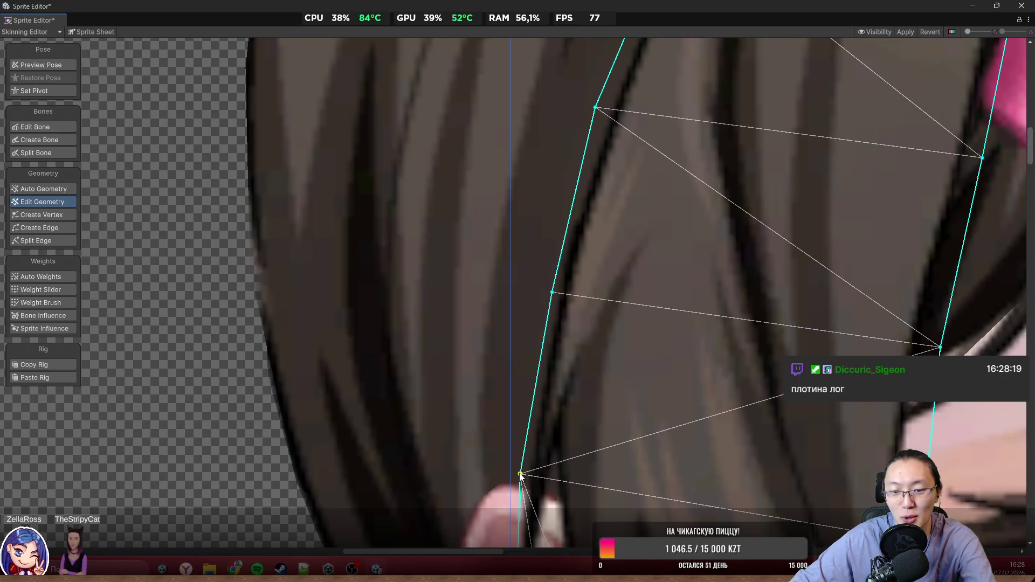
{"action": "scroll", "coordinate": [527, 474], "scroll_direction": "down", "scroll_amount": 3}
{"action": "left_click_drag", "start_coordinate": [526, 394], "coordinate": [509, 408]}
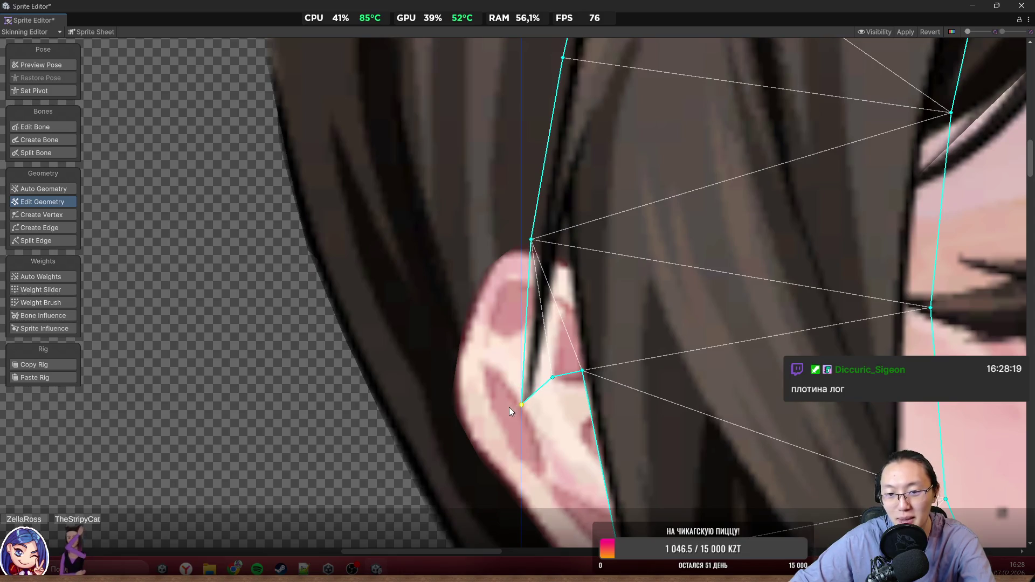
{"action": "left_click_drag", "start_coordinate": [553, 377], "coordinate": [510, 453]}
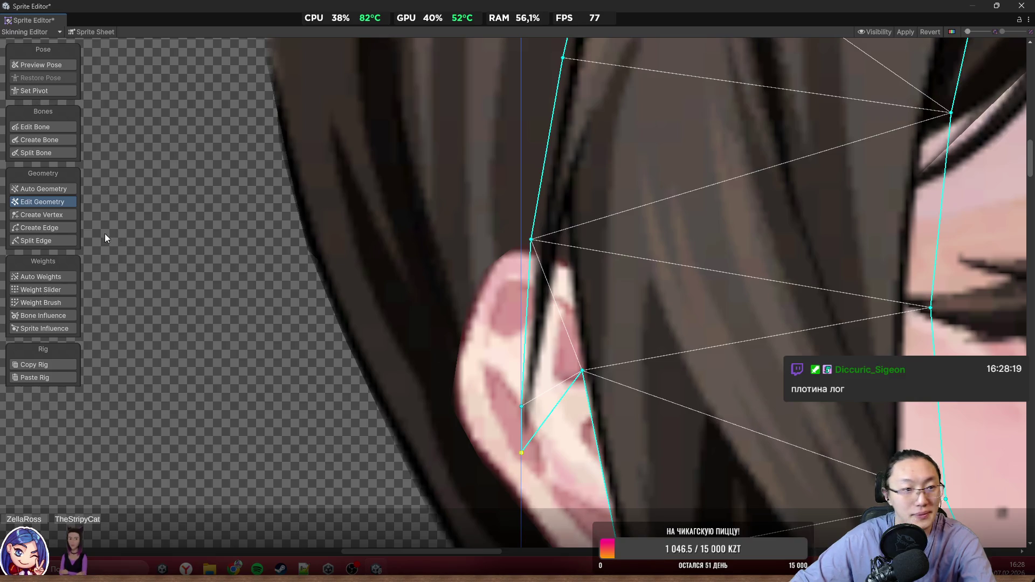
{"action": "left_click", "coordinate": [53, 215]}
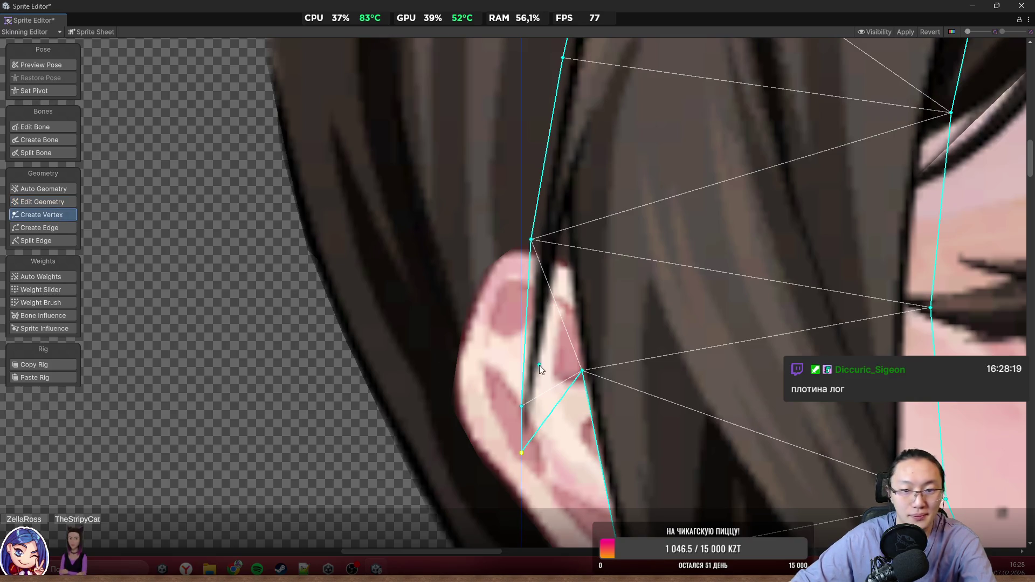
Step: Add vertices beside the ear and fit them to the strand tip and neck outline
{"action": "left_click", "coordinate": [558, 408]}
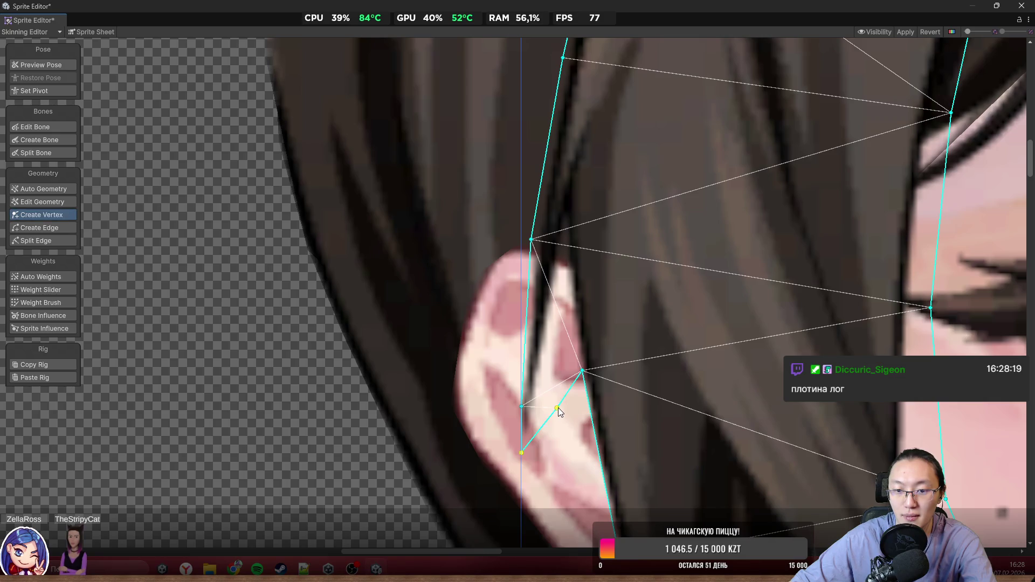
{"action": "left_click_drag", "start_coordinate": [557, 409], "coordinate": [548, 450]}
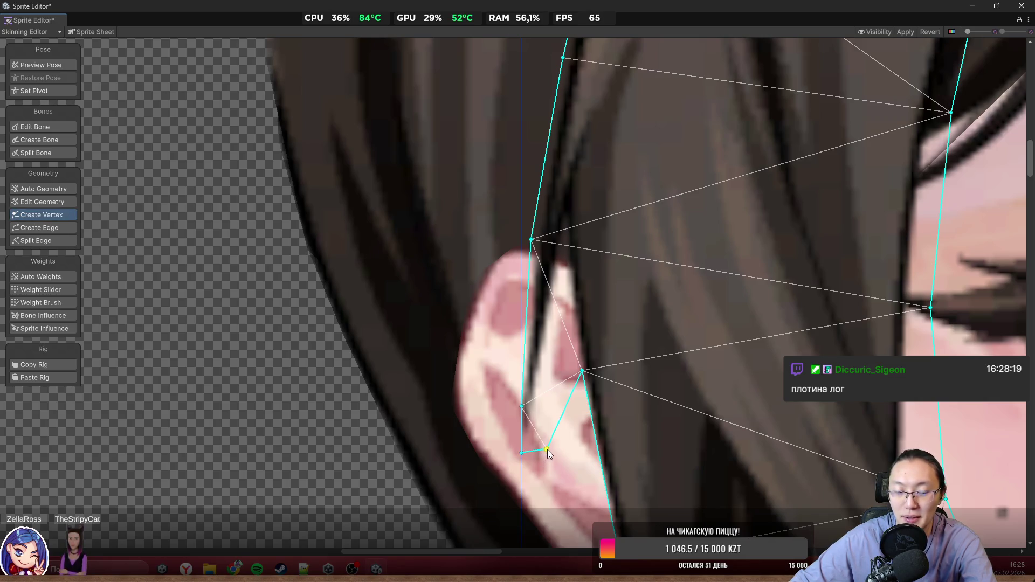
{"action": "left_click_drag", "start_coordinate": [579, 372], "coordinate": [564, 247]}
{"action": "left_click", "coordinate": [588, 381]}
{"action": "left_click_drag", "start_coordinate": [589, 382], "coordinate": [577, 420]}
{"action": "scroll", "coordinate": [578, 419], "scroll_direction": "down", "scroll_amount": 3}
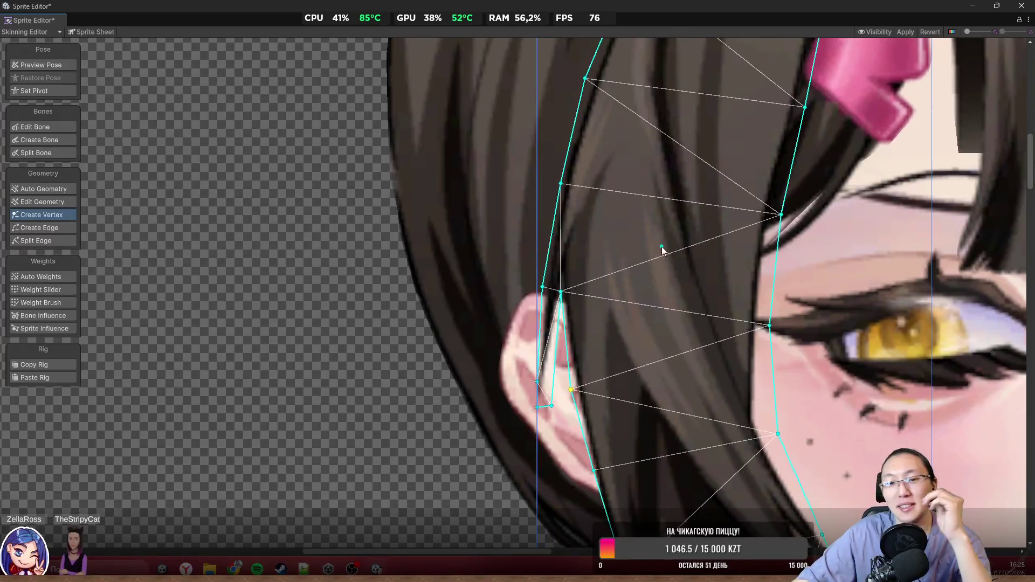
{"action": "scroll", "coordinate": [678, 303], "scroll_direction": "down", "scroll_amount": 3}
{"action": "scroll", "coordinate": [518, 414], "scroll_direction": "up", "scroll_amount": 3}
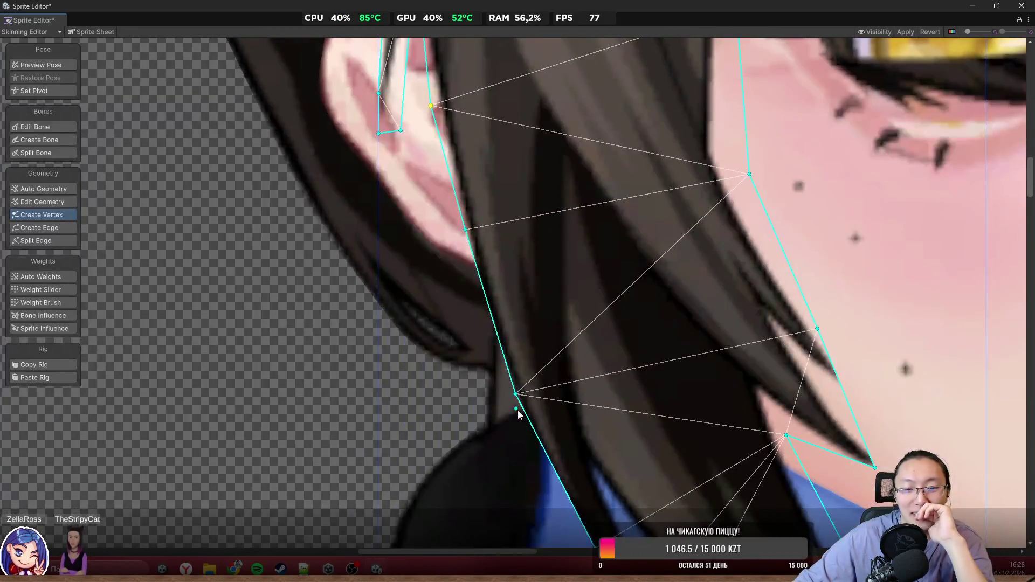
{"action": "left_click_drag", "start_coordinate": [516, 394], "coordinate": [508, 399]}
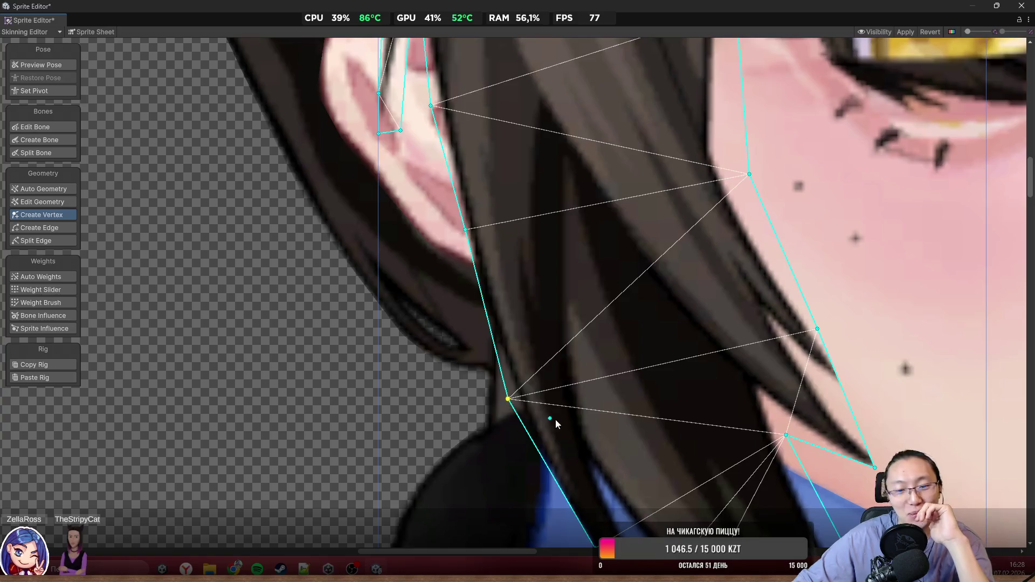
{"action": "scroll", "coordinate": [556, 424], "scroll_direction": "up", "scroll_amount": 3}
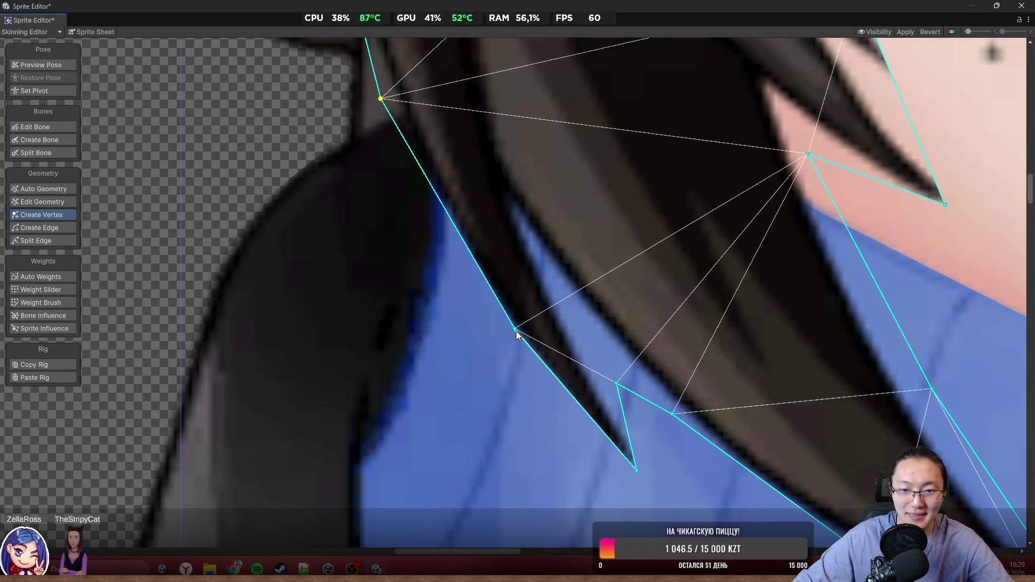
Step: Insert vertices along the strand above the shoulder and snap them to its pointed tip
{"action": "mouse_move", "coordinate": [515, 330]}
{"action": "left_mouse_down"}
{"action": "mouse_move", "coordinate": [508, 345]}
{"action": "mouse_move", "coordinate": [356, 197]}
{"action": "left_mouse_up"}
{"action": "left_click_drag", "start_coordinate": [397, 287], "coordinate": [412, 328]}
{"action": "left_click_drag", "start_coordinate": [378, 204], "coordinate": [328, 112]}
{"action": "left_click", "coordinate": [364, 205]}
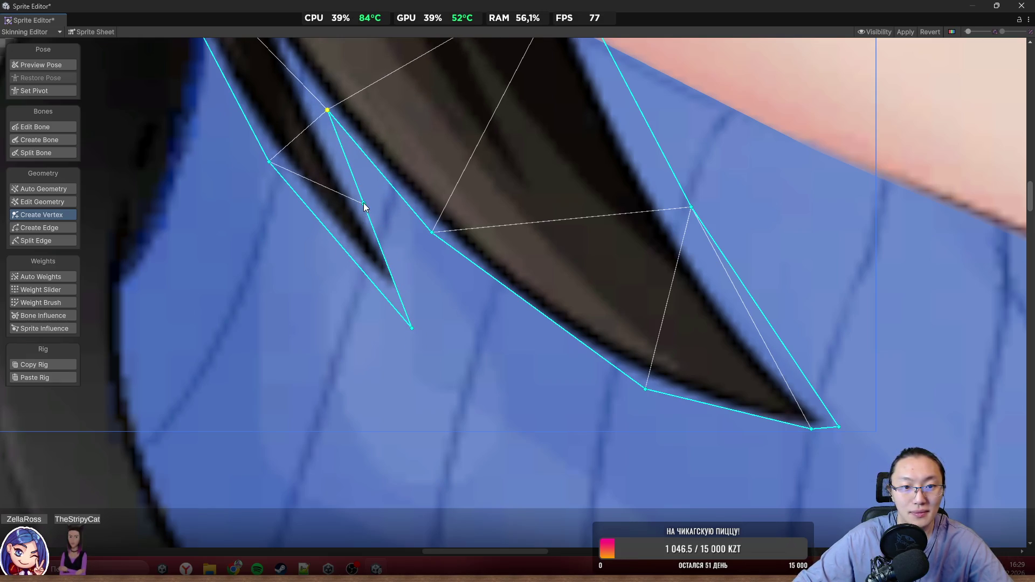
{"action": "left_click_drag", "start_coordinate": [364, 206], "coordinate": [371, 207]}
{"action": "left_click", "coordinate": [396, 279]}
{"action": "left_click_drag", "start_coordinate": [397, 280], "coordinate": [427, 302]}
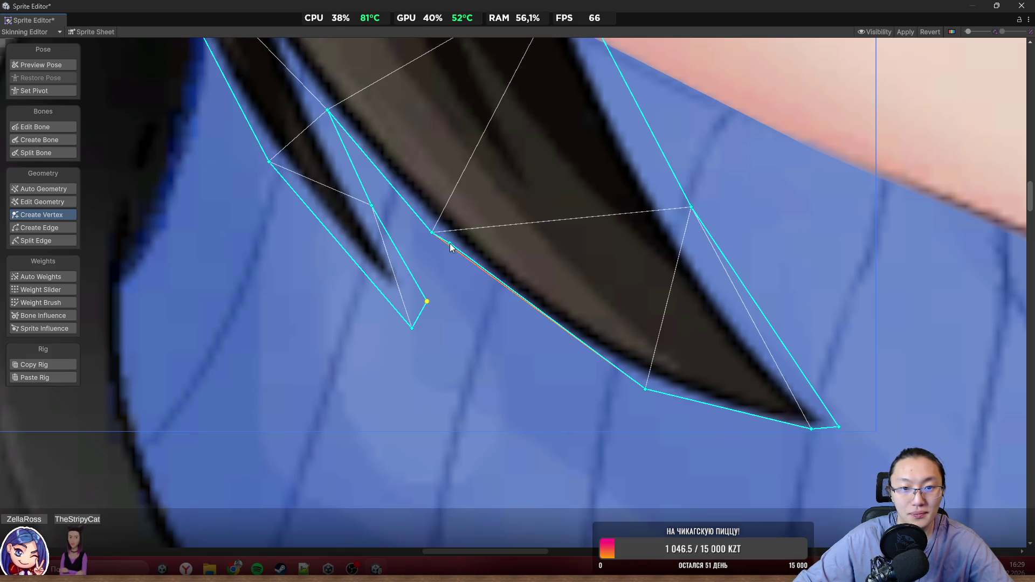
{"action": "left_click_drag", "start_coordinate": [427, 301], "coordinate": [416, 284]}
{"action": "left_click_drag", "start_coordinate": [412, 328], "coordinate": [406, 318]}
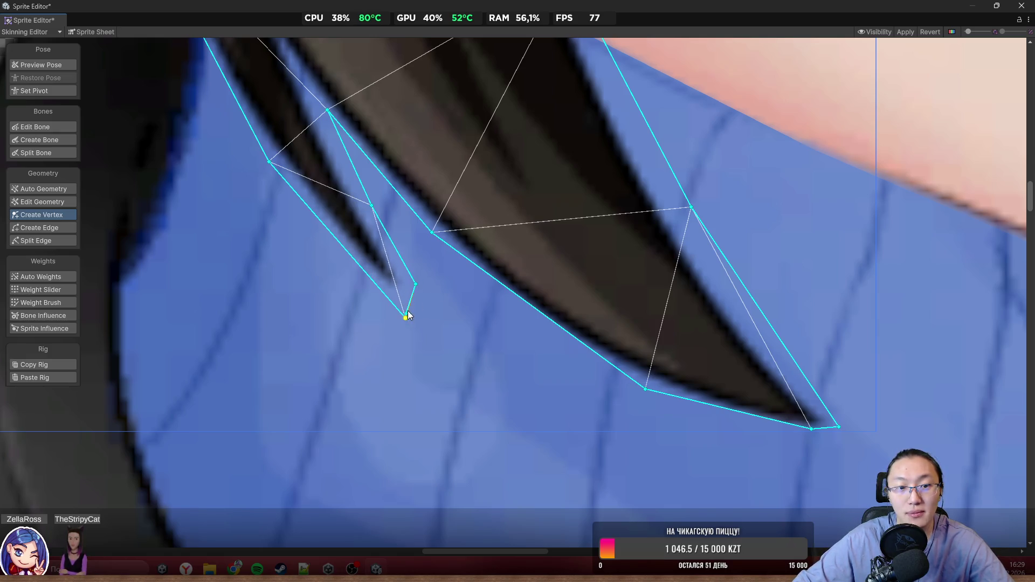
{"action": "scroll", "coordinate": [475, 311], "scroll_direction": "down", "scroll_amount": 2}
{"action": "scroll", "coordinate": [632, 345], "scroll_direction": "up", "scroll_amount": 2}
Step: Trace the strand's underside and pointed tip, adding a vertex on its outer edge
{"action": "mouse_move", "coordinate": [569, 362]}
{"action": "left_mouse_down"}
{"action": "mouse_move", "coordinate": [461, 338]}
{"action": "mouse_move", "coordinate": [440, 305]}
{"action": "left_mouse_up"}
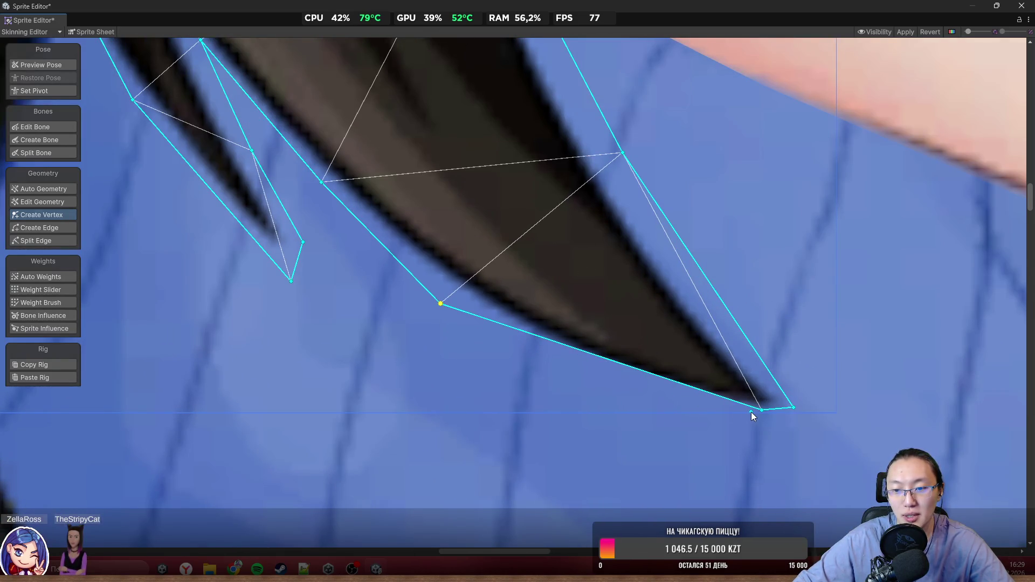
{"action": "mouse_move", "coordinate": [762, 411]}
{"action": "left_mouse_down"}
{"action": "mouse_move", "coordinate": [639, 409]}
{"action": "mouse_move", "coordinate": [601, 384]}
{"action": "left_mouse_up"}
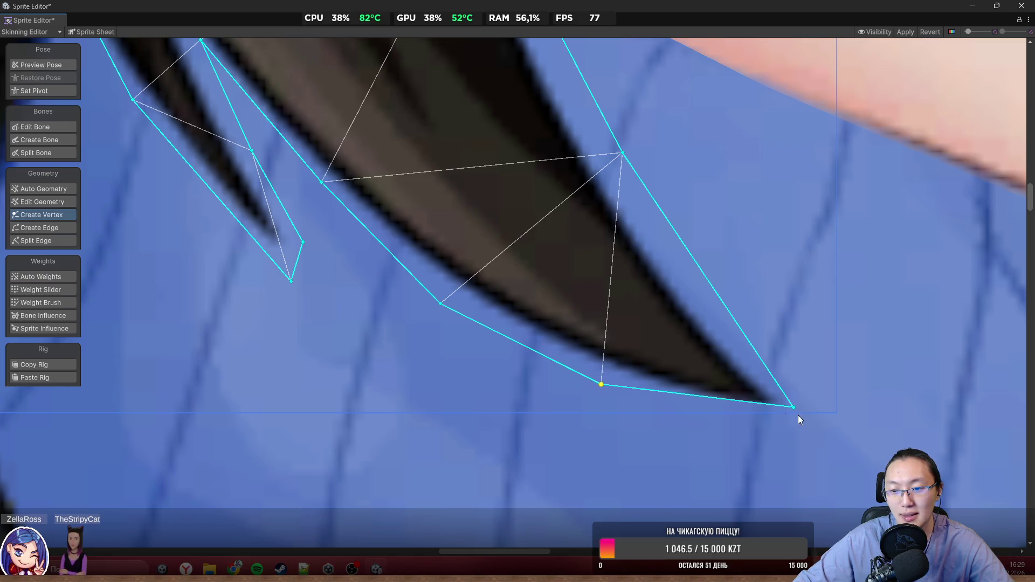
{"action": "left_click_drag", "start_coordinate": [794, 409], "coordinate": [788, 413]}
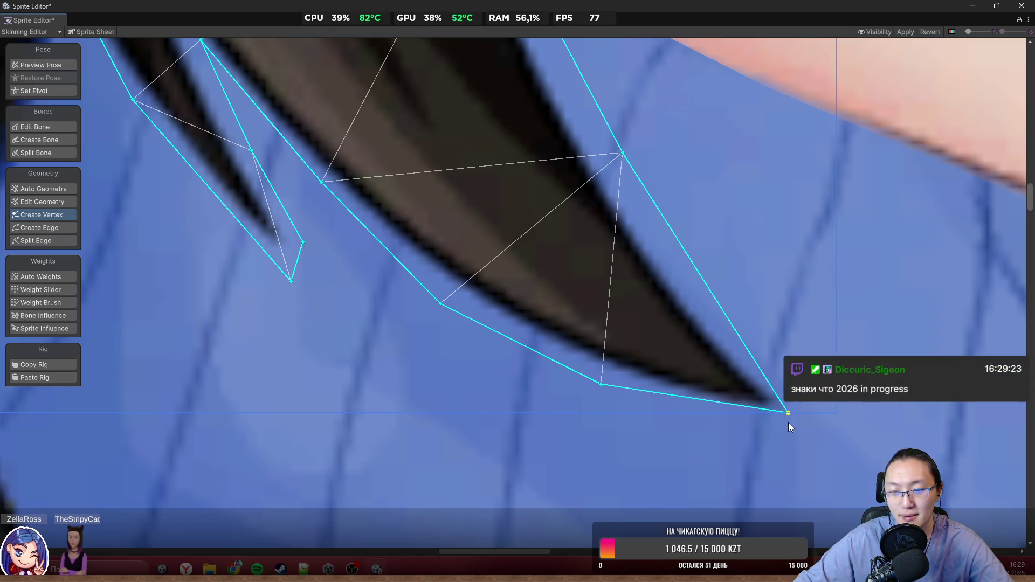
{"action": "scroll", "coordinate": [693, 270], "scroll_direction": "down", "scroll_amount": 2}
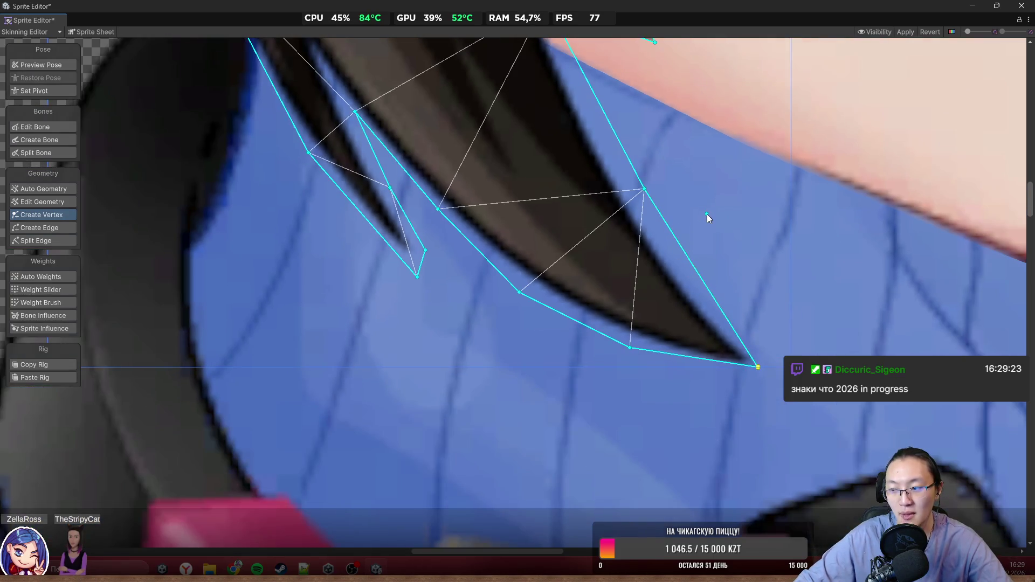
{"action": "scroll", "coordinate": [687, 306], "scroll_direction": "up", "scroll_amount": 3}
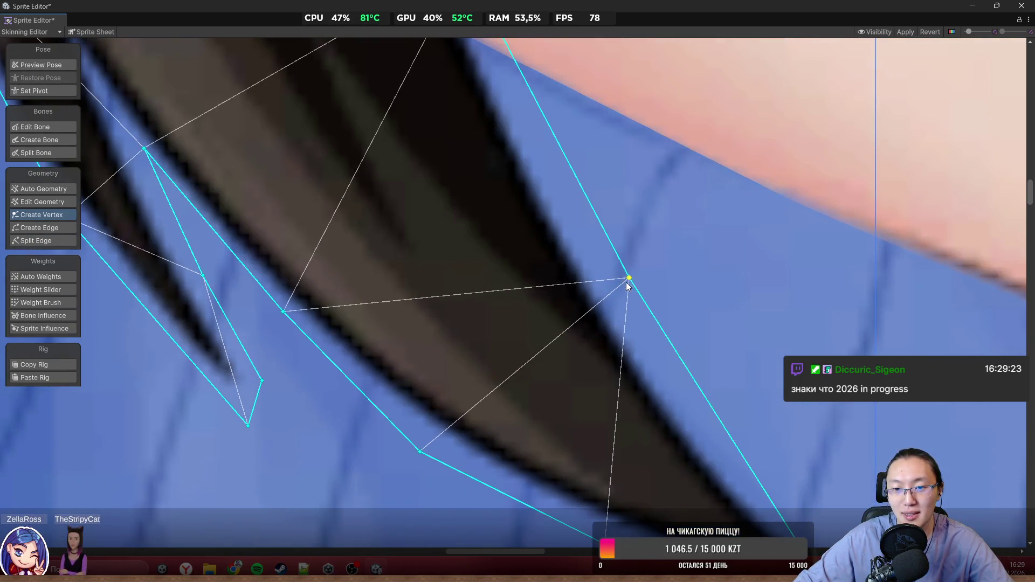
{"action": "scroll", "coordinate": [804, 323], "scroll_direction": "down", "scroll_amount": 2}
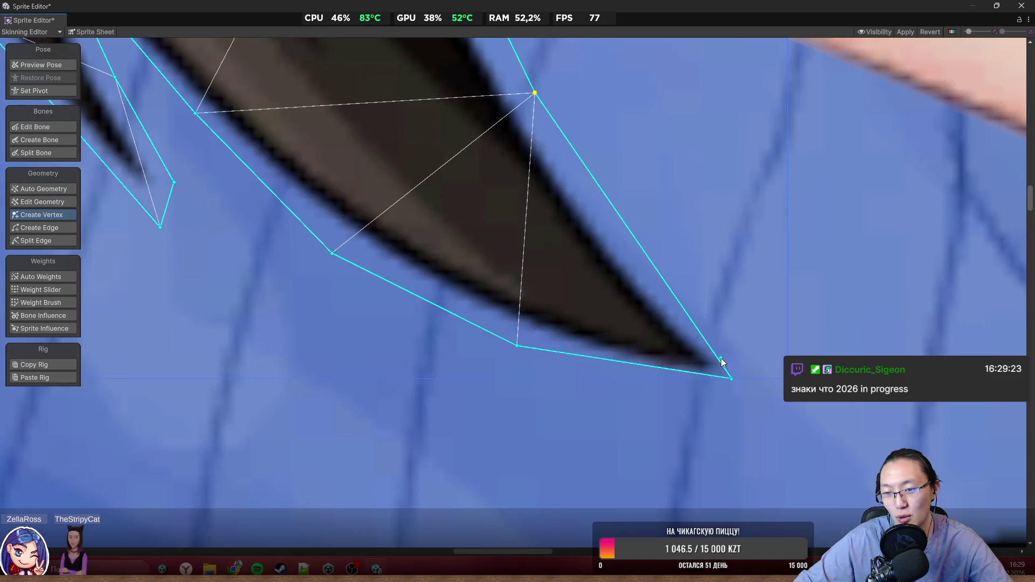
{"action": "left_click", "coordinate": [721, 360]}
{"action": "mouse_move", "coordinate": [722, 360]}
{"action": "left_mouse_down"}
{"action": "mouse_move", "coordinate": [734, 342]}
{"action": "mouse_move", "coordinate": [713, 379]}
{"action": "left_mouse_up"}
{"action": "left_click_drag", "start_coordinate": [735, 346], "coordinate": [739, 362]}
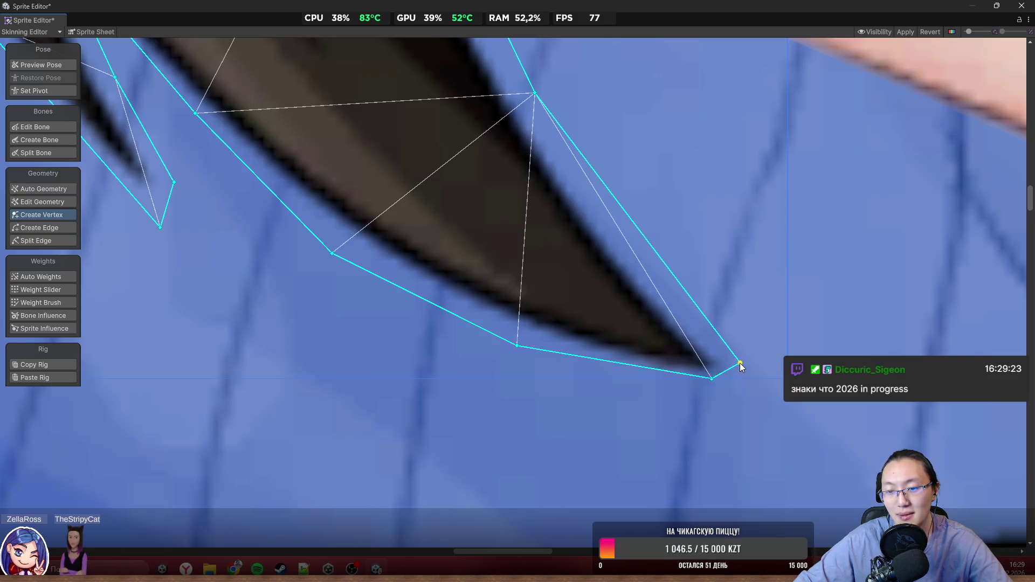
{"action": "scroll", "coordinate": [598, 224], "scroll_direction": "up", "scroll_amount": 3}
Step: Add a vertex near the jaw and fit it onto the hair outline
{"action": "left_click_drag", "start_coordinate": [560, 213], "coordinate": [588, 254]}
{"action": "scroll", "coordinate": [588, 255], "scroll_direction": "down", "scroll_amount": 1}
{"action": "scroll", "coordinate": [591, 203], "scroll_direction": "down", "scroll_amount": 2}
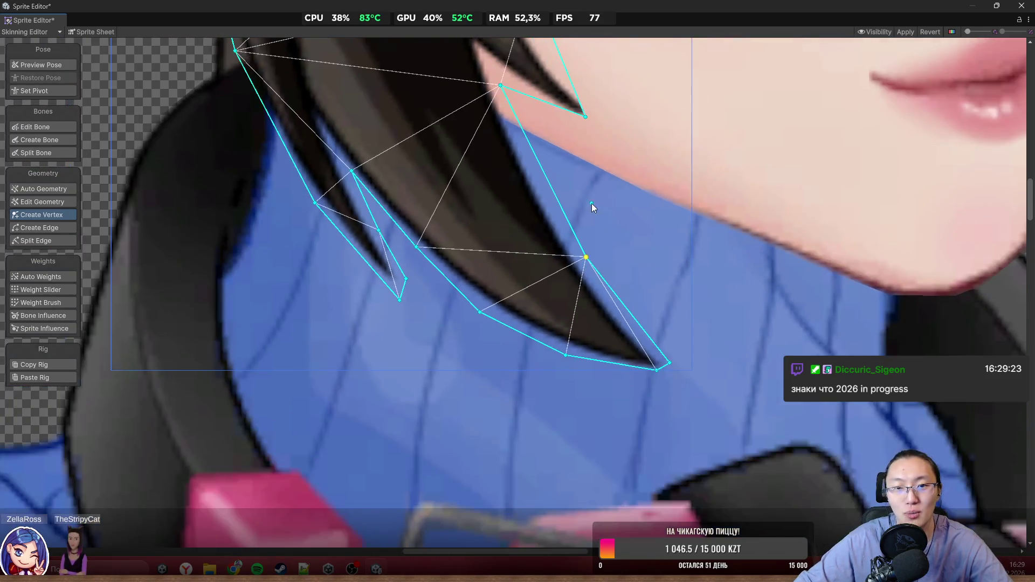
{"action": "scroll", "coordinate": [610, 293], "scroll_direction": "up", "scroll_amount": 1}
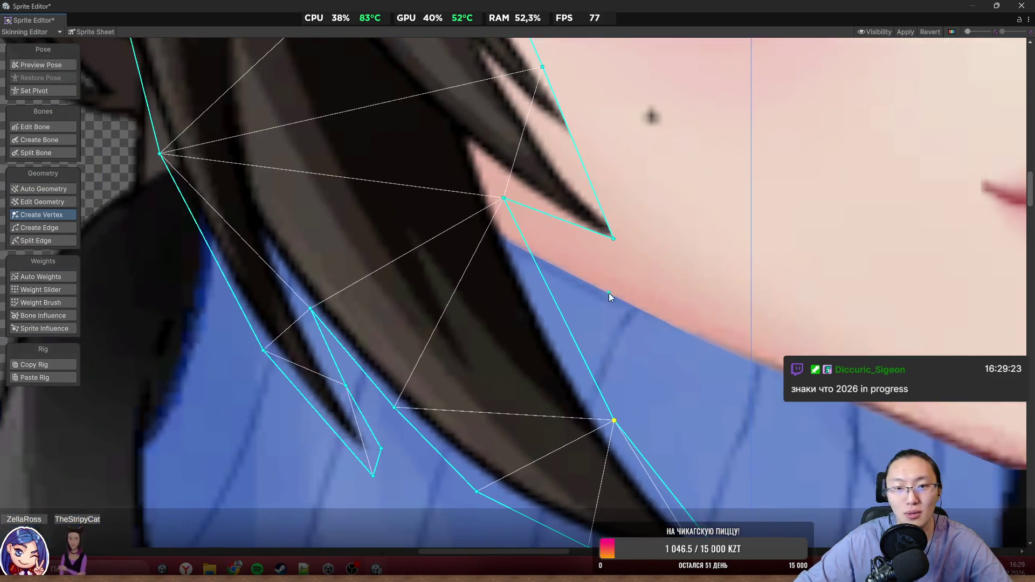
{"action": "left_click", "coordinate": [552, 295]}
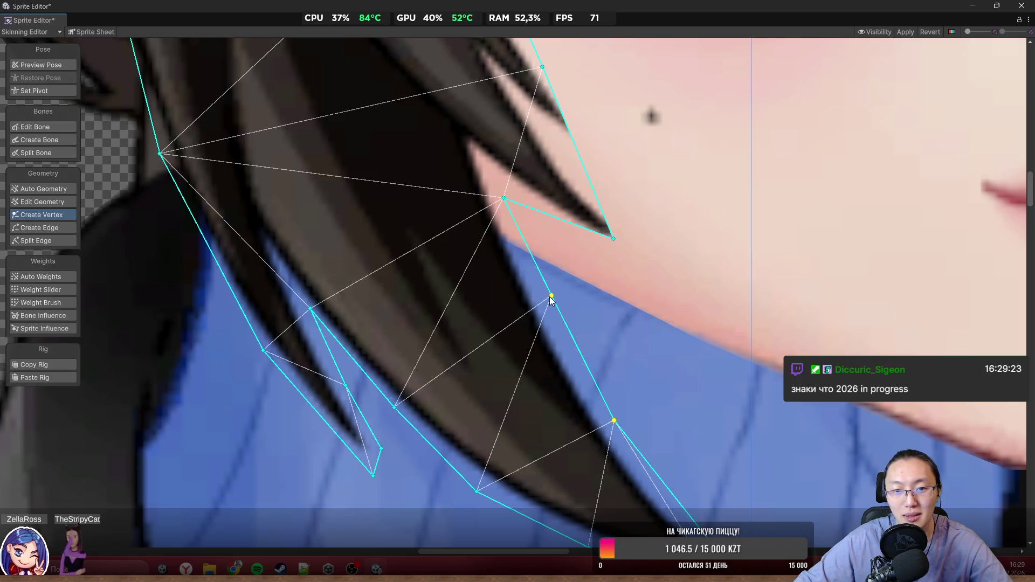
{"action": "mouse_move", "coordinate": [552, 296]}
{"action": "left_mouse_down"}
{"action": "mouse_move", "coordinate": [550, 318]}
{"action": "mouse_move", "coordinate": [546, 296]}
{"action": "left_mouse_up"}
{"action": "scroll", "coordinate": [607, 248], "scroll_direction": "up", "scroll_amount": 1}
Step: Add vertices along the cheek-side strand edge so the outline encloses the strand tip
{"action": "mouse_move", "coordinate": [617, 238]}
{"action": "left_mouse_down"}
{"action": "mouse_move", "coordinate": [628, 266]}
{"action": "mouse_move", "coordinate": [679, 291]}
{"action": "left_mouse_up"}
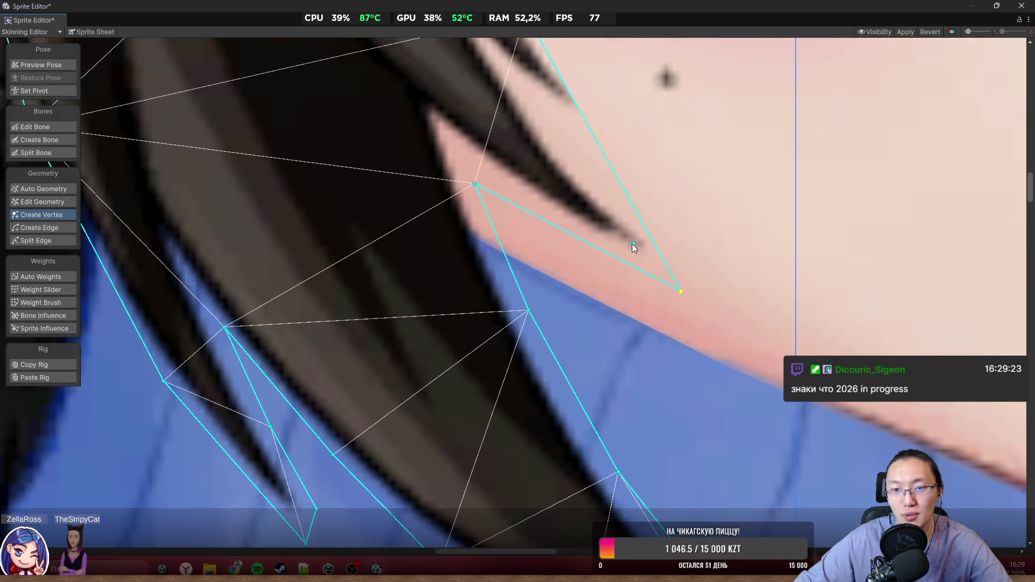
{"action": "left_click", "coordinate": [571, 235]}
{"action": "left_click_drag", "start_coordinate": [571, 236], "coordinate": [565, 250]}
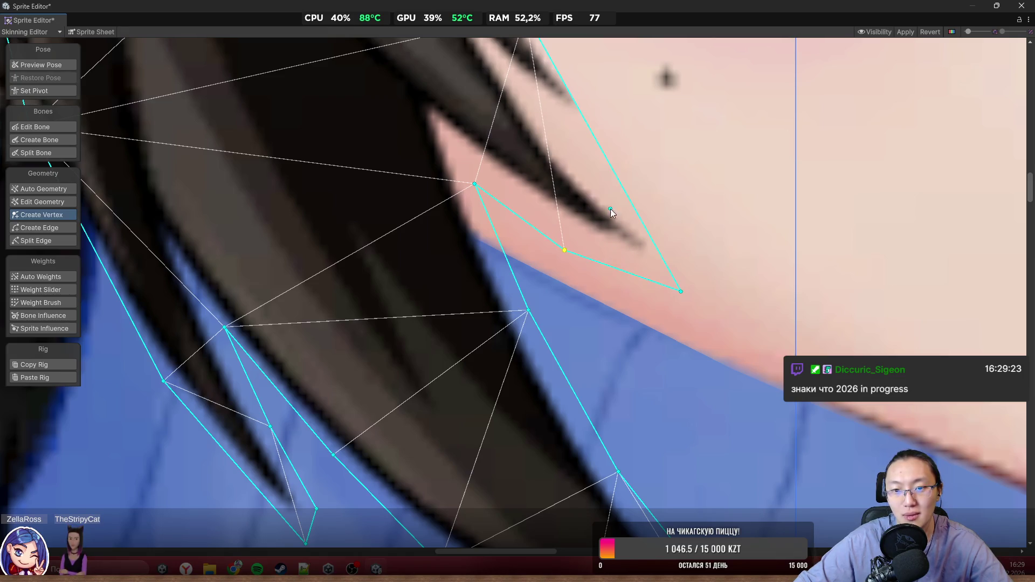
{"action": "mouse_move", "coordinate": [639, 210]}
{"action": "left_mouse_down"}
{"action": "mouse_move", "coordinate": [653, 241]}
{"action": "mouse_move", "coordinate": [667, 224]}
{"action": "left_mouse_up"}
{"action": "scroll", "coordinate": [667, 225], "scroll_direction": "up", "scroll_amount": 1}
{"action": "left_click", "coordinate": [663, 284]}
{"action": "left_click_drag", "start_coordinate": [663, 283], "coordinate": [658, 248]}
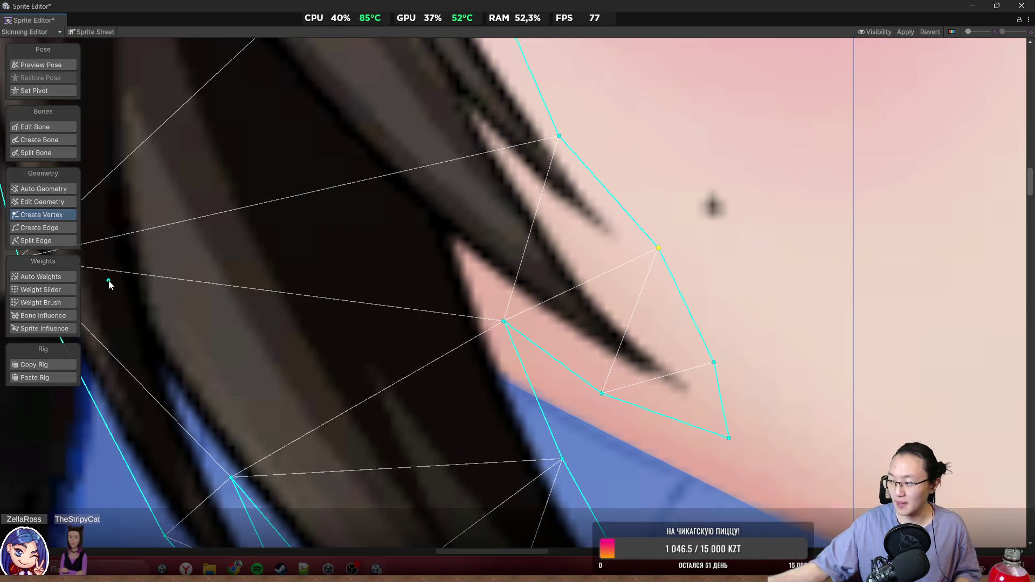
Step: Fit the side-hair mesh's face-side and right-edge vertices onto the hair outline
{"action": "left_click_drag", "start_coordinate": [108, 280], "coordinate": [108, 278]}
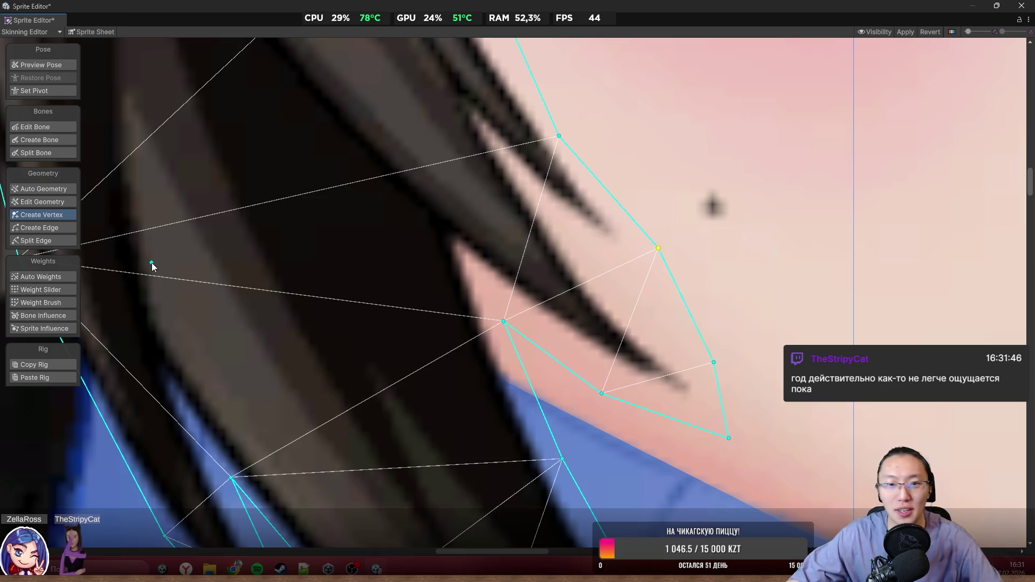
{"action": "scroll", "coordinate": [556, 242], "scroll_direction": "down", "scroll_amount": 5}
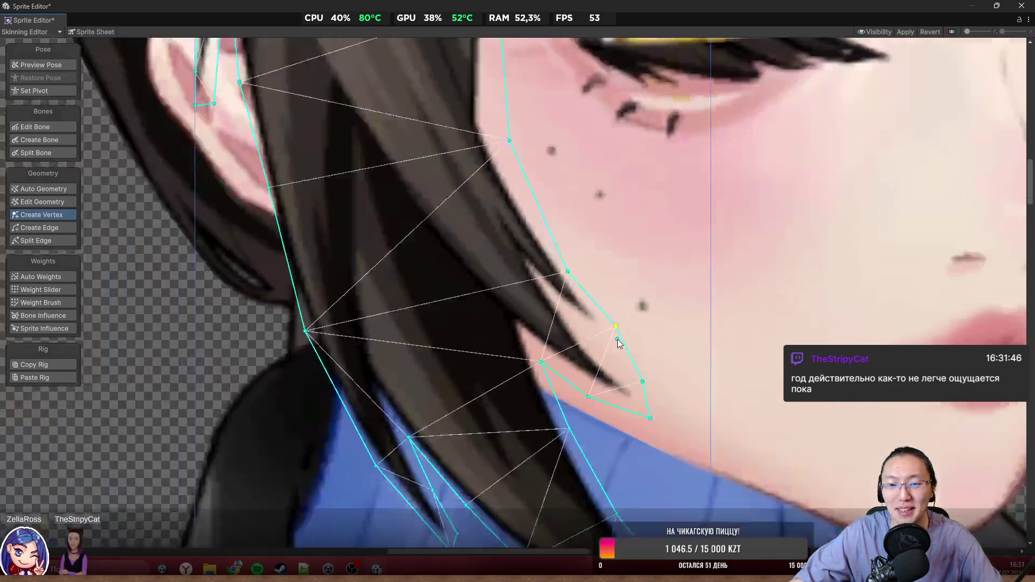
{"action": "scroll", "coordinate": [617, 338], "scroll_direction": "down", "scroll_amount": 5}
{"action": "scroll", "coordinate": [553, 219], "scroll_direction": "up", "scroll_amount": 8}
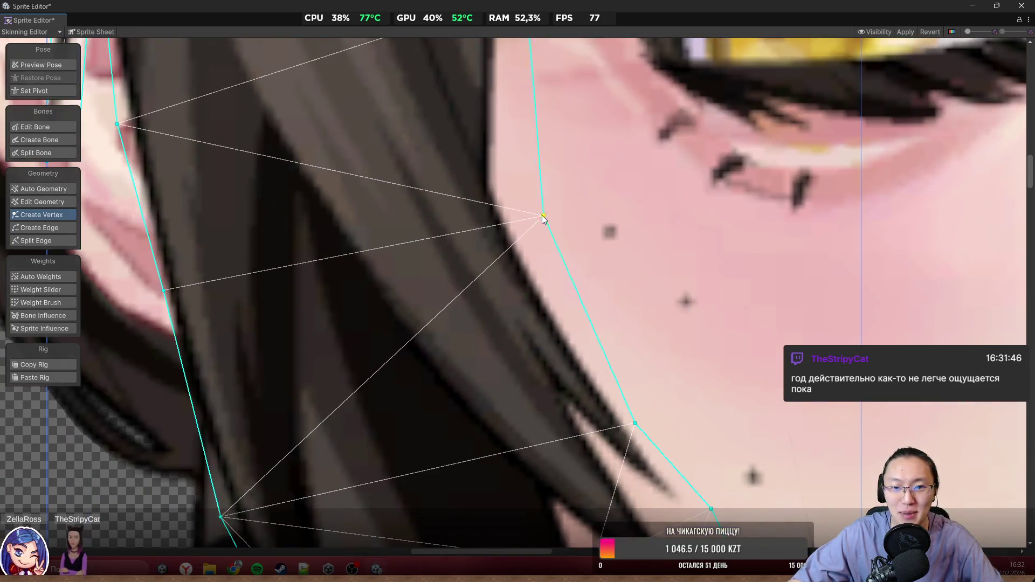
{"action": "mouse_move", "coordinate": [543, 216]}
{"action": "left_mouse_down"}
{"action": "mouse_move", "coordinate": [531, 211]}
{"action": "mouse_move", "coordinate": [564, 289]}
{"action": "left_mouse_up"}
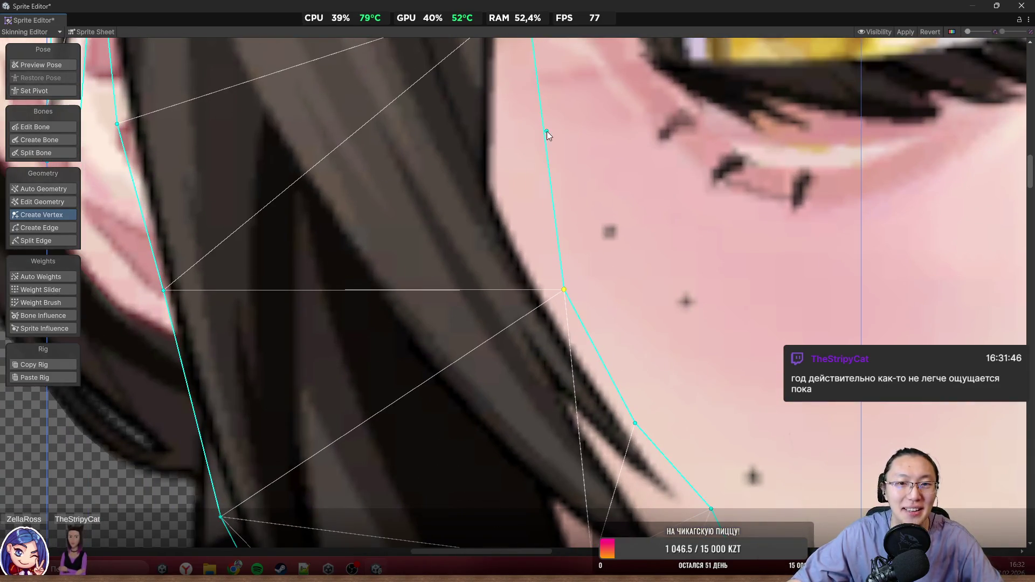
{"action": "mouse_move", "coordinate": [547, 132]}
{"action": "left_mouse_down"}
{"action": "mouse_move", "coordinate": [513, 163]}
{"action": "mouse_move", "coordinate": [504, 159]}
{"action": "left_mouse_up"}
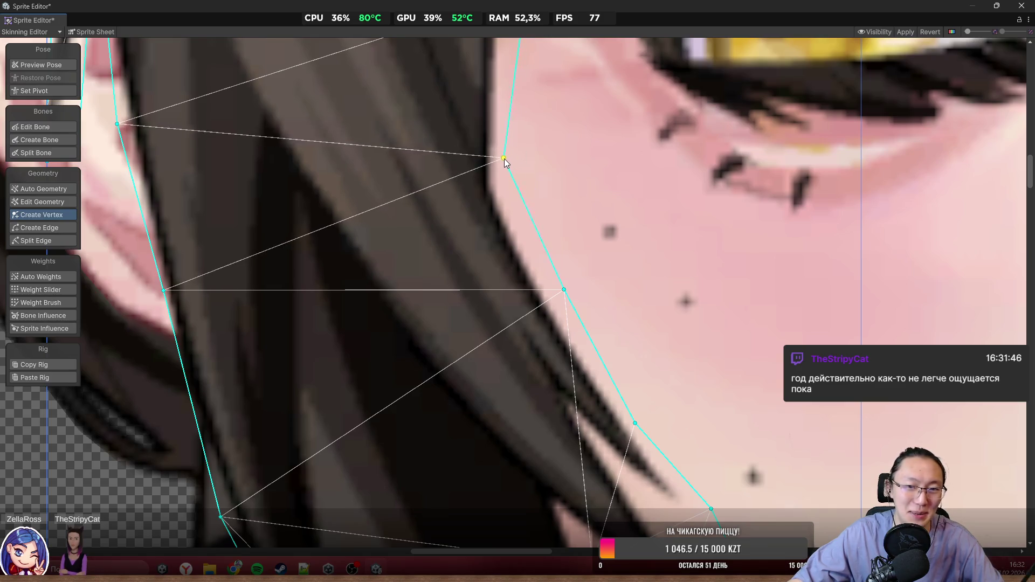
{"action": "scroll", "coordinate": [503, 158], "scroll_direction": "down", "scroll_amount": 5}
{"action": "scroll", "coordinate": [573, 330], "scroll_direction": "up", "scroll_amount": 7}
{"action": "mouse_move", "coordinate": [571, 276]}
{"action": "left_mouse_down"}
{"action": "mouse_move", "coordinate": [583, 276]}
{"action": "mouse_move", "coordinate": [569, 269]}
{"action": "mouse_move", "coordinate": [531, 480]}
{"action": "left_mouse_up"}
{"action": "left_click_drag", "start_coordinate": [560, 326], "coordinate": [552, 324]}
Step: Zoom in near the pink hair clip and pick the side-hair mesh's inner-edge vertex
{"action": "scroll", "coordinate": [478, 326], "scroll_direction": "down", "scroll_amount": 3}
{"action": "scroll", "coordinate": [511, 216], "scroll_direction": "down", "scroll_amount": 5}
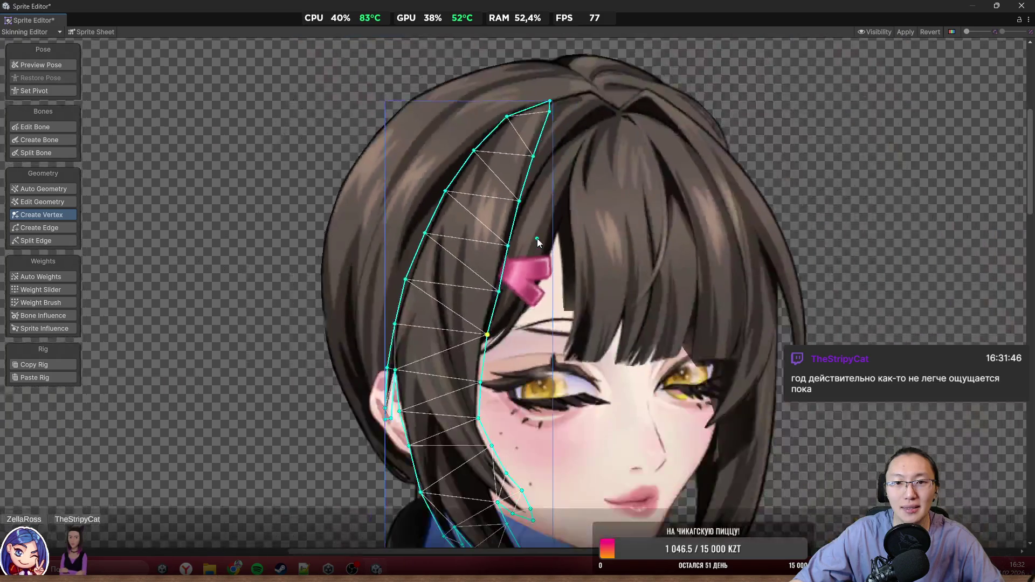
{"action": "scroll", "coordinate": [510, 201], "scroll_direction": "up", "scroll_amount": 7}
{"action": "scroll", "coordinate": [508, 303], "scroll_direction": "up", "scroll_amount": 2}
{"action": "left_click", "coordinate": [499, 314]}
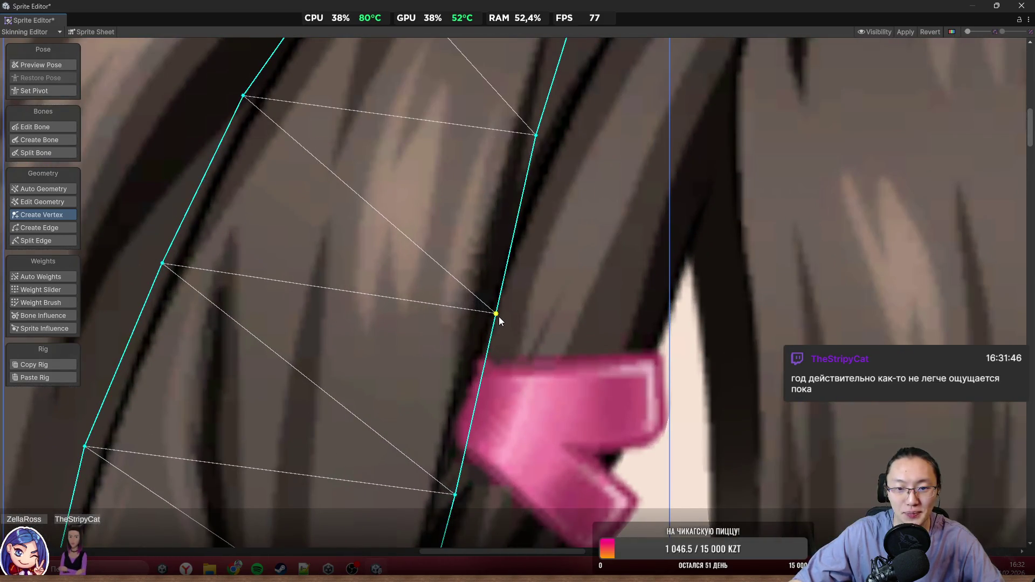
{"action": "scroll", "coordinate": [511, 316], "scroll_direction": "down", "scroll_amount": 3}
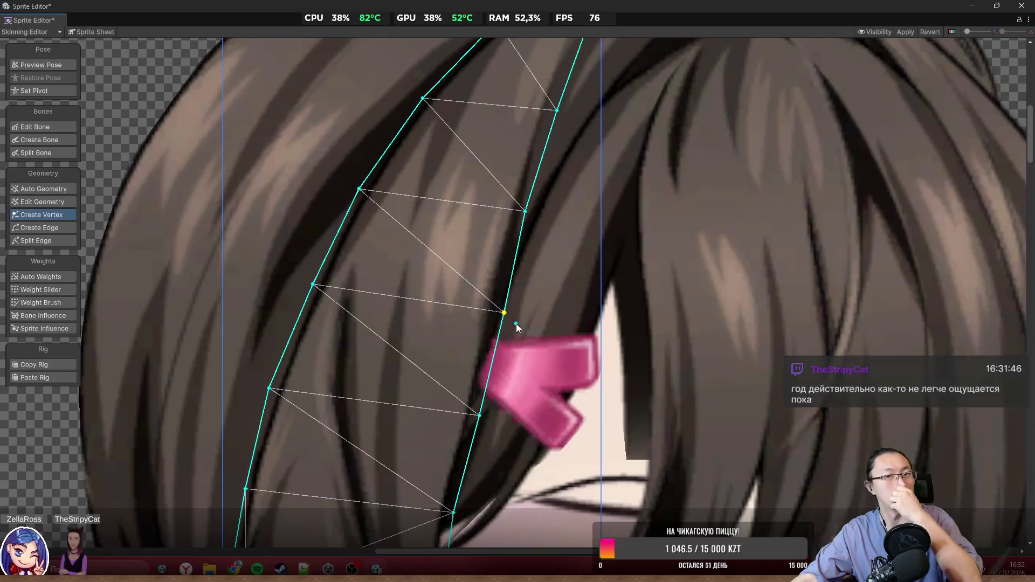
{"action": "scroll", "coordinate": [515, 323], "scroll_direction": "down", "scroll_amount": 2}
{"action": "scroll", "coordinate": [573, 226], "scroll_direction": "up", "scroll_amount": 1}
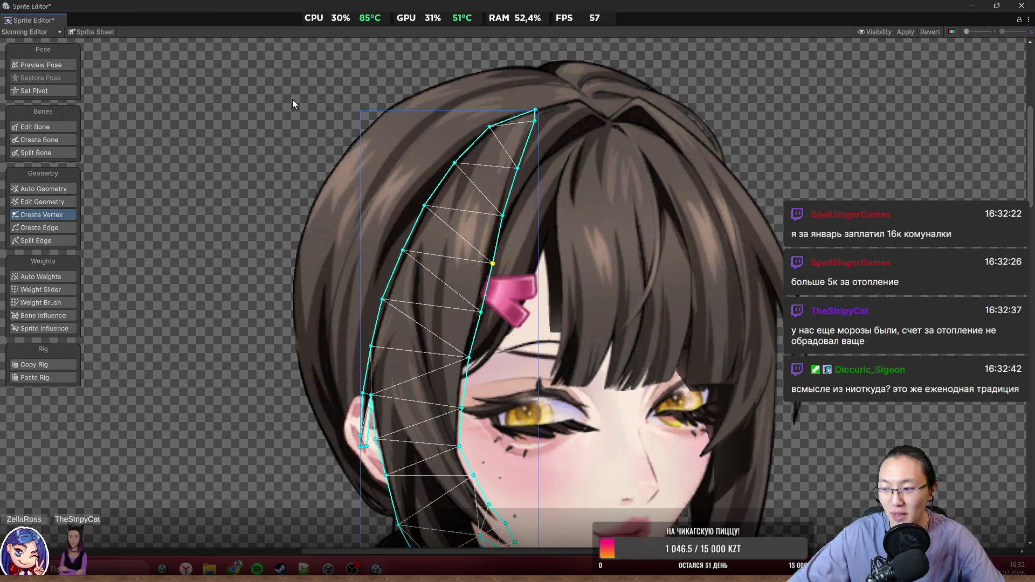
Step: Select the front bangs sprite and fit its left edge and bottom-left corner to the hair
{"action": "scroll", "coordinate": [555, 167], "scroll_direction": "up", "scroll_amount": 2}
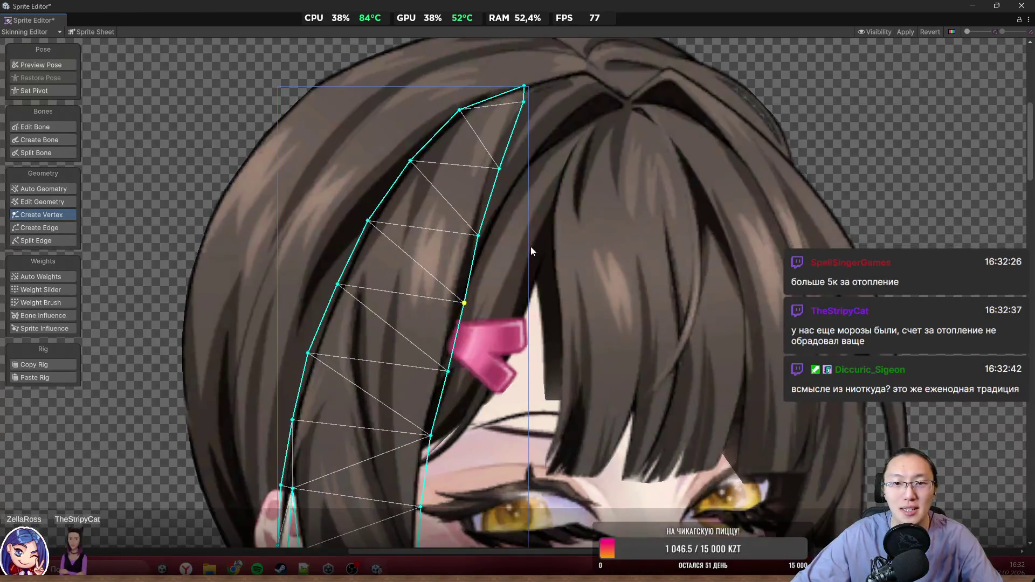
{"action": "scroll", "coordinate": [529, 160], "scroll_direction": "up", "scroll_amount": 1}
{"action": "scroll", "coordinate": [528, 160], "scroll_direction": "up", "scroll_amount": 1}
{"action": "scroll", "coordinate": [532, 209], "scroll_direction": "down", "scroll_amount": 5}
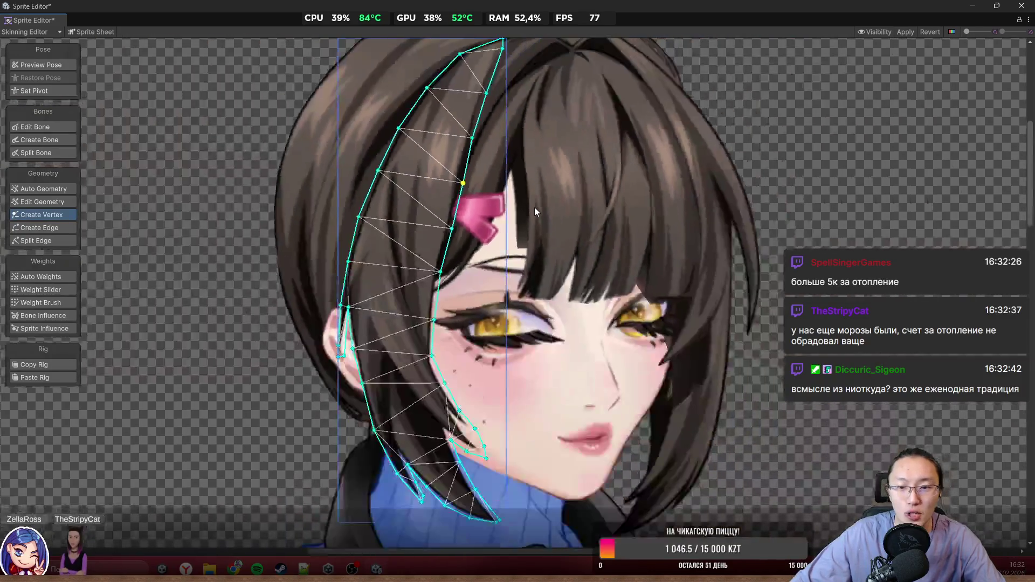
{"action": "left_click", "coordinate": [538, 208]}
{"action": "scroll", "coordinate": [494, 309], "scroll_direction": "up", "scroll_amount": 4}
{"action": "scroll", "coordinate": [495, 311], "scroll_direction": "up", "scroll_amount": 4}
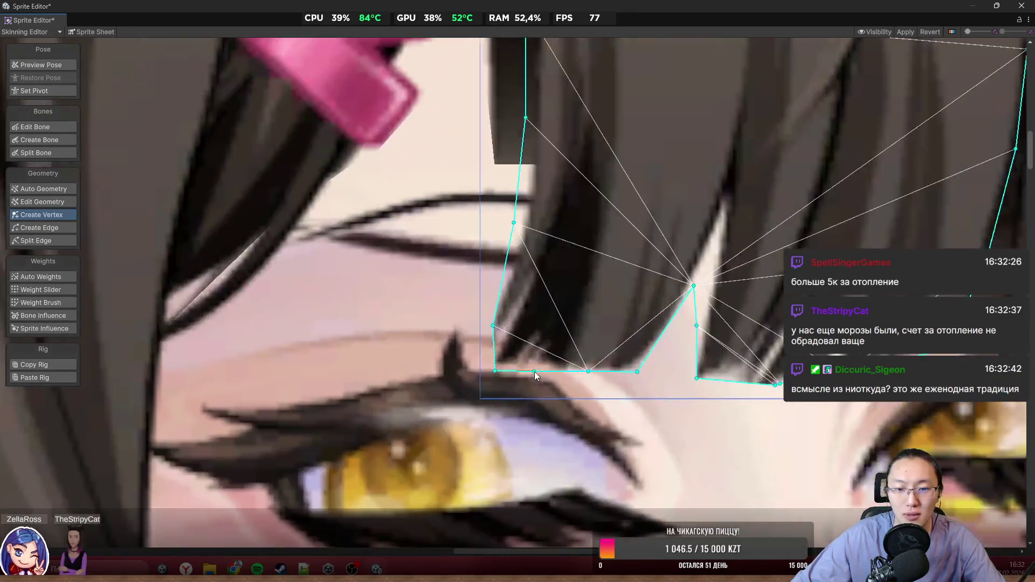
{"action": "left_click_drag", "start_coordinate": [478, 315], "coordinate": [468, 308]}
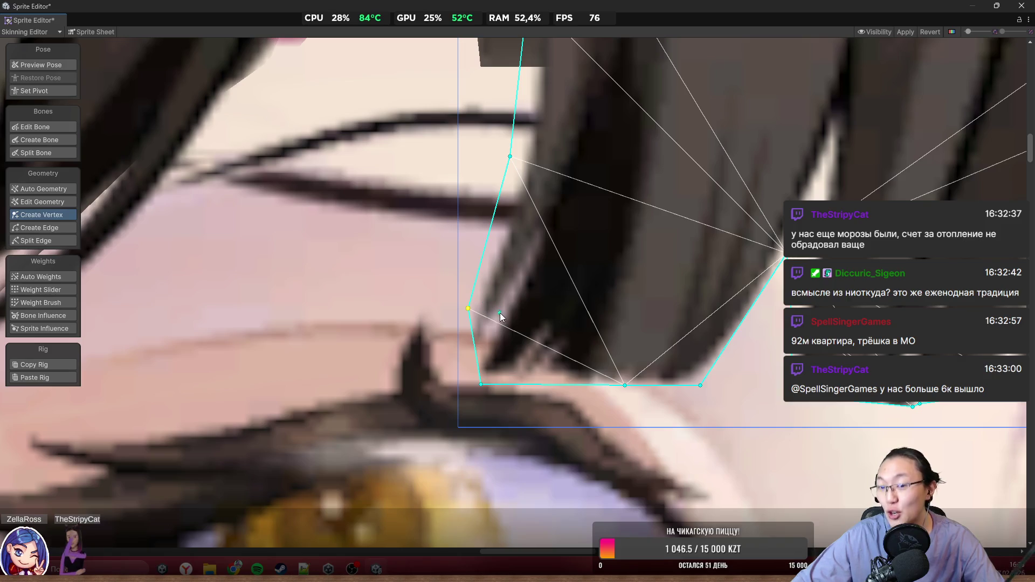
{"action": "left_click_drag", "start_coordinate": [480, 383], "coordinate": [439, 382]}
{"action": "mouse_move", "coordinate": [469, 310]}
{"action": "left_mouse_down"}
{"action": "mouse_move", "coordinate": [460, 305]}
{"action": "mouse_move", "coordinate": [463, 320]}
{"action": "left_mouse_up"}
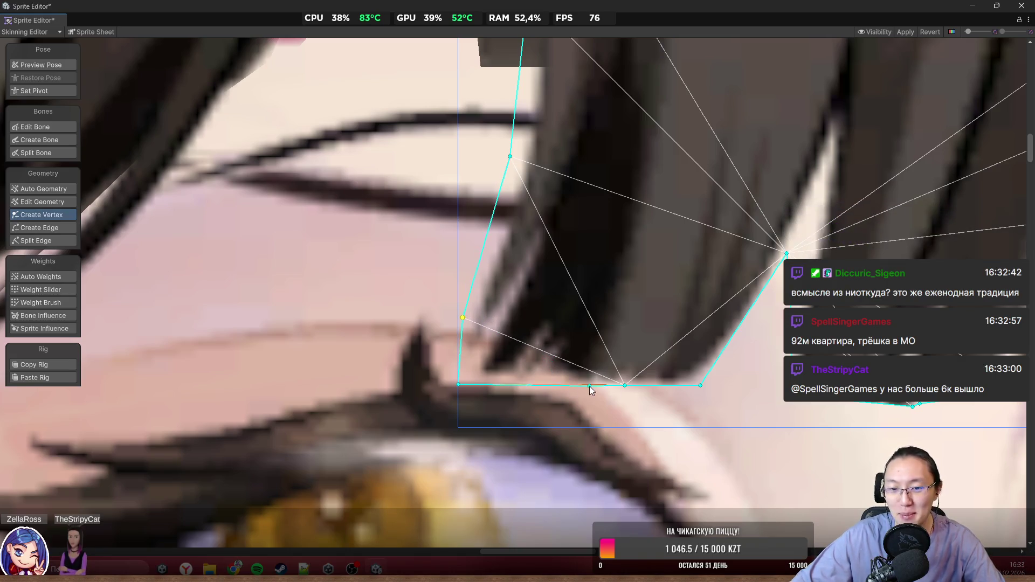
Step: Lower the bottom vertices onto the fringe tips and raise the inner point into the strand gap
{"action": "left_click_drag", "start_coordinate": [623, 391], "coordinate": [623, 411]}
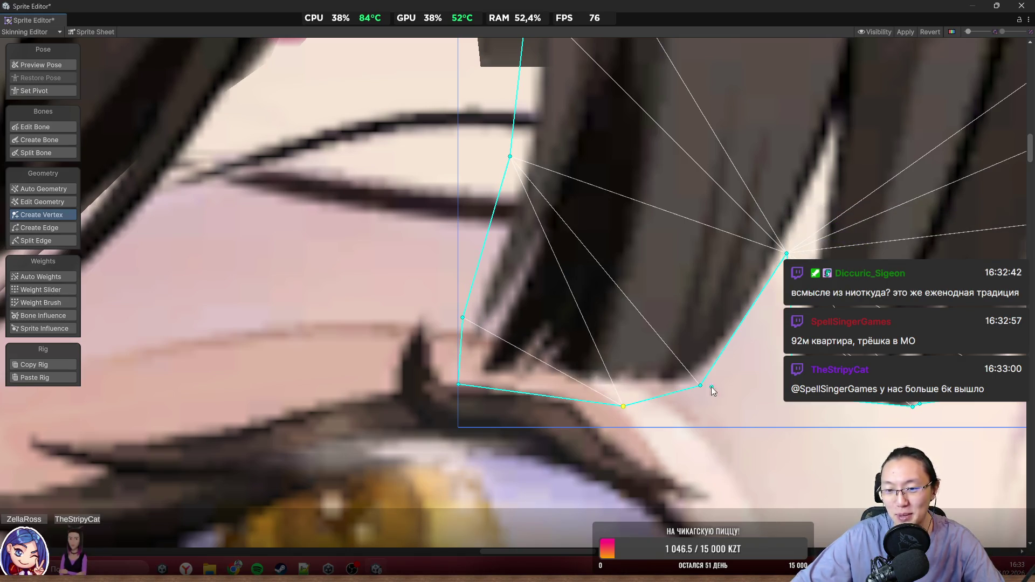
{"action": "left_click_drag", "start_coordinate": [701, 386], "coordinate": [709, 405]}
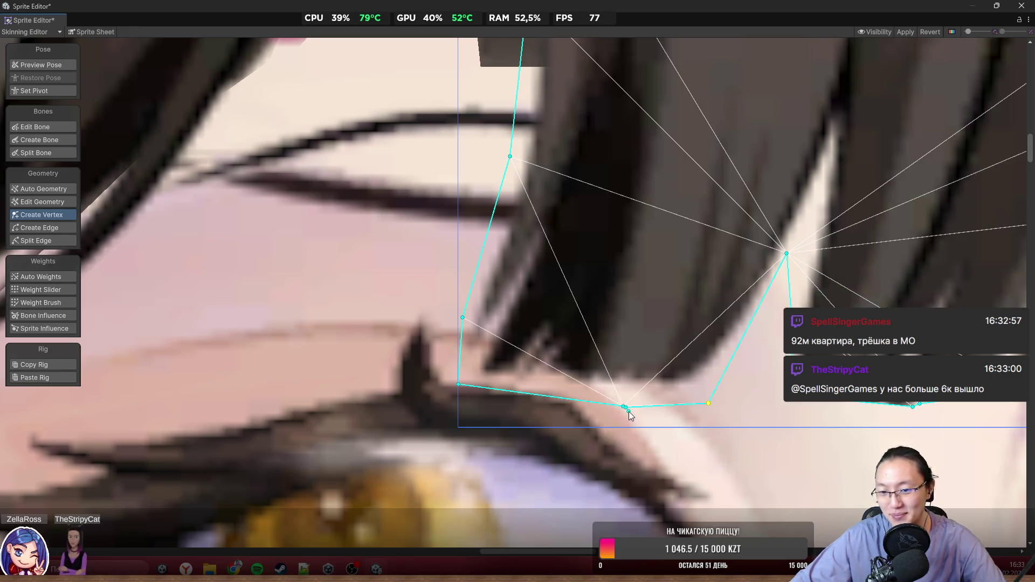
{"action": "left_click_drag", "start_coordinate": [626, 411], "coordinate": [604, 404]}
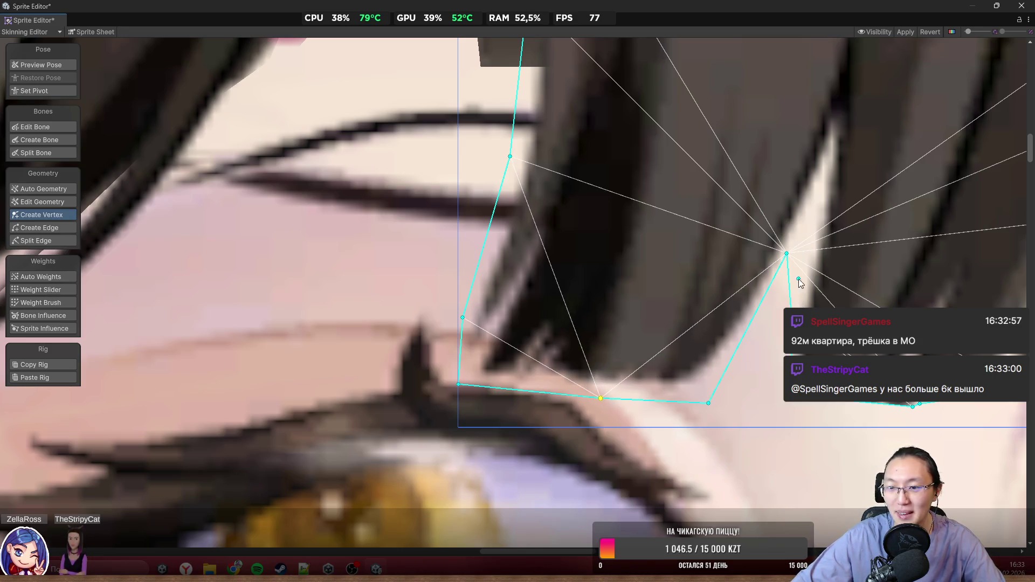
{"action": "left_click", "coordinate": [804, 244]}
{"action": "key", "text": "ctrl+z"}
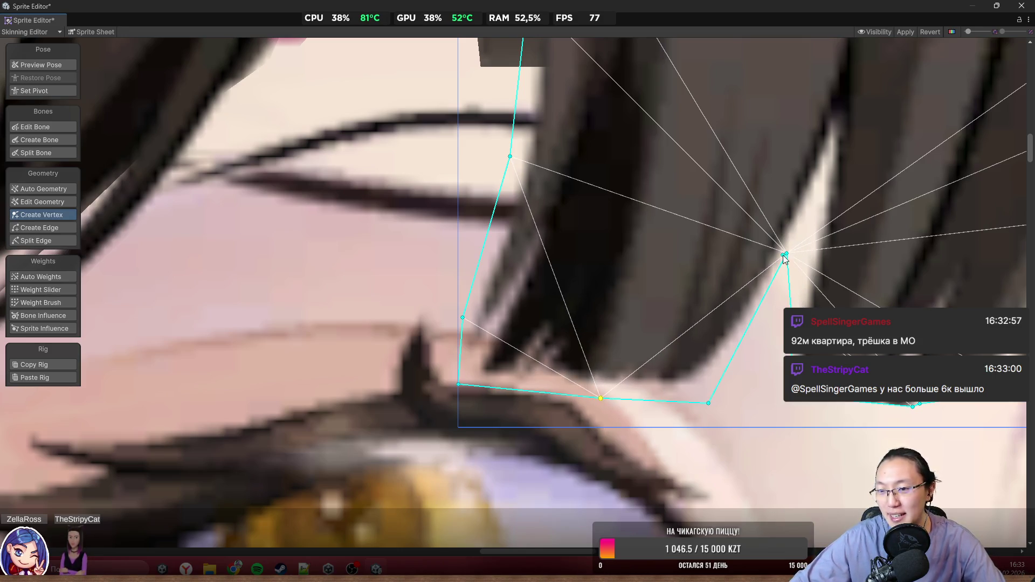
{"action": "left_click_drag", "start_coordinate": [788, 257], "coordinate": [821, 179]}
{"action": "left_click_drag", "start_coordinate": [769, 285], "coordinate": [769, 303]}
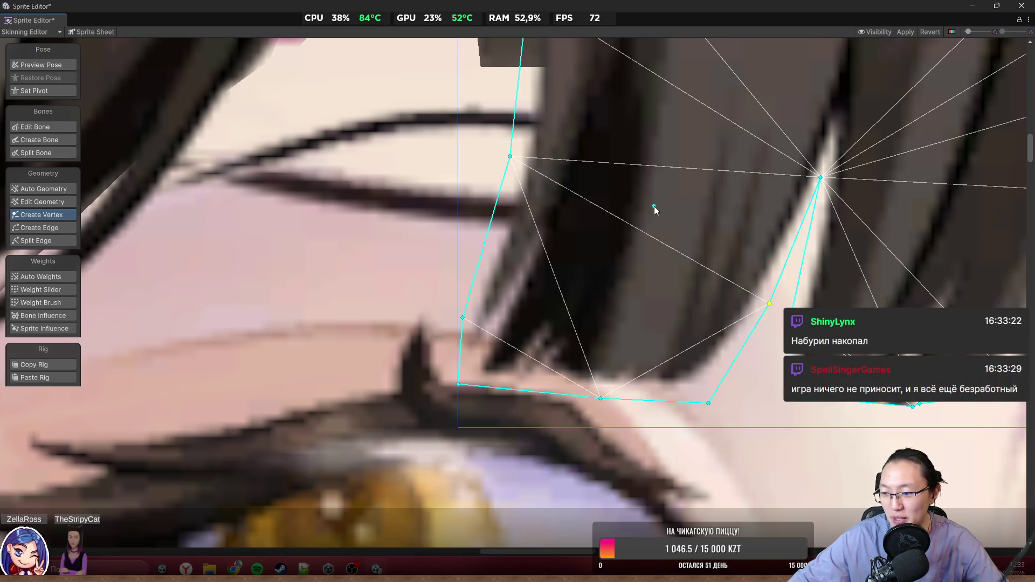
Step: Move the interior vertex between strands and add bottom-edge vertices on the hair tips
{"action": "scroll", "coordinate": [655, 206], "scroll_direction": "down", "scroll_amount": 3}
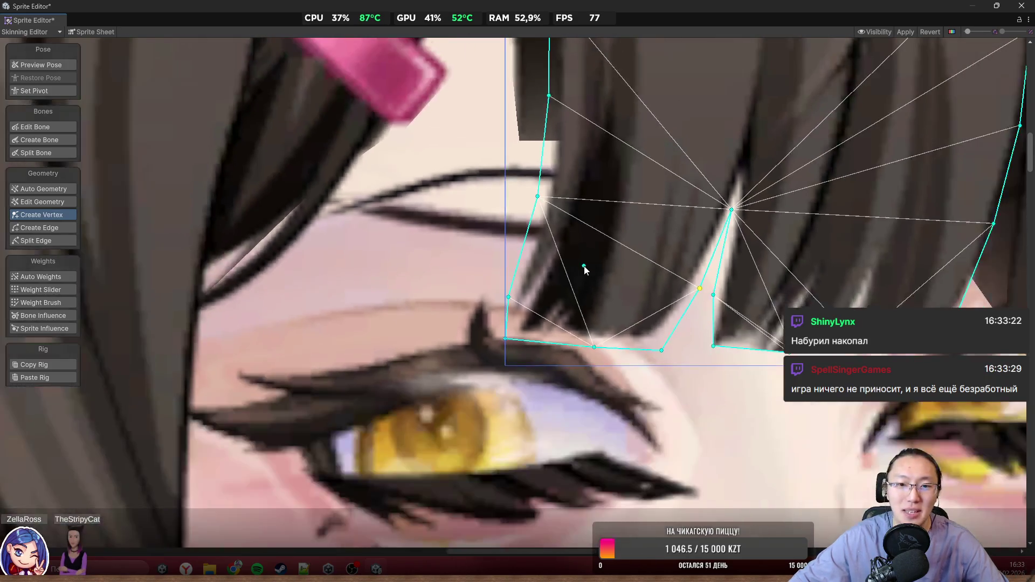
{"action": "left_click_drag", "start_coordinate": [568, 307], "coordinate": [574, 271]}
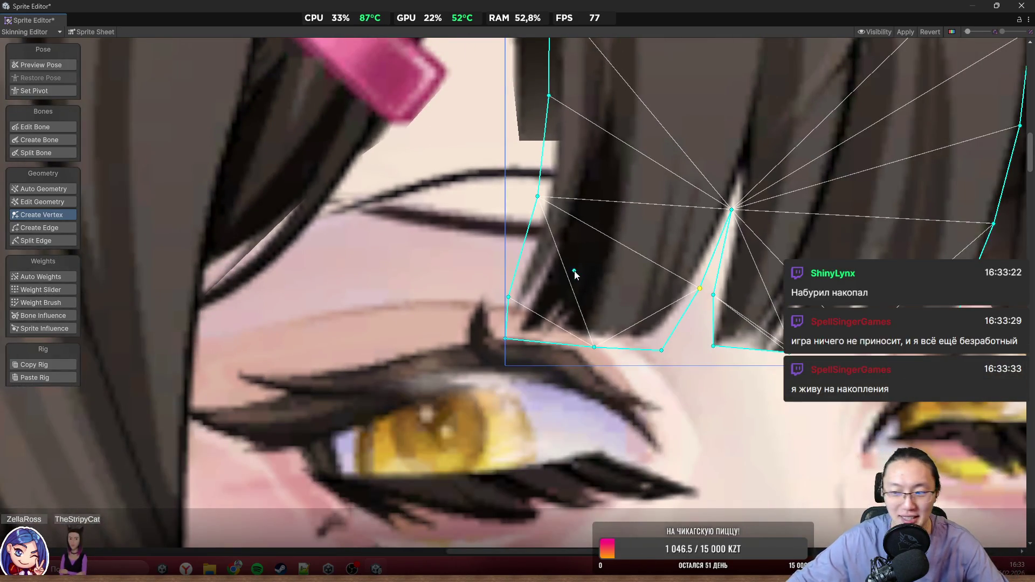
{"action": "scroll", "coordinate": [663, 270], "scroll_direction": "down", "scroll_amount": 2}
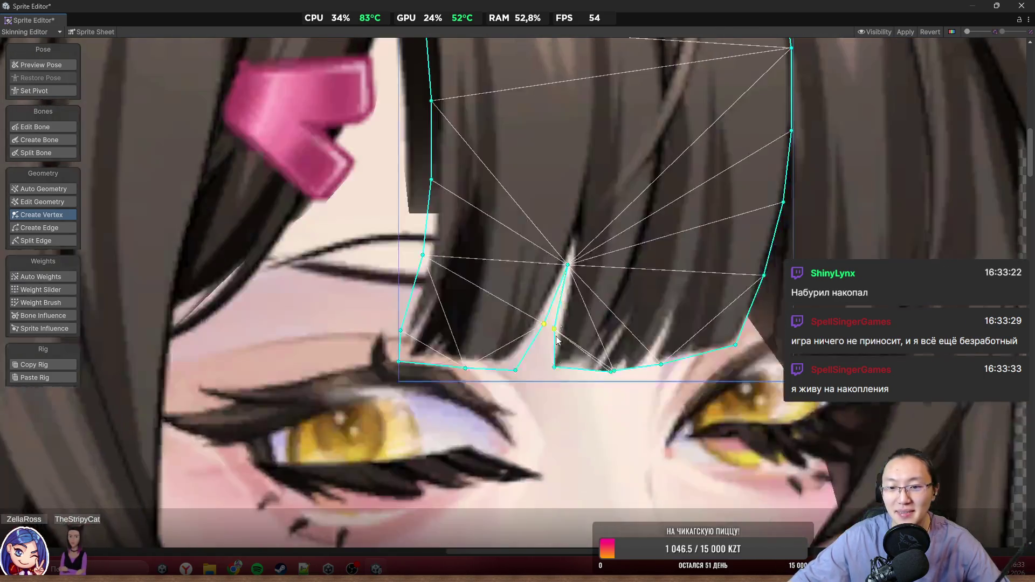
{"action": "scroll", "coordinate": [557, 340], "scroll_direction": "up", "scroll_amount": 5}
{"action": "left_click_drag", "start_coordinate": [555, 368], "coordinate": [497, 416]}
{"action": "left_click_drag", "start_coordinate": [730, 397], "coordinate": [618, 413]}
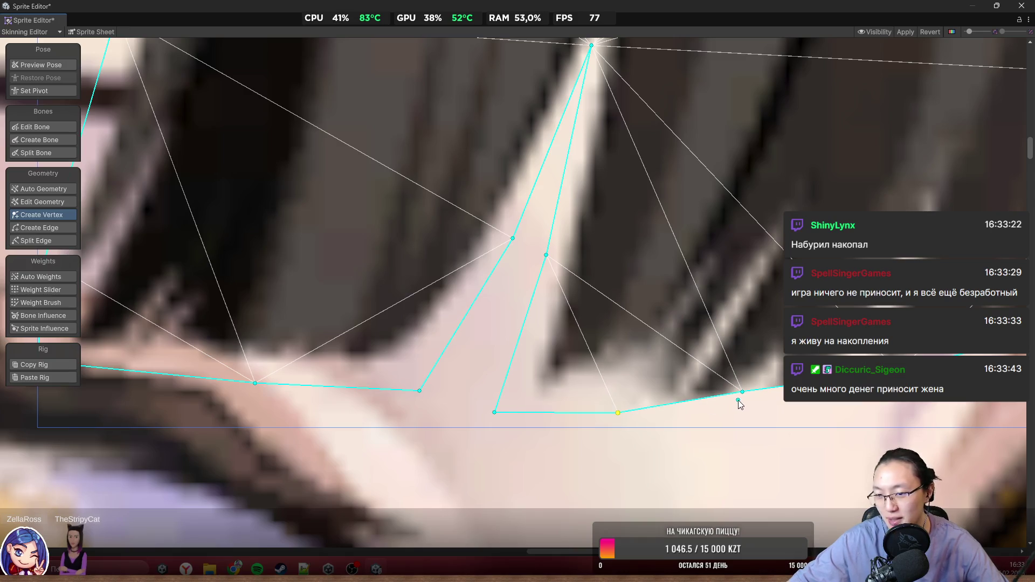
{"action": "left_click_drag", "start_coordinate": [743, 392], "coordinate": [774, 424]}
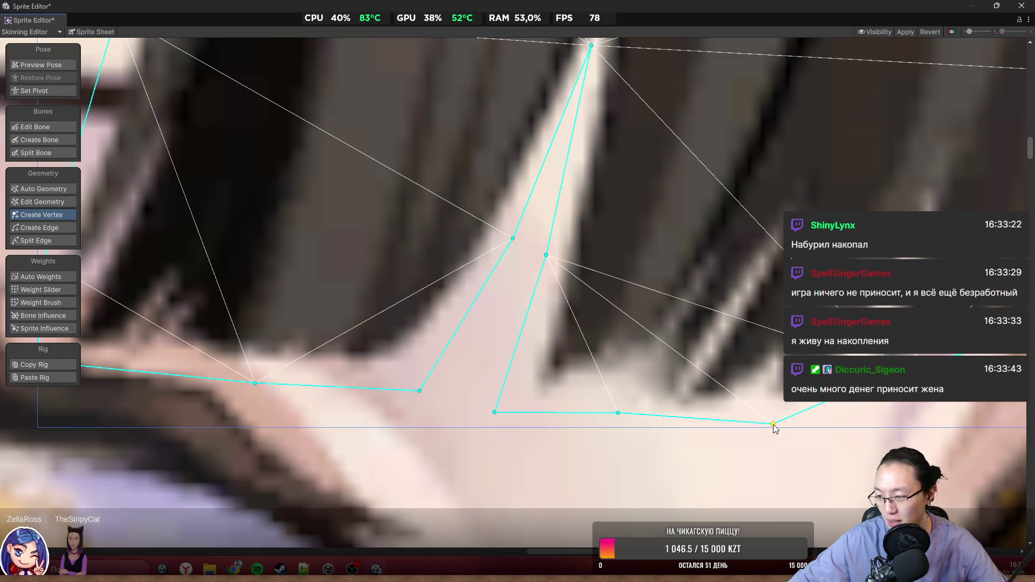
{"action": "left_click_drag", "start_coordinate": [619, 416], "coordinate": [626, 421]}
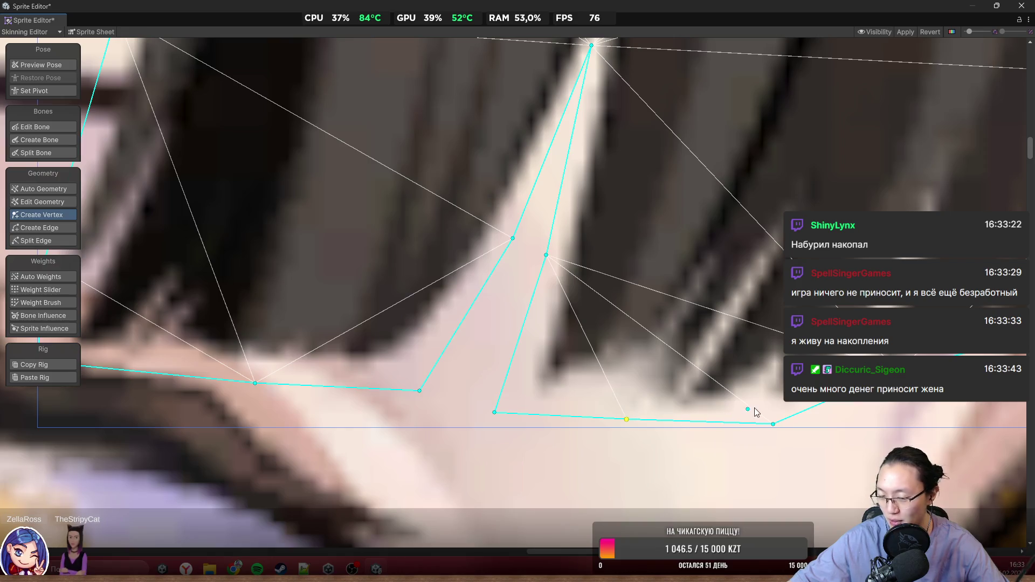
Step: Adjust the right-side and lower-edge vertices of the bangs mesh along the fringe
{"action": "left_click_drag", "start_coordinate": [756, 413], "coordinate": [607, 380]}
{"action": "left_click_drag", "start_coordinate": [714, 371], "coordinate": [776, 382]}
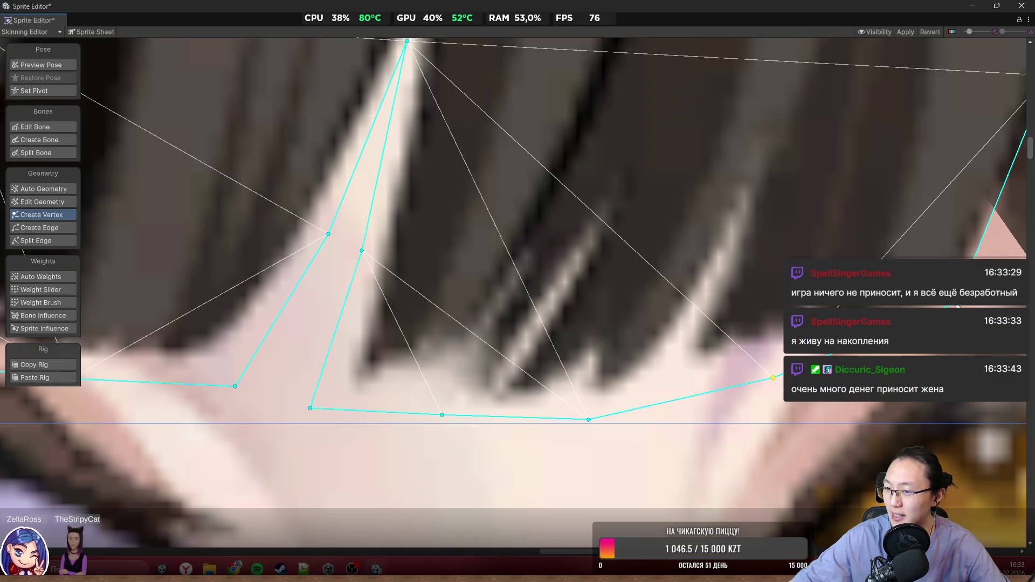
{"action": "left_click_drag", "start_coordinate": [954, 306], "coordinate": [970, 315]}
{"action": "scroll", "coordinate": [878, 350], "scroll_direction": "down", "scroll_amount": 3}
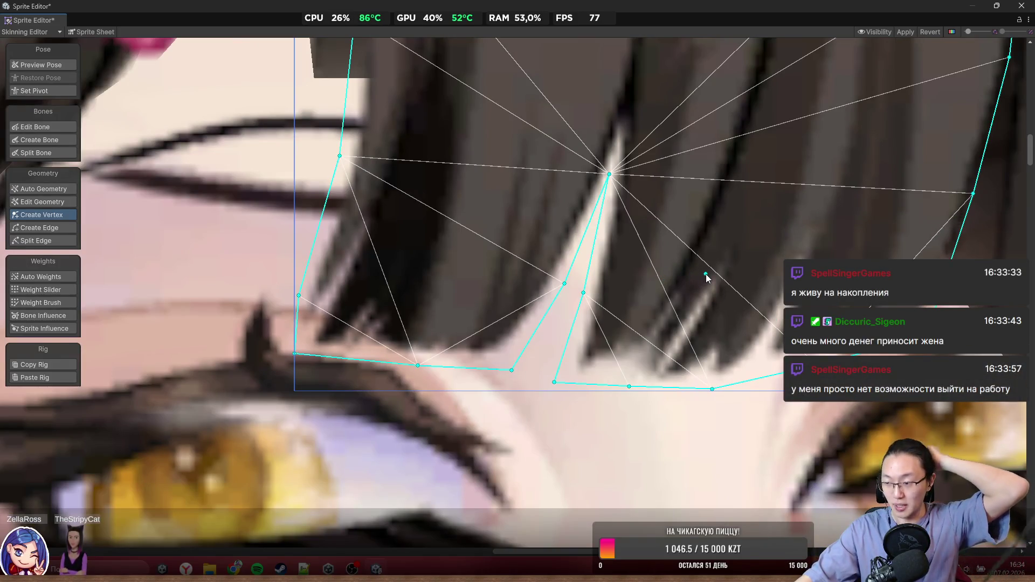
{"action": "left_click_drag", "start_coordinate": [707, 278], "coordinate": [555, 246]}
{"action": "scroll", "coordinate": [556, 246], "scroll_direction": "up", "scroll_amount": 1}
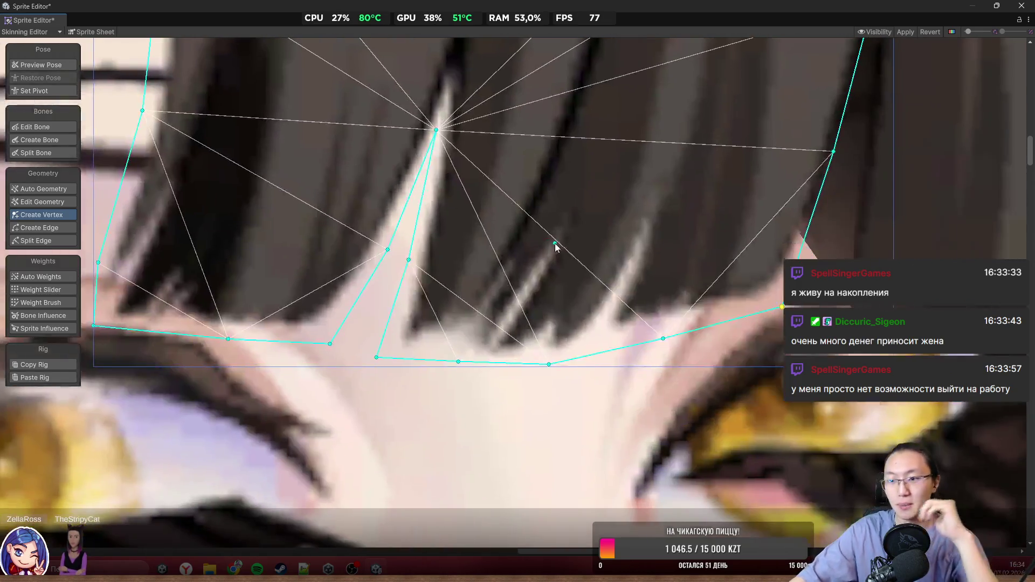
{"action": "left_click_drag", "start_coordinate": [664, 340], "coordinate": [681, 338]}
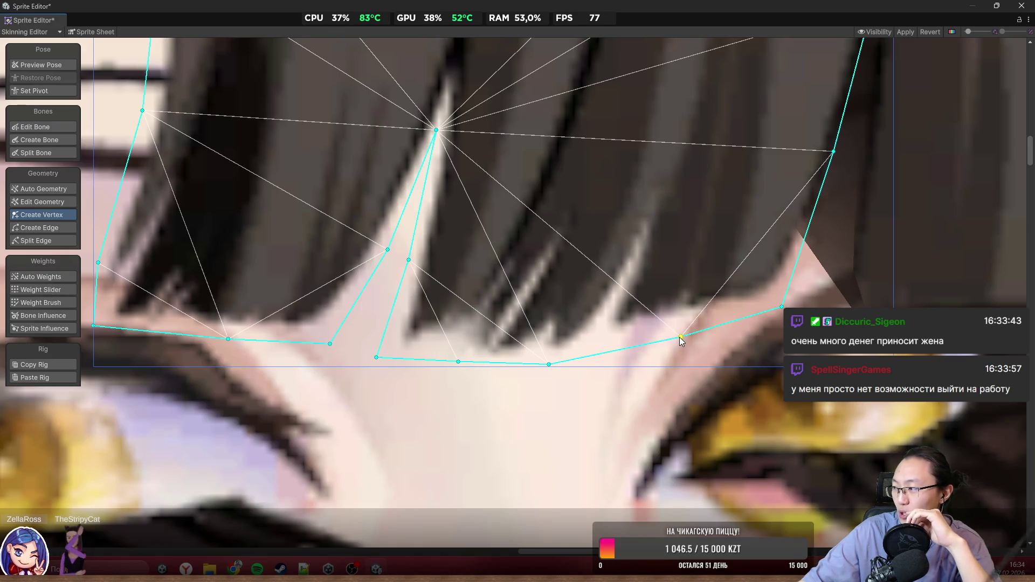
{"action": "scroll", "coordinate": [723, 273], "scroll_direction": "down", "scroll_amount": 5}
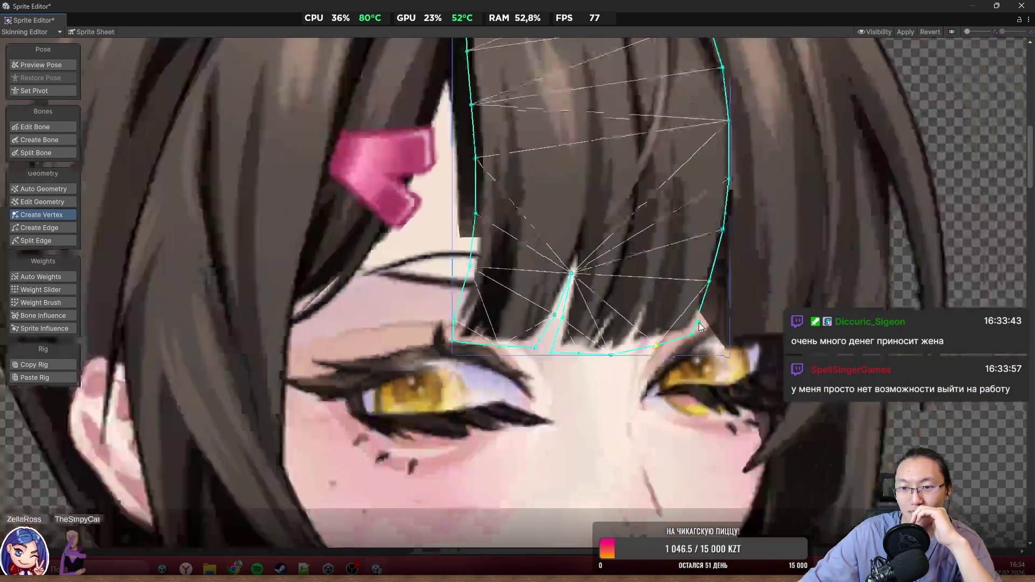
Step: Nudge the bangs' right-edge vertices onto the sprite boundary and hair edge
{"action": "scroll", "coordinate": [578, 229], "scroll_direction": "up", "scroll_amount": 8}
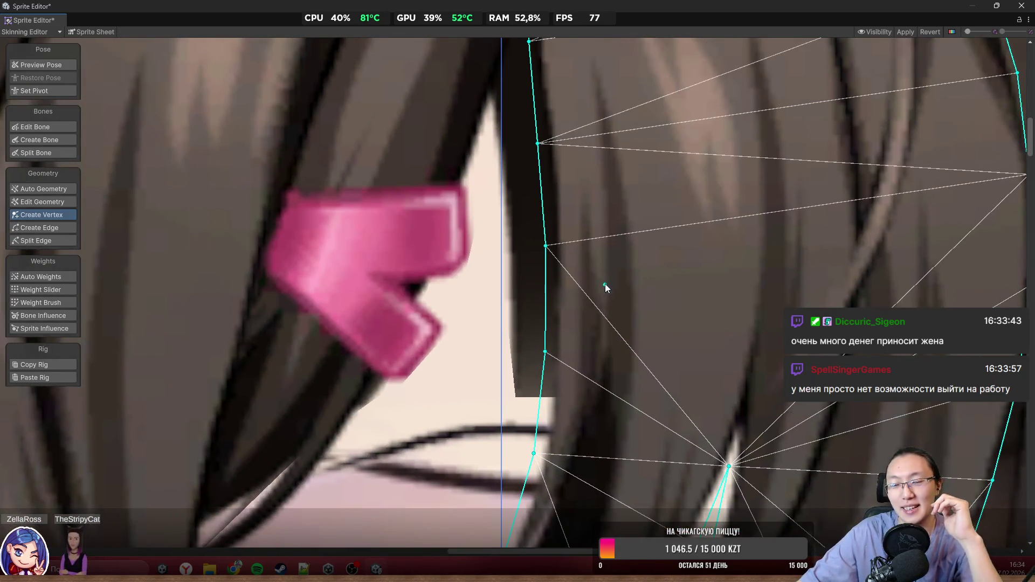
{"action": "scroll", "coordinate": [604, 285], "scroll_direction": "down", "scroll_amount": 5}
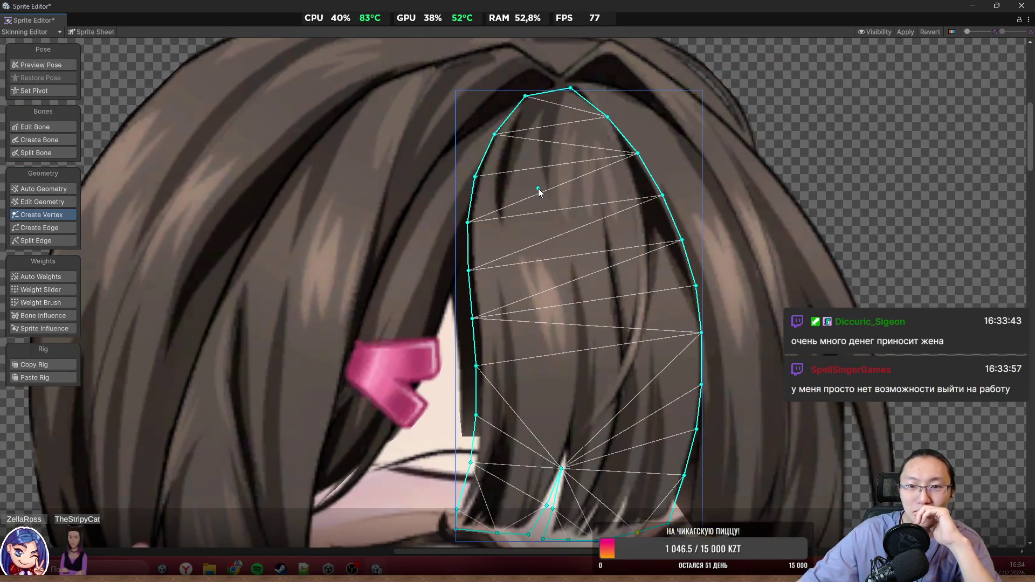
{"action": "scroll", "coordinate": [539, 192], "scroll_direction": "down", "scroll_amount": 1}
{"action": "scroll", "coordinate": [659, 240], "scroll_direction": "up", "scroll_amount": 2}
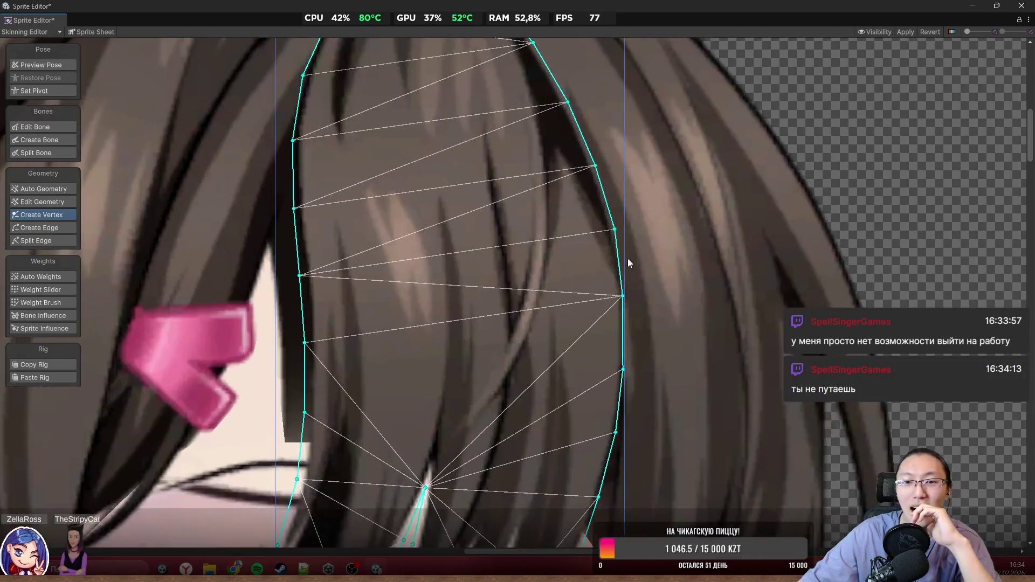
{"action": "scroll", "coordinate": [622, 284], "scroll_direction": "up", "scroll_amount": 2}
{"action": "scroll", "coordinate": [624, 306], "scroll_direction": "up", "scroll_amount": 1}
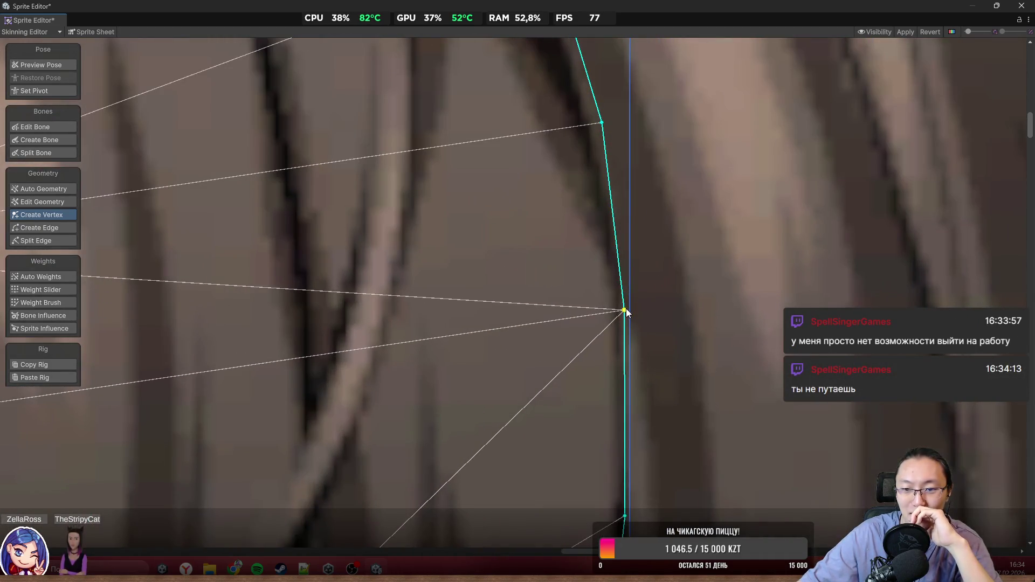
{"action": "left_click_drag", "start_coordinate": [626, 310], "coordinate": [636, 306]}
{"action": "scroll", "coordinate": [681, 144], "scroll_direction": "down", "scroll_amount": 5}
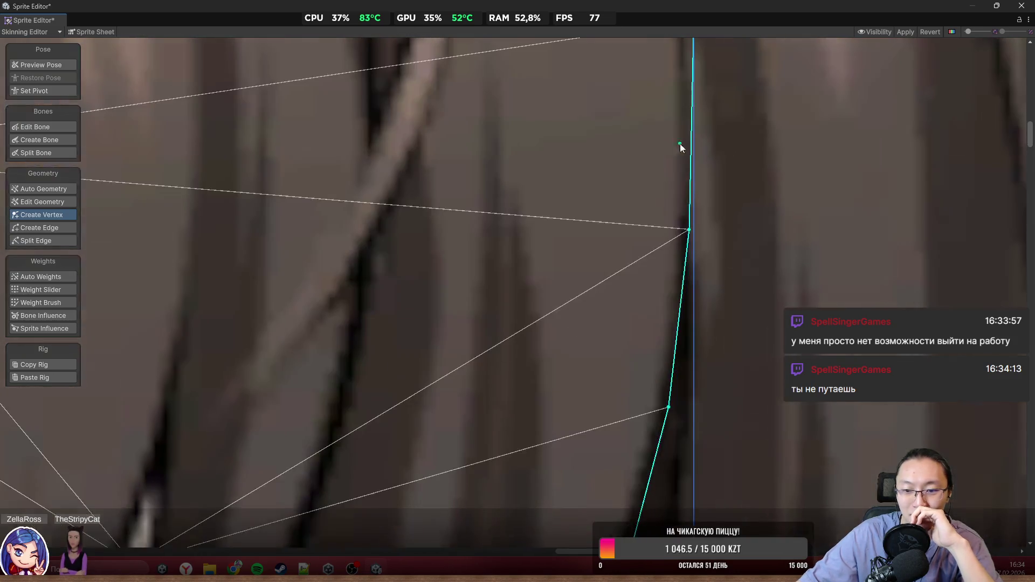
{"action": "left_click_drag", "start_coordinate": [689, 232], "coordinate": [695, 235]}
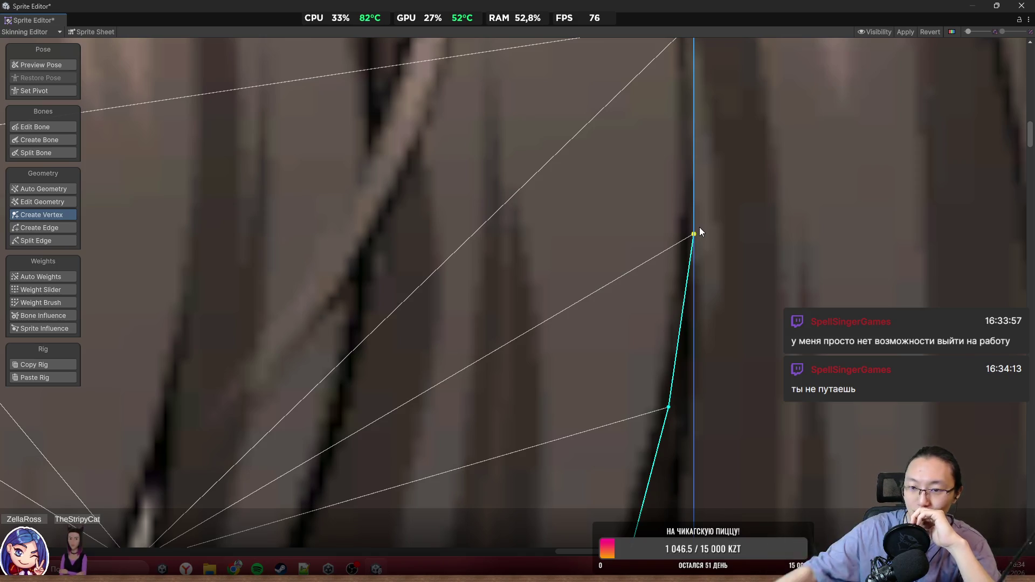
{"action": "left_click_drag", "start_coordinate": [668, 409], "coordinate": [673, 416]}
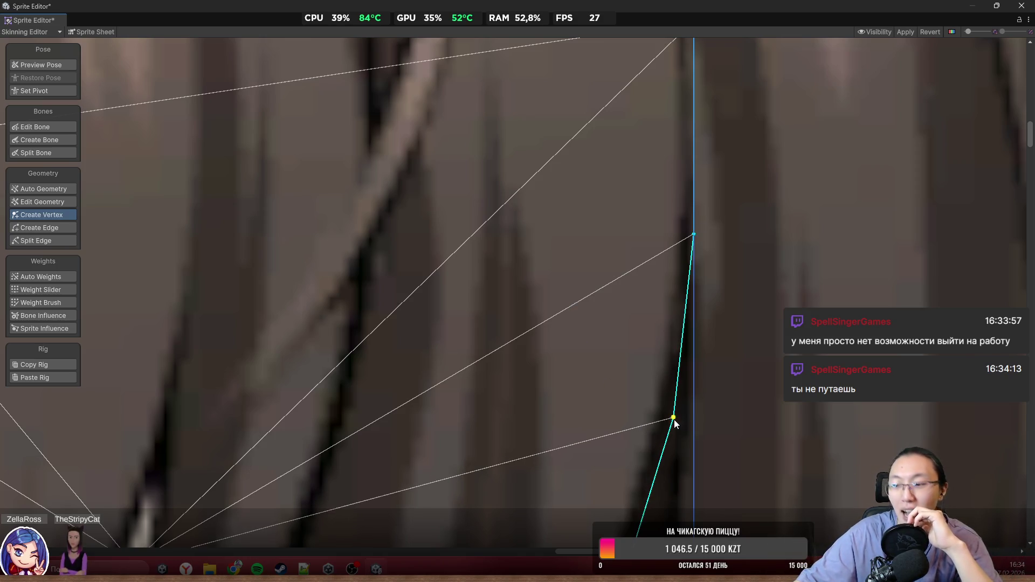
Step: Zoom out and back in to inspect how the bangs mesh hugs the fringe
{"action": "scroll", "coordinate": [674, 422], "scroll_direction": "down", "scroll_amount": 2}
{"action": "scroll", "coordinate": [674, 422], "scroll_direction": "down", "scroll_amount": 3}
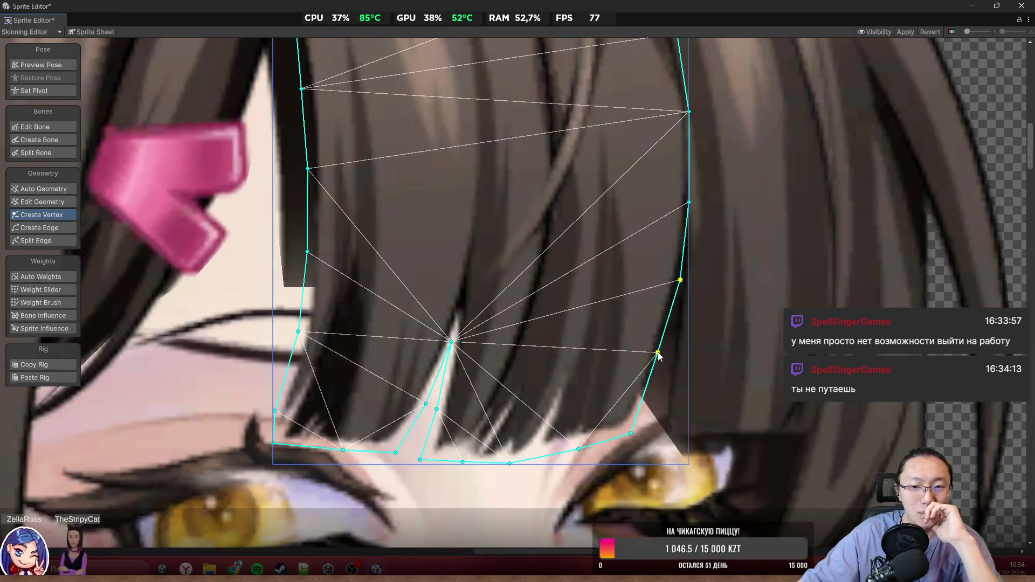
{"action": "scroll", "coordinate": [661, 356], "scroll_direction": "down", "scroll_amount": 3}
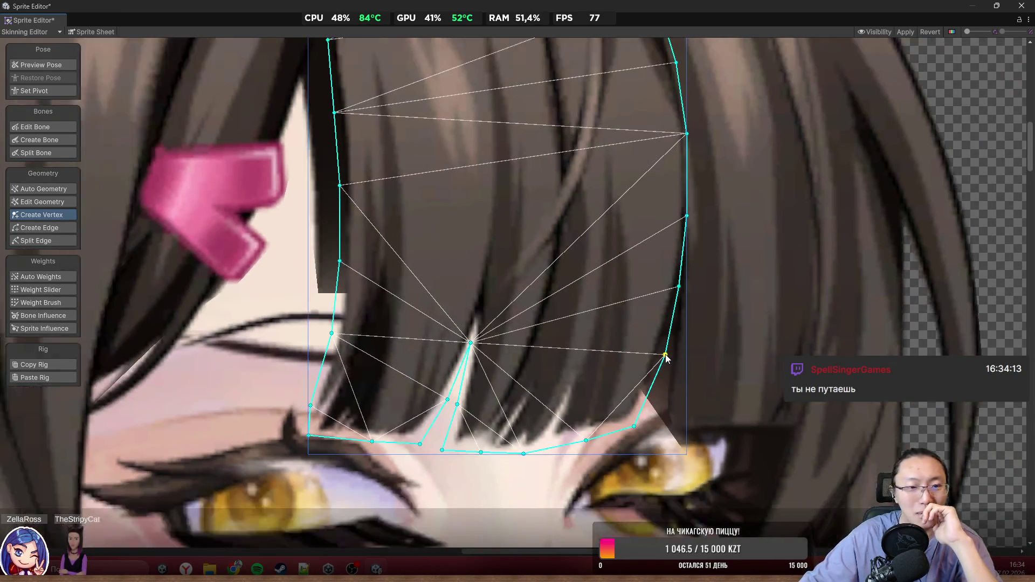
{"action": "scroll", "coordinate": [584, 274], "scroll_direction": "down", "scroll_amount": 2}
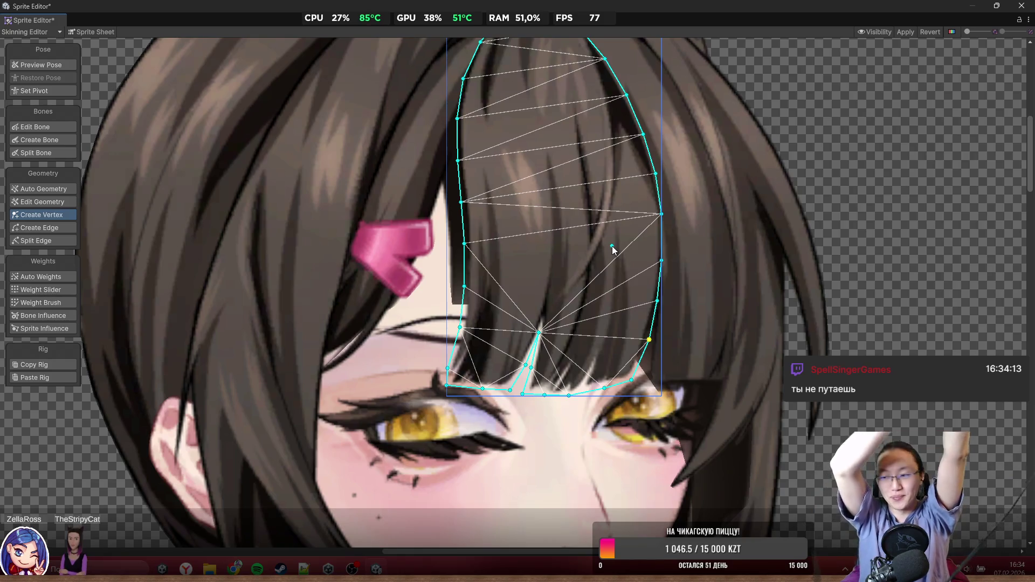
{"action": "scroll", "coordinate": [652, 265], "scroll_direction": "down", "scroll_amount": 5}
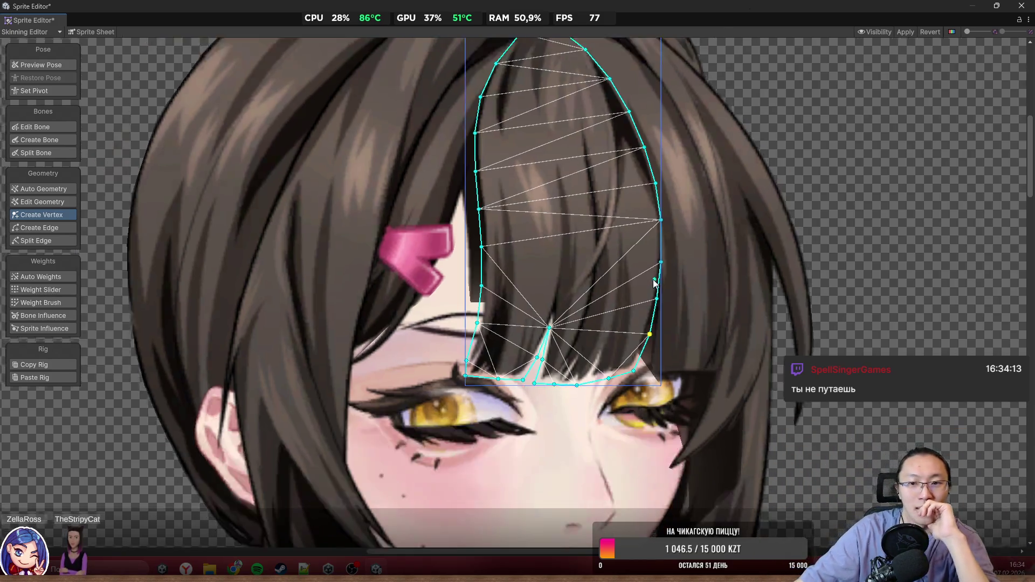
{"action": "scroll", "coordinate": [652, 265], "scroll_direction": "up", "scroll_amount": 5}
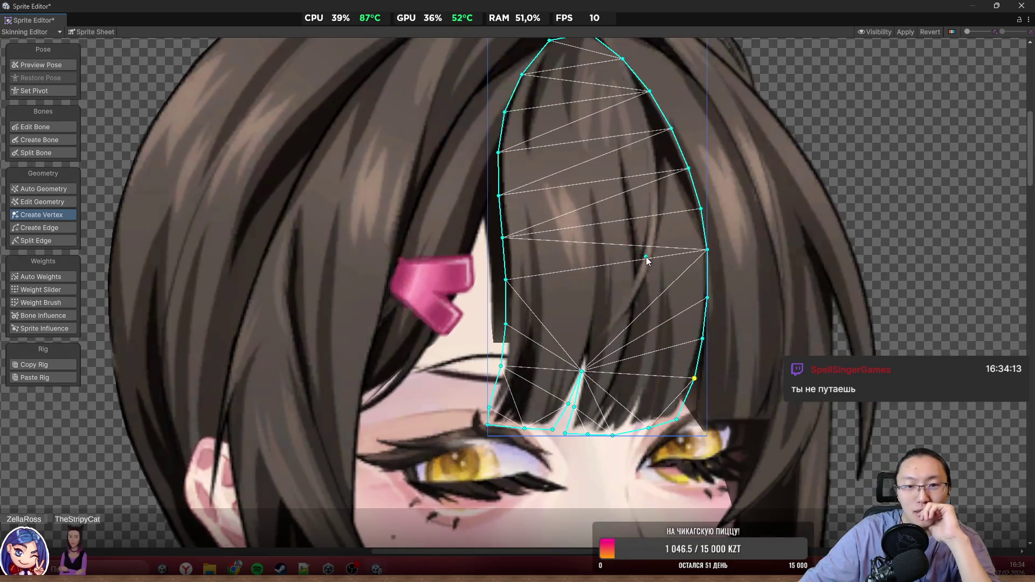
{"action": "scroll", "coordinate": [577, 233], "scroll_direction": "up", "scroll_amount": 5}
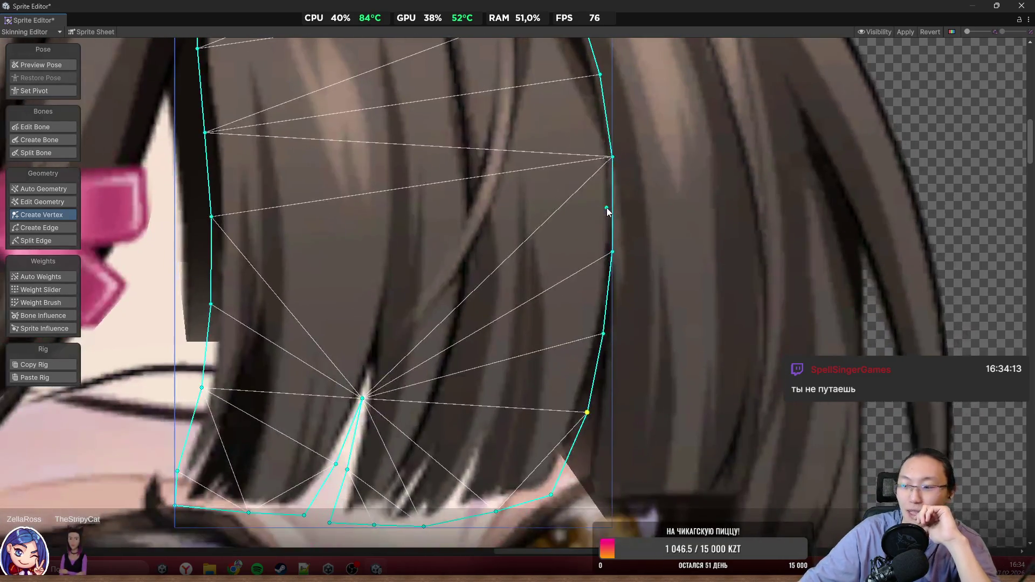
{"action": "scroll", "coordinate": [508, 271], "scroll_direction": "down", "scroll_amount": 3}
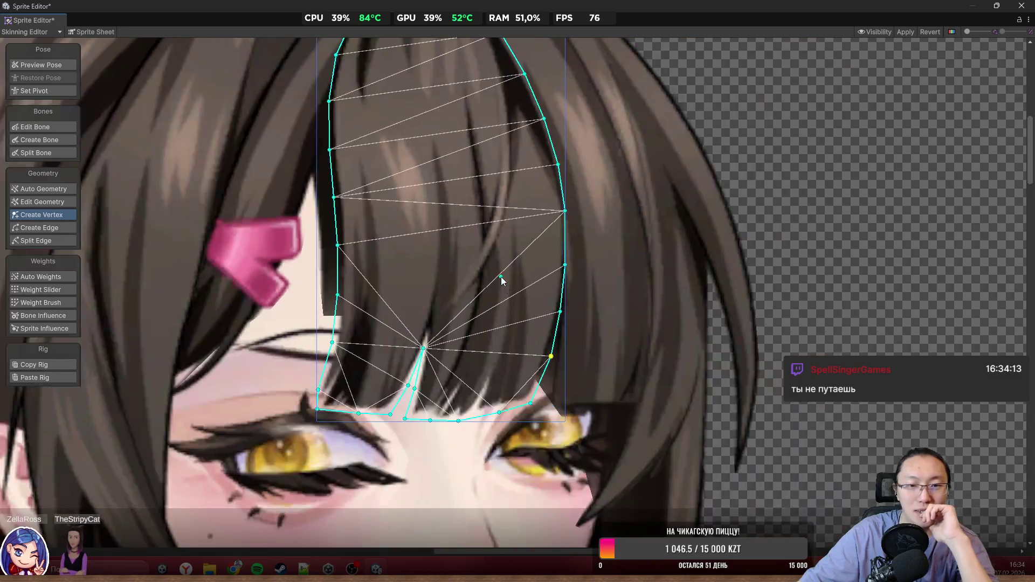
{"action": "scroll", "coordinate": [505, 253], "scroll_direction": "down", "scroll_amount": 3}
{"action": "scroll", "coordinate": [377, 280], "scroll_direction": "up", "scroll_amount": 3}
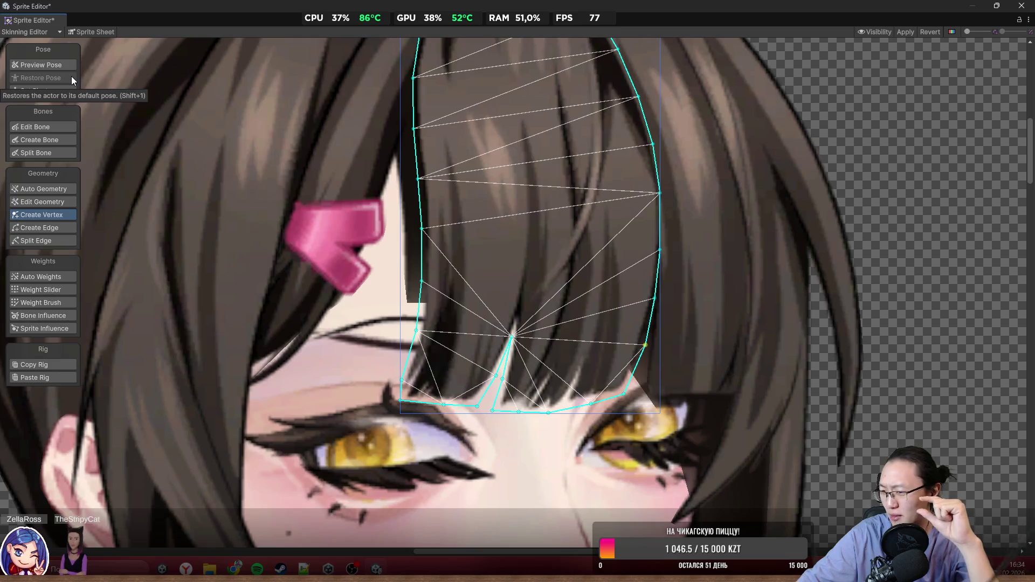
{"action": "scroll", "coordinate": [463, 296], "scroll_direction": "down", "scroll_amount": 3}
{"action": "scroll", "coordinate": [566, 279], "scroll_direction": "up", "scroll_amount": 1}
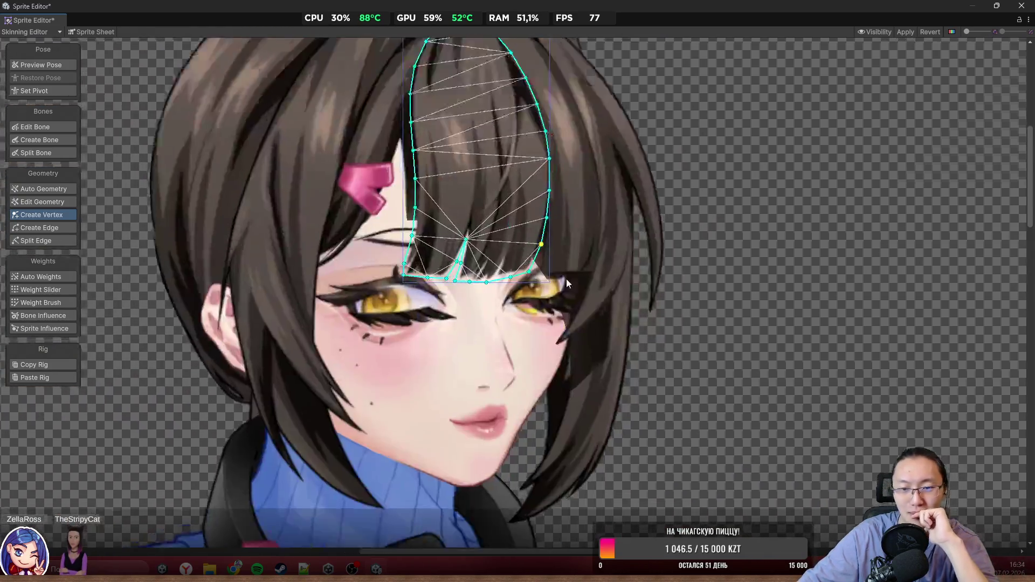
Step: Select the side-hair strand by the right eye and fit its eye-corner and tip vertices
{"action": "scroll", "coordinate": [571, 286], "scroll_direction": "up", "scroll_amount": 3}
{"action": "left_click", "coordinate": [550, 215]}
{"action": "scroll", "coordinate": [511, 266], "scroll_direction": "up", "scroll_amount": 2}
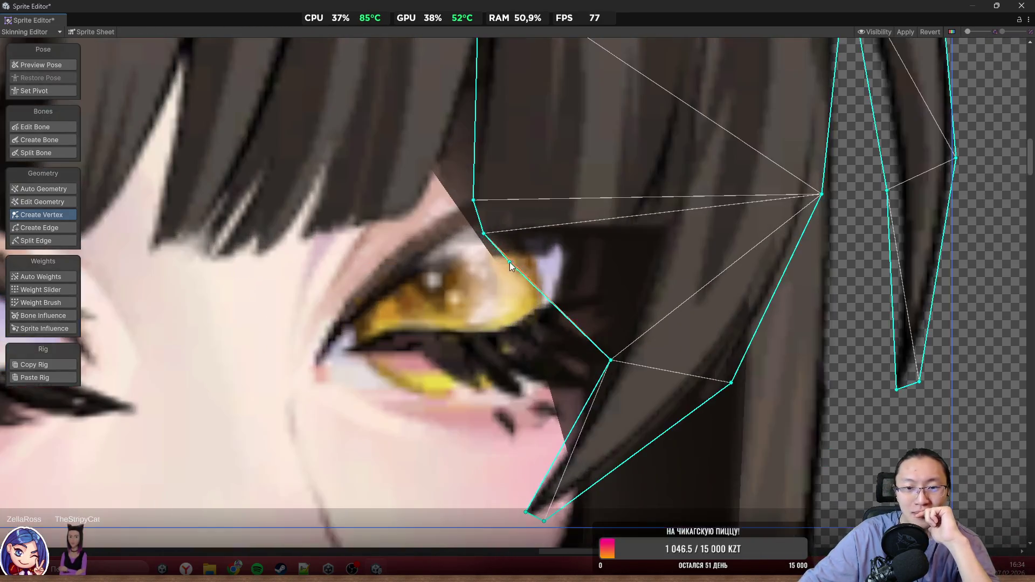
{"action": "scroll", "coordinate": [511, 266], "scroll_direction": "up", "scroll_amount": 1}
{"action": "mouse_move", "coordinate": [484, 234]}
{"action": "left_mouse_down"}
{"action": "mouse_move", "coordinate": [539, 269]}
{"action": "mouse_move", "coordinate": [601, 274]}
{"action": "left_mouse_up"}
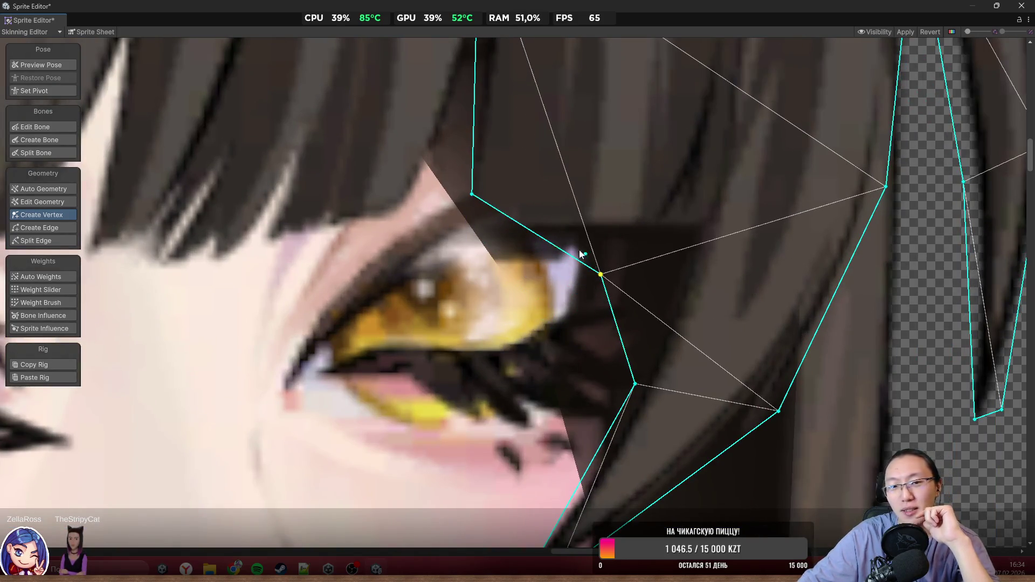
{"action": "left_click_drag", "start_coordinate": [472, 197], "coordinate": [438, 247]}
{"action": "scroll", "coordinate": [501, 256], "scroll_direction": "down", "scroll_amount": 3}
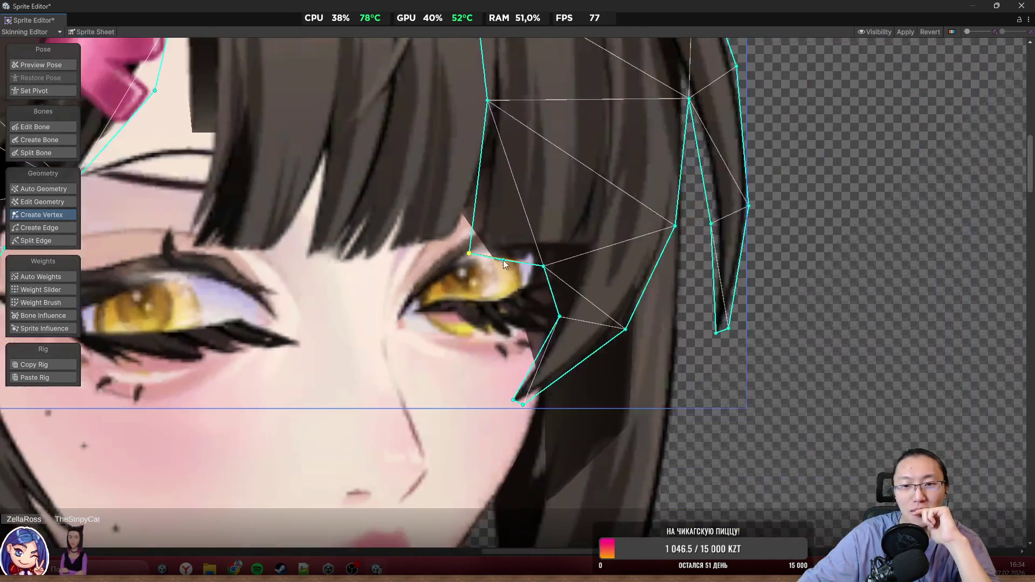
{"action": "scroll", "coordinate": [501, 258], "scroll_direction": "up", "scroll_amount": 3}
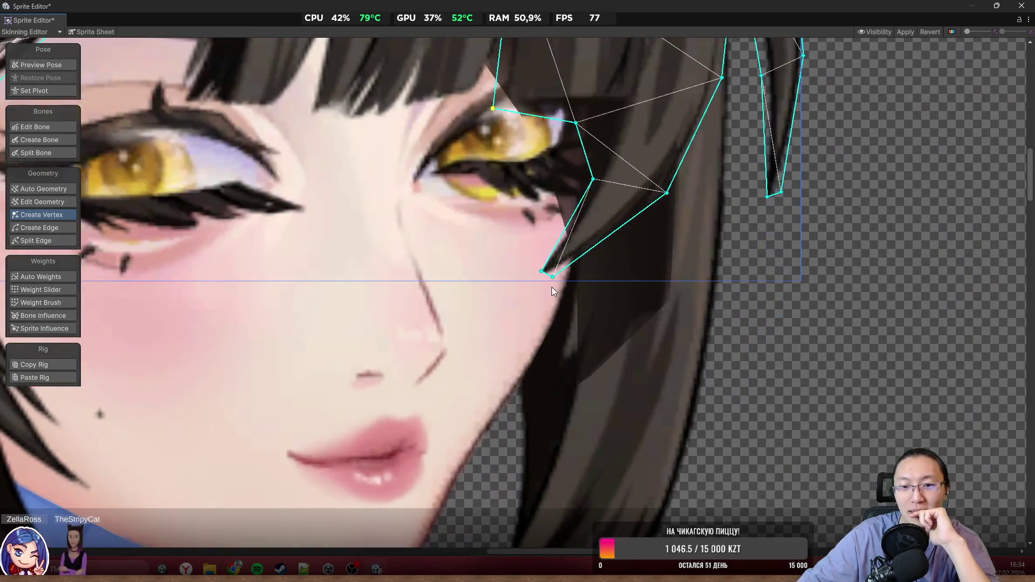
{"action": "mouse_move", "coordinate": [541, 274]}
{"action": "left_mouse_down"}
{"action": "mouse_move", "coordinate": [513, 291]}
{"action": "mouse_move", "coordinate": [553, 283]}
{"action": "left_mouse_up"}
{"action": "scroll", "coordinate": [556, 284], "scroll_direction": "down", "scroll_amount": 3}
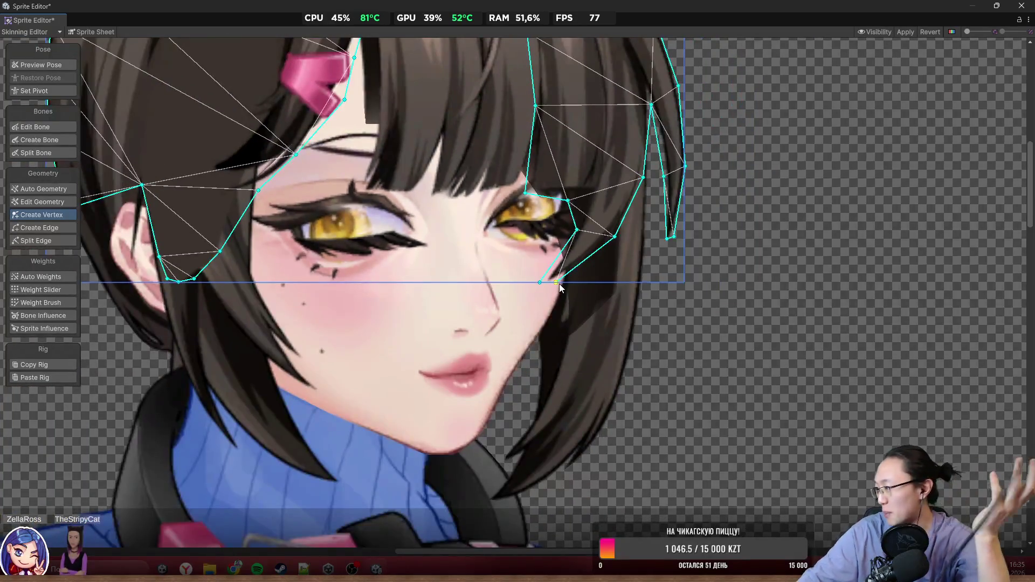
{"action": "scroll", "coordinate": [379, 222], "scroll_direction": "up", "scroll_amount": 4}
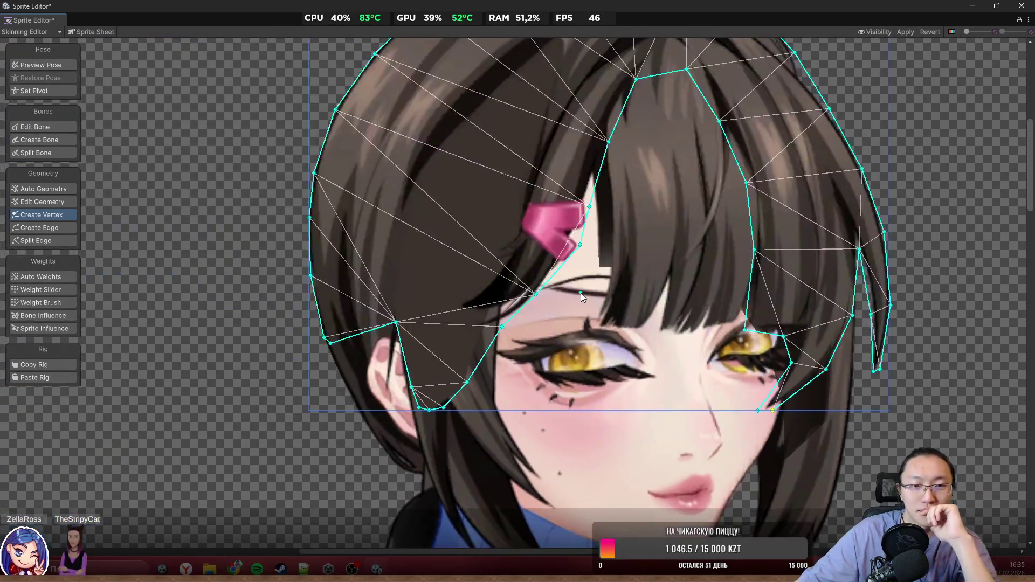
Step: Select a top-left outline vertex of the back hair mesh and move it up onto the hair edge
{"action": "scroll", "coordinate": [485, 216], "scroll_direction": "down", "scroll_amount": 3}
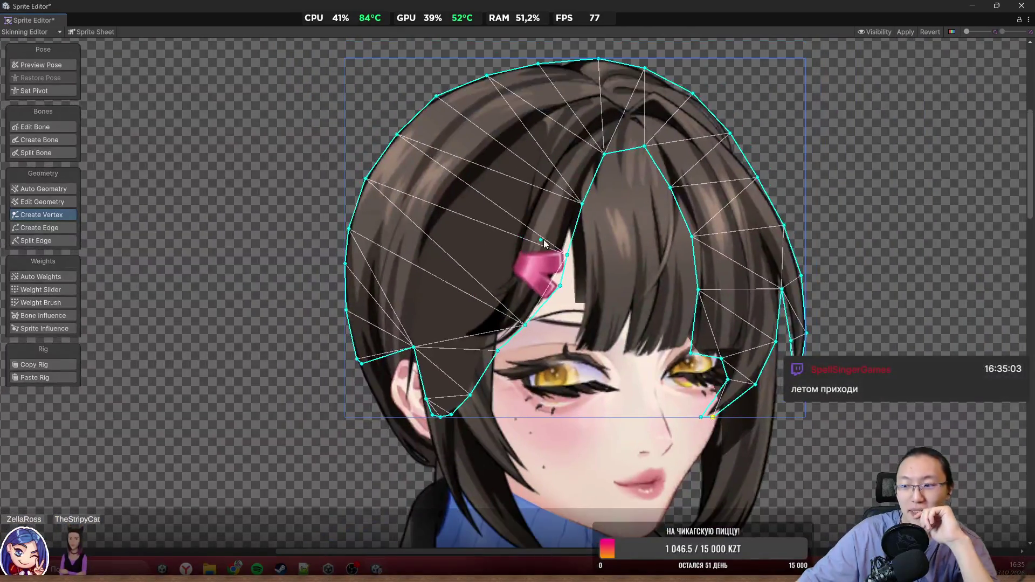
{"action": "scroll", "coordinate": [483, 143], "scroll_direction": "up", "scroll_amount": 3}
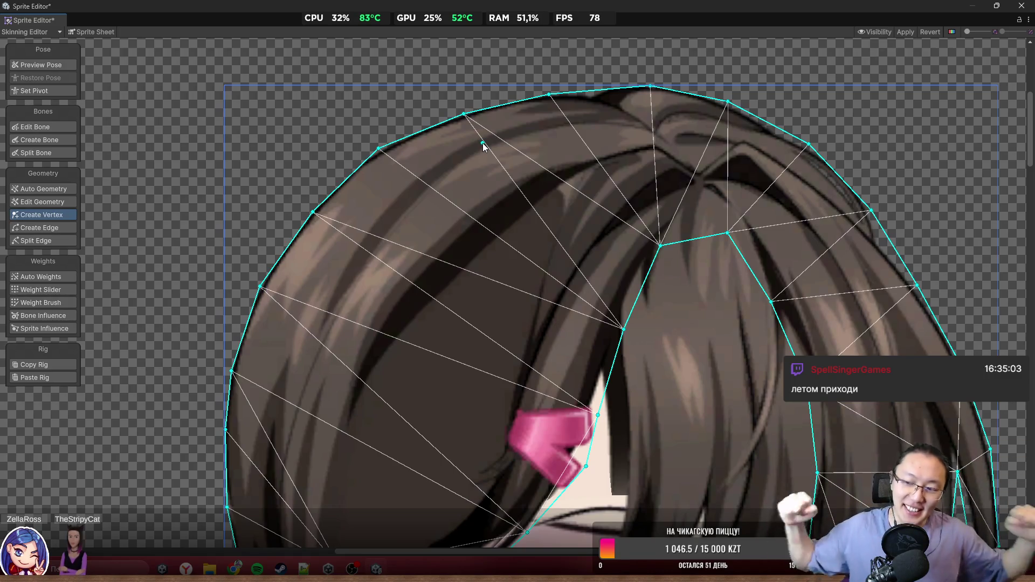
{"action": "scroll", "coordinate": [360, 111], "scroll_direction": "down", "scroll_amount": 2}
{"action": "scroll", "coordinate": [449, 138], "scroll_direction": "up", "scroll_amount": 5}
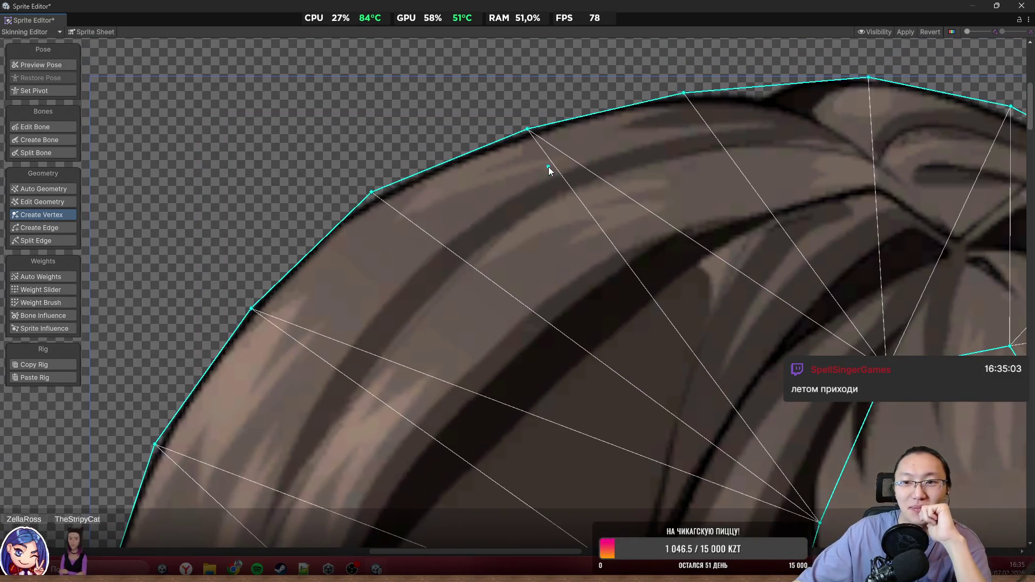
{"action": "left_click", "coordinate": [528, 129]}
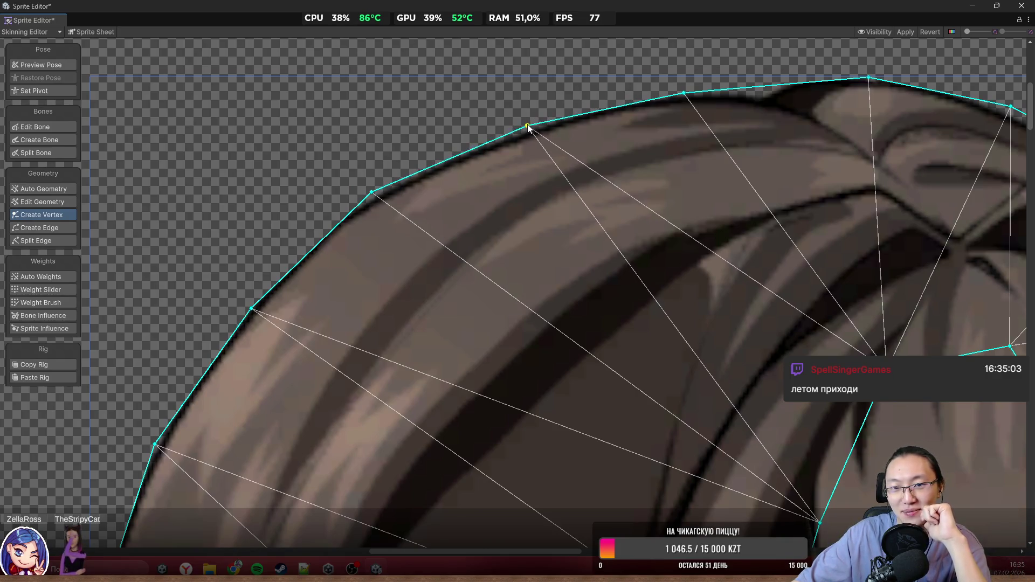
{"action": "left_click_drag", "start_coordinate": [496, 158], "coordinate": [639, 134]}
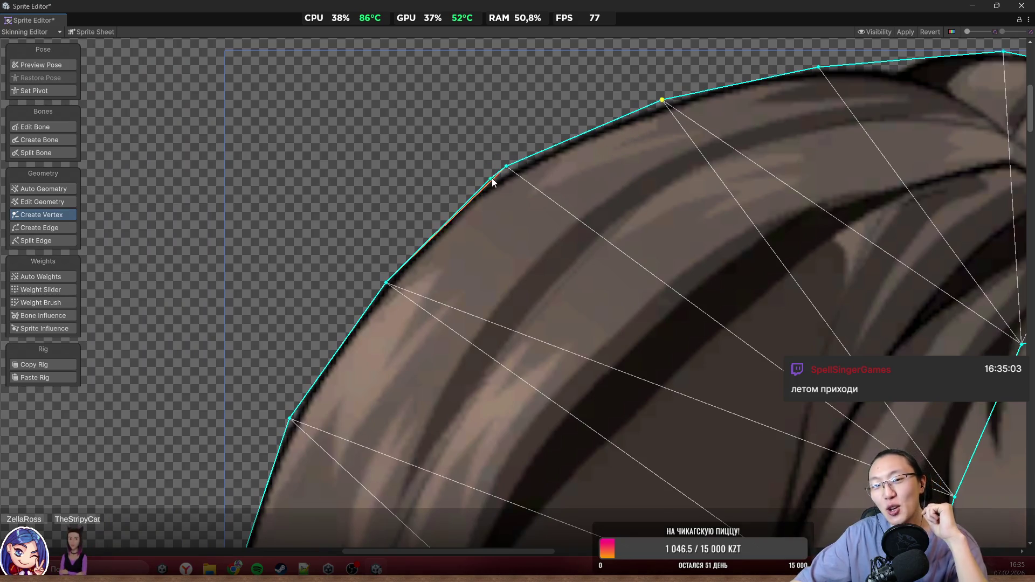
{"action": "left_click_drag", "start_coordinate": [507, 167], "coordinate": [509, 164]}
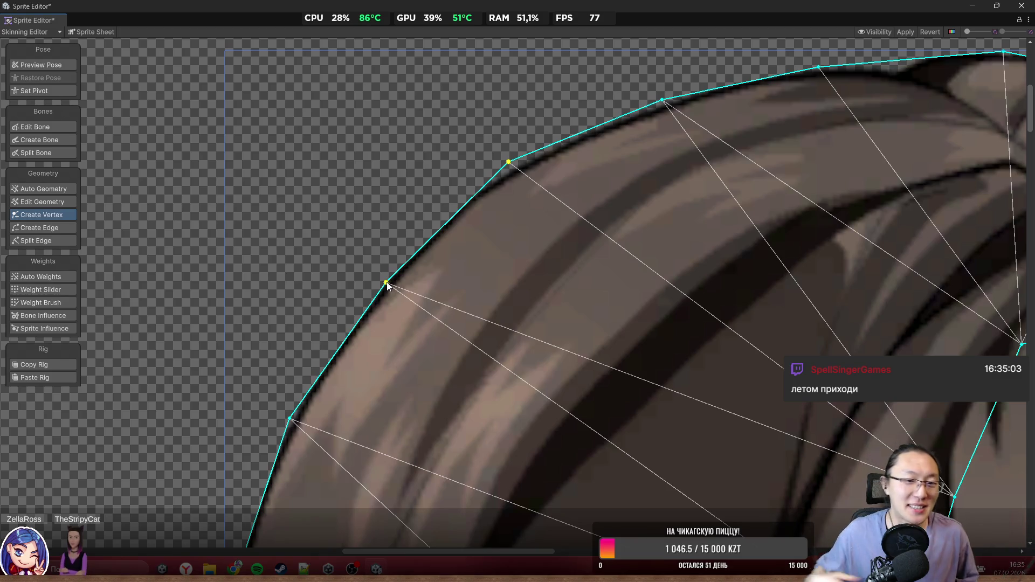
Step: Snap the remaining outline vertices onto the hair edge and add a new top-left outline vertex
{"action": "mouse_move", "coordinate": [387, 283]}
{"action": "left_mouse_down"}
{"action": "mouse_move", "coordinate": [362, 271]}
{"action": "mouse_move", "coordinate": [375, 276]}
{"action": "left_mouse_up"}
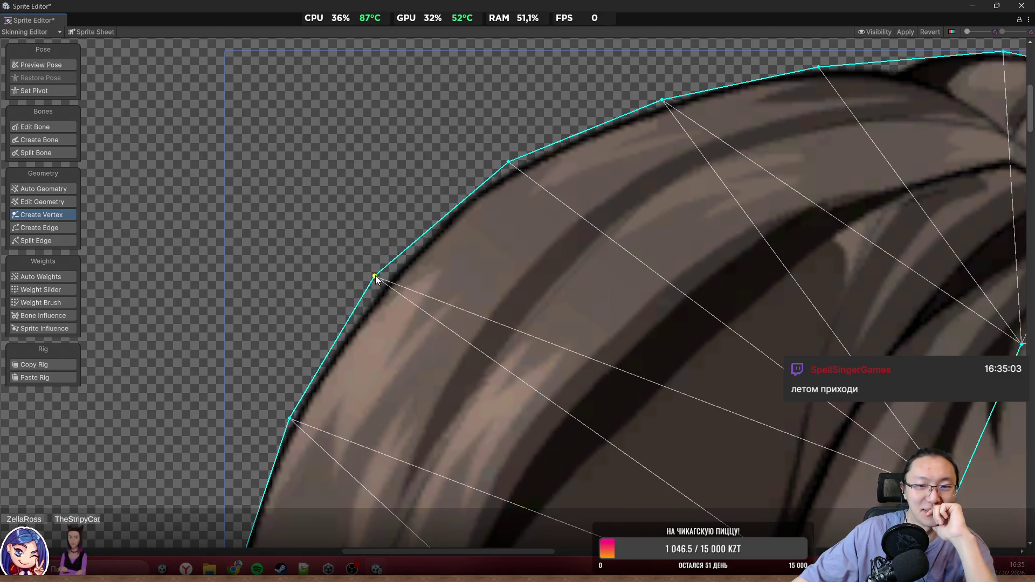
{"action": "left_click_drag", "start_coordinate": [509, 161], "coordinate": [505, 165]}
{"action": "left_click", "coordinate": [514, 154]}
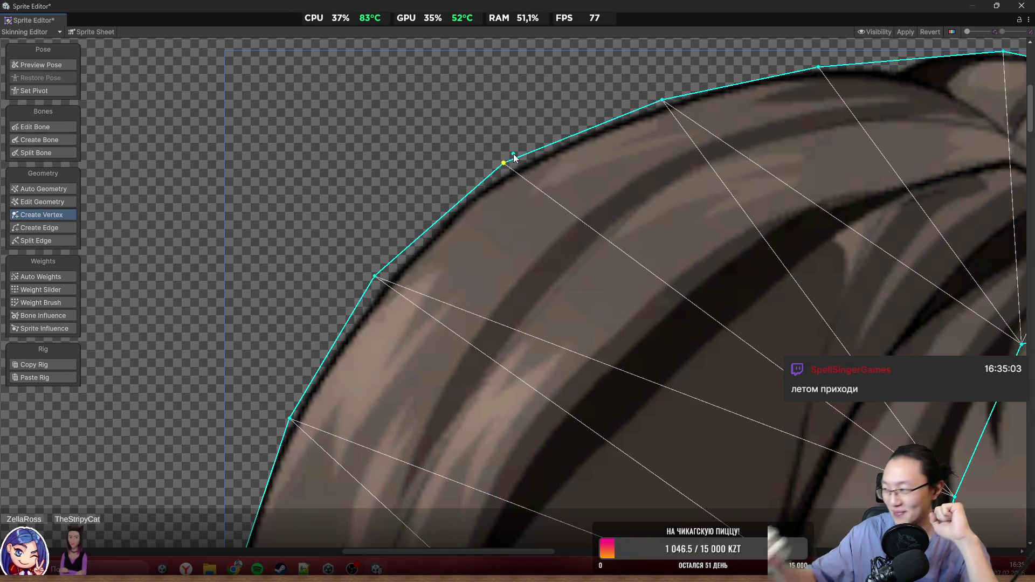
{"action": "mouse_move", "coordinate": [313, 424]}
{"action": "left_mouse_down"}
{"action": "mouse_move", "coordinate": [419, 338]}
{"action": "mouse_move", "coordinate": [393, 330]}
{"action": "mouse_move", "coordinate": [449, 325]}
{"action": "mouse_move", "coordinate": [533, 257]}
{"action": "mouse_move", "coordinate": [596, 258]}
{"action": "left_mouse_up"}
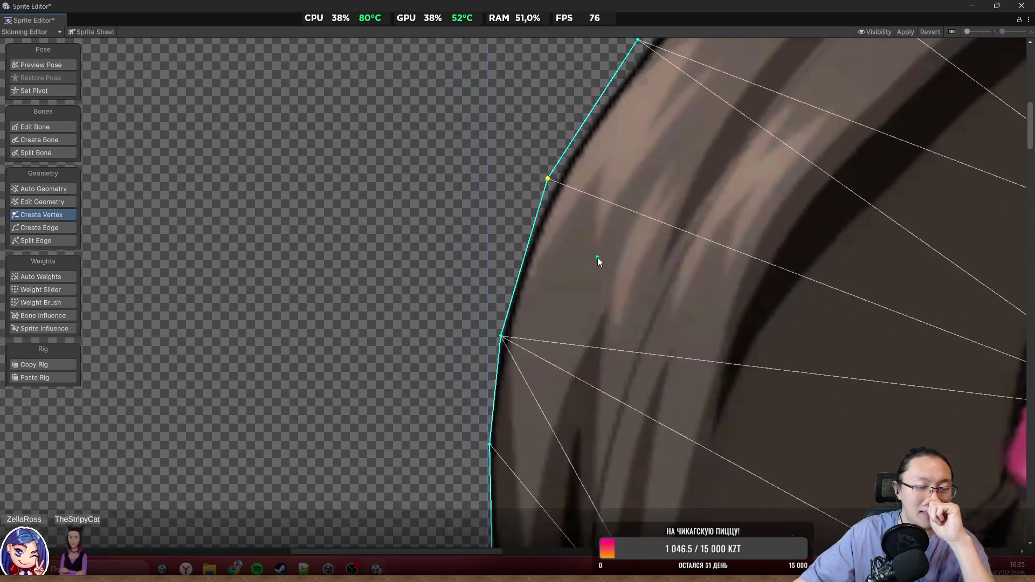
{"action": "scroll", "coordinate": [504, 338], "scroll_direction": "up", "scroll_amount": 3}
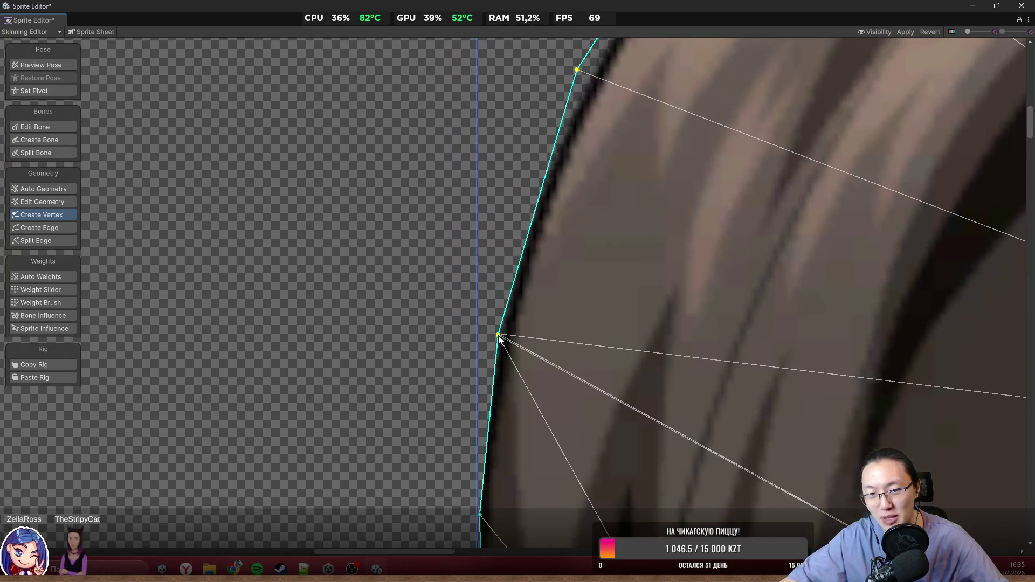
{"action": "left_click_drag", "start_coordinate": [498, 334], "coordinate": [492, 334]}
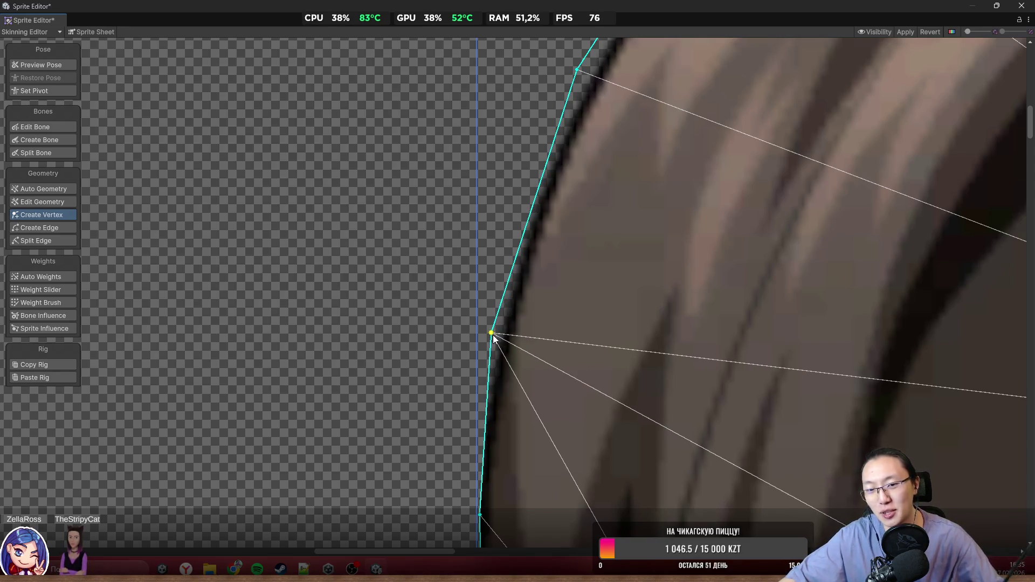
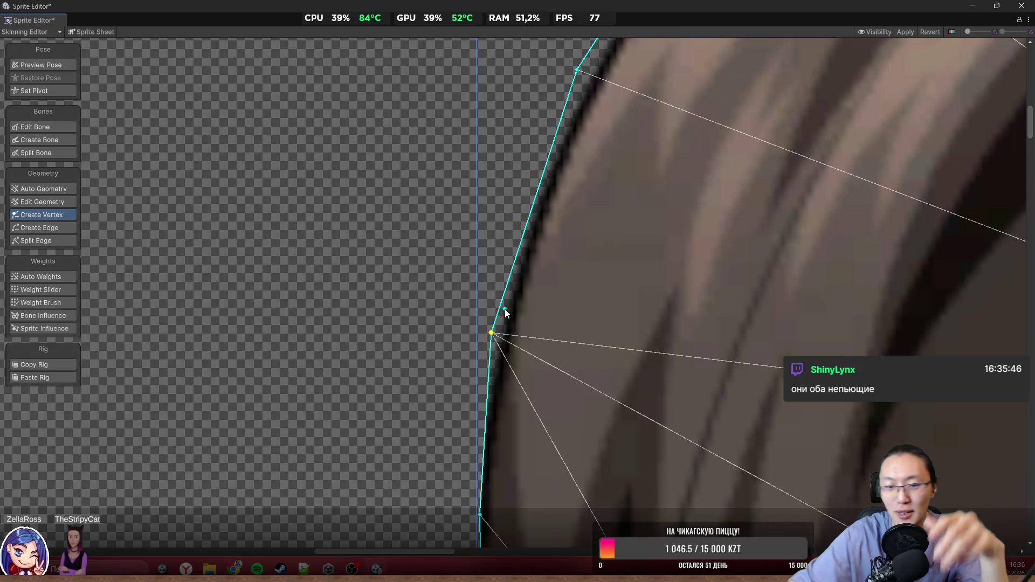
Step: Add a vertex to the hair mesh's left outline and fit the upper outline vertices to the hair edge
{"action": "left_click_drag", "start_coordinate": [581, 368], "coordinate": [657, 184]}
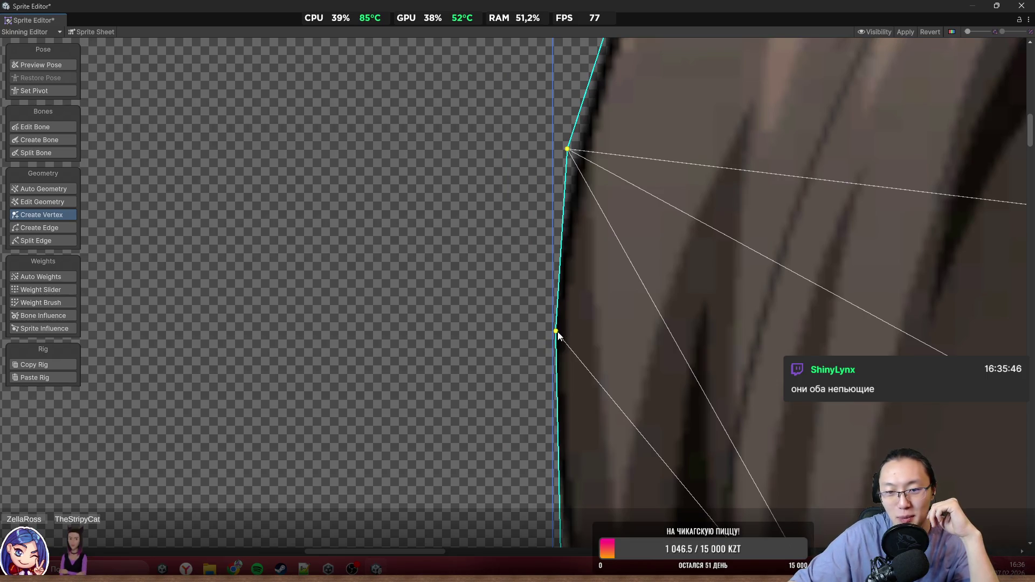
{"action": "scroll", "coordinate": [537, 319], "scroll_direction": "up", "scroll_amount": 2}
{"action": "left_click", "coordinate": [557, 221]}
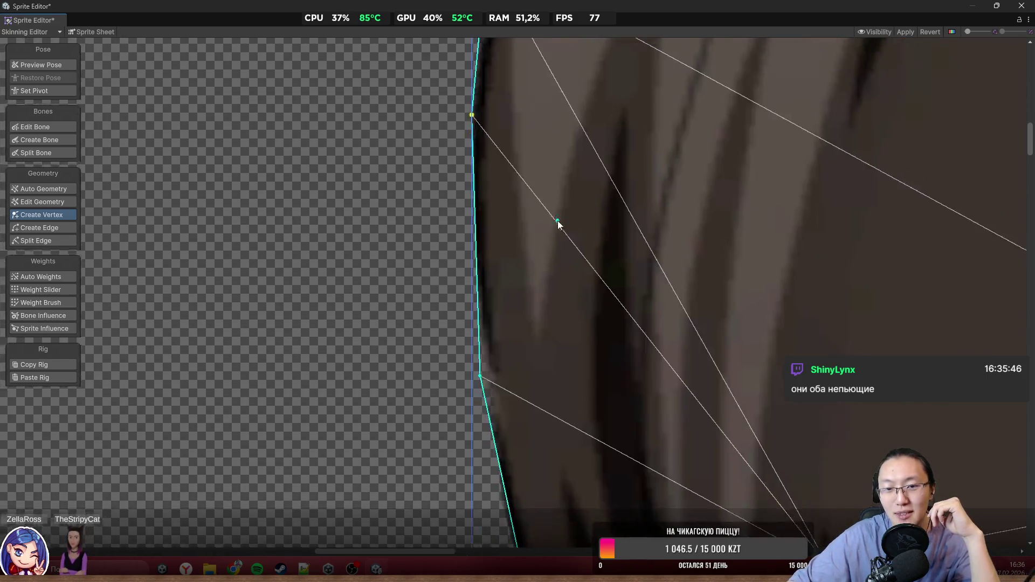
{"action": "scroll", "coordinate": [558, 221], "scroll_direction": "up", "scroll_amount": 3}
{"action": "left_click_drag", "start_coordinate": [464, 238], "coordinate": [464, 224]}
{"action": "scroll", "coordinate": [502, 292], "scroll_direction": "up", "scroll_amount": 2}
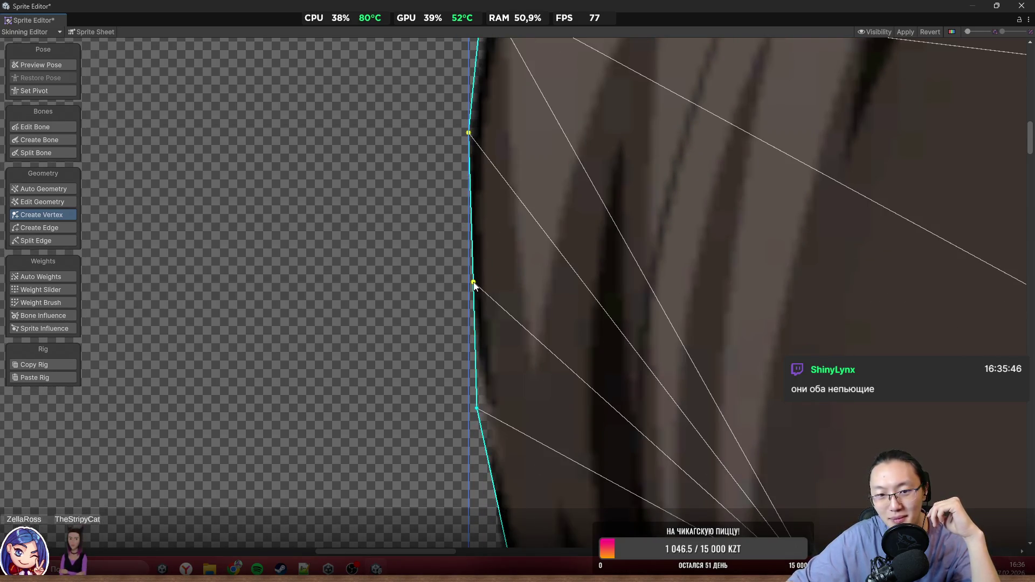
{"action": "left_click_drag", "start_coordinate": [473, 283], "coordinate": [468, 331]}
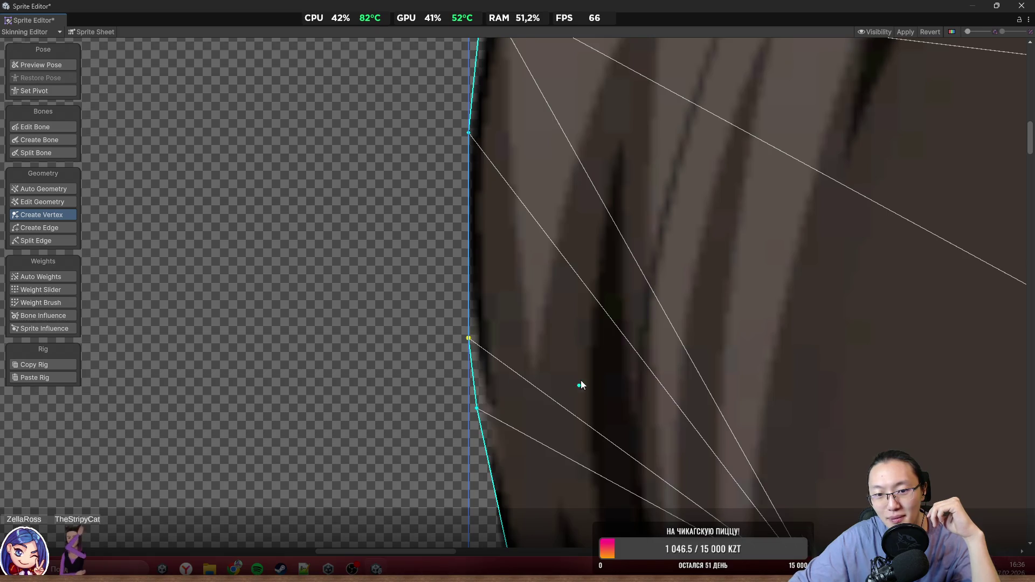
Step: Pull the lower left outline vertices onto the hair edge, with the corner vertex at the hair tip
{"action": "scroll", "coordinate": [580, 386], "scroll_direction": "down", "scroll_amount": 3}
{"action": "scroll", "coordinate": [714, 407], "scroll_direction": "down", "scroll_amount": 3}
{"action": "scroll", "coordinate": [557, 377], "scroll_direction": "up", "scroll_amount": 4}
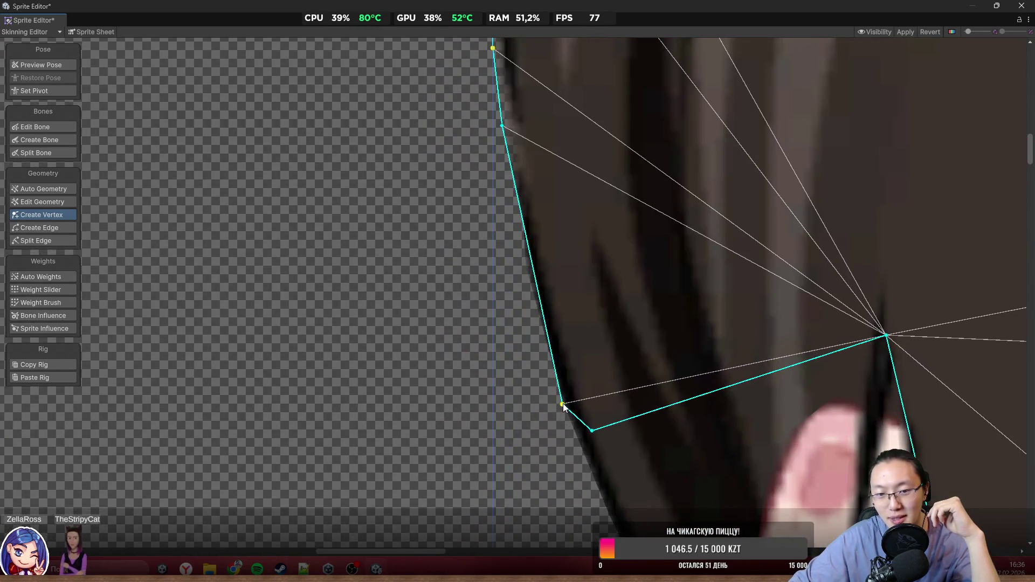
{"action": "left_click_drag", "start_coordinate": [563, 405], "coordinate": [514, 294]}
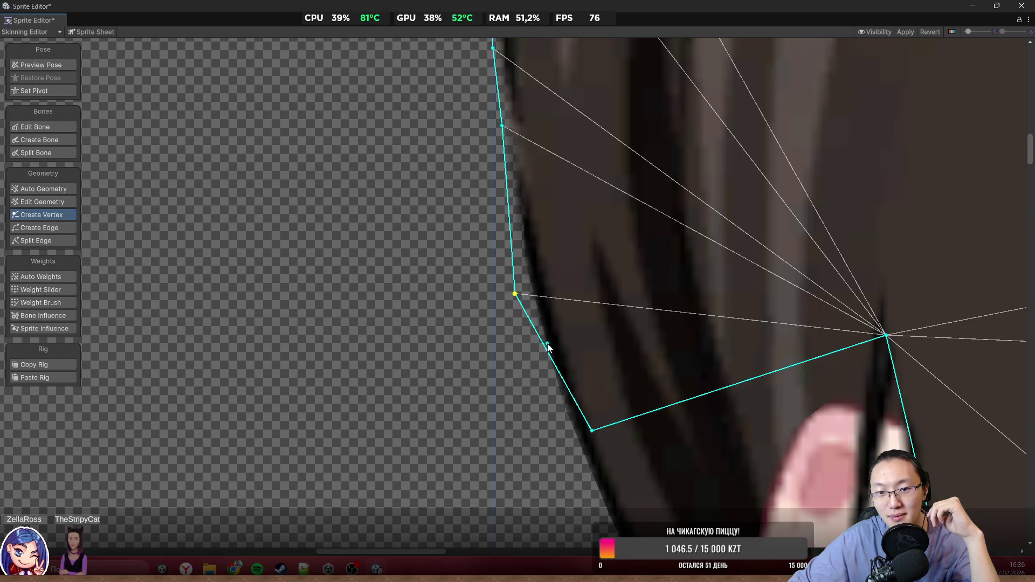
{"action": "left_click_drag", "start_coordinate": [592, 432], "coordinate": [575, 451]}
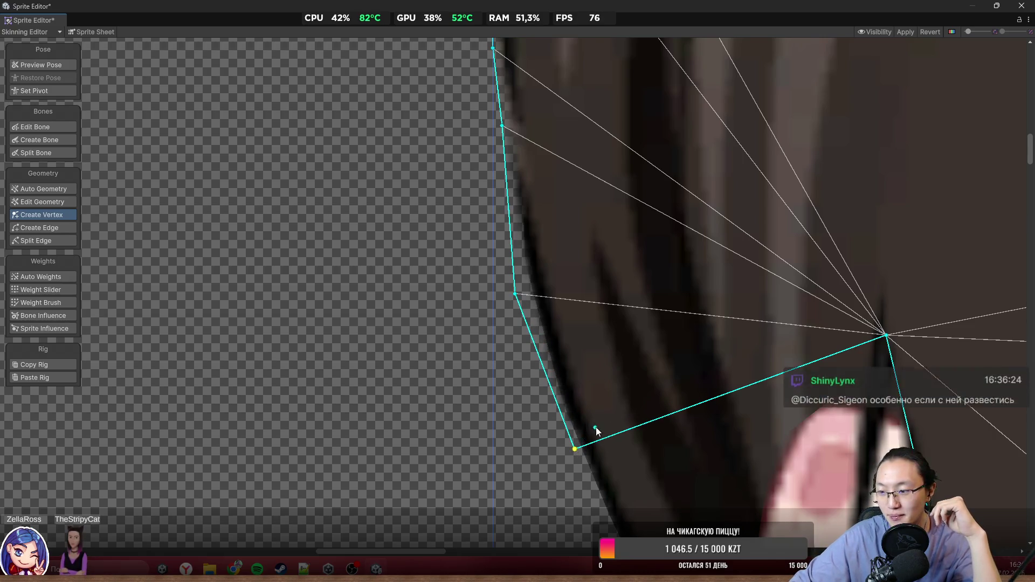
{"action": "scroll", "coordinate": [603, 415], "scroll_direction": "down", "scroll_amount": 2}
{"action": "scroll", "coordinate": [624, 387], "scroll_direction": "down", "scroll_amount": 2}
{"action": "left_click_drag", "start_coordinate": [607, 302], "coordinate": [509, 277]}
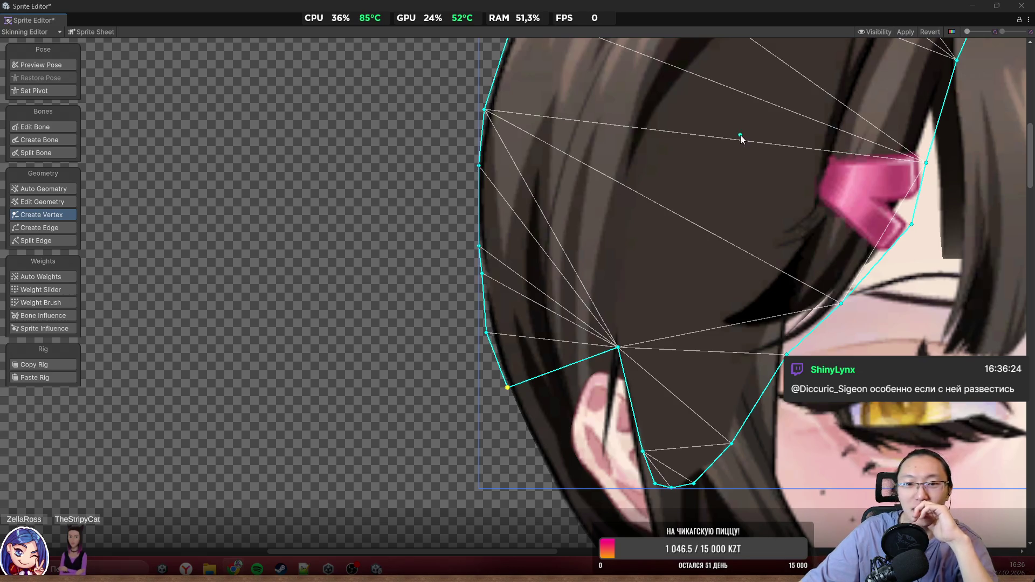
{"action": "scroll", "coordinate": [446, 351], "scroll_direction": "down", "scroll_amount": 1}
{"action": "scroll", "coordinate": [470, 261], "scroll_direction": "down", "scroll_amount": 2}
{"action": "scroll", "coordinate": [470, 261], "scroll_direction": "up", "scroll_amount": 1}
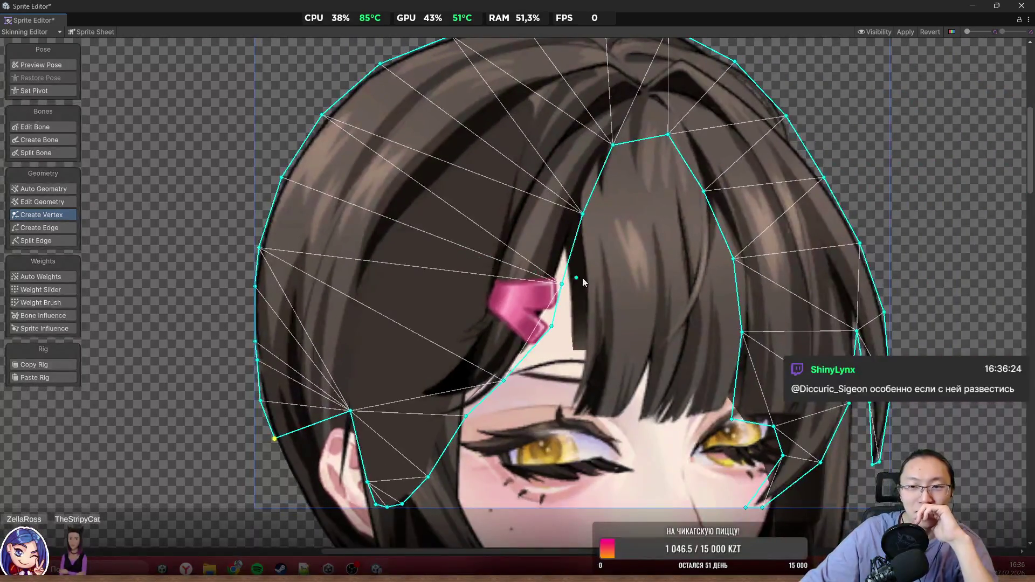
{"action": "scroll", "coordinate": [268, 134], "scroll_direction": "down", "scroll_amount": 1}
{"action": "scroll", "coordinate": [270, 134], "scroll_direction": "up", "scroll_amount": 1}
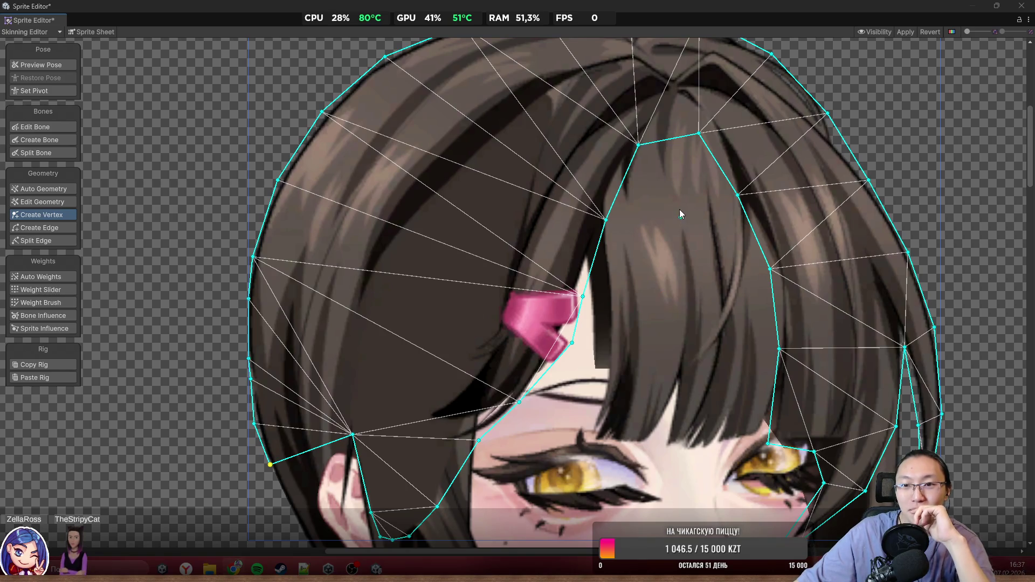
{"action": "scroll", "coordinate": [679, 209], "scroll_direction": "down", "scroll_amount": 3}
{"action": "scroll", "coordinate": [512, 296], "scroll_direction": "up", "scroll_amount": 5}
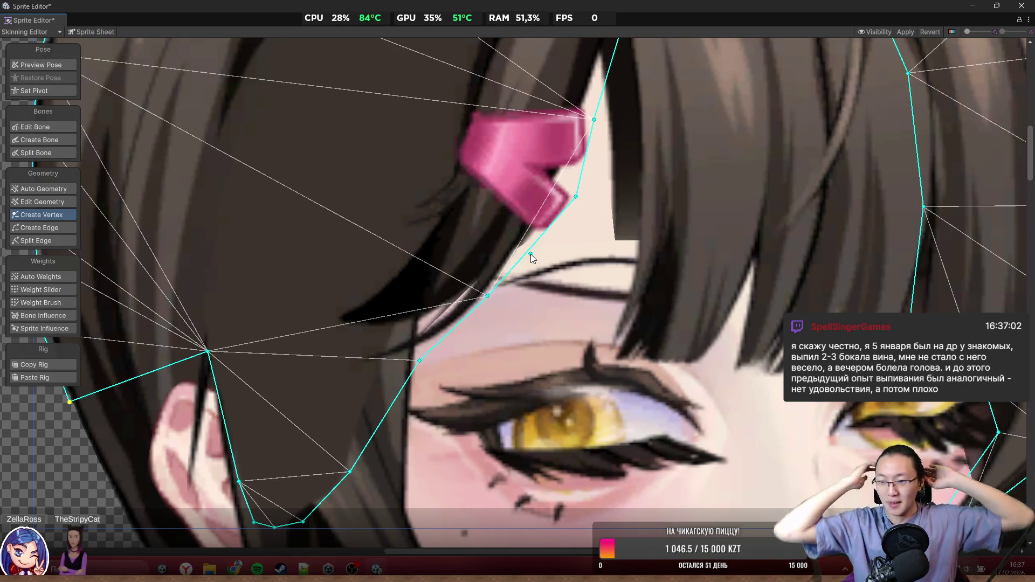
{"action": "scroll", "coordinate": [508, 201], "scroll_direction": "down", "scroll_amount": 5}
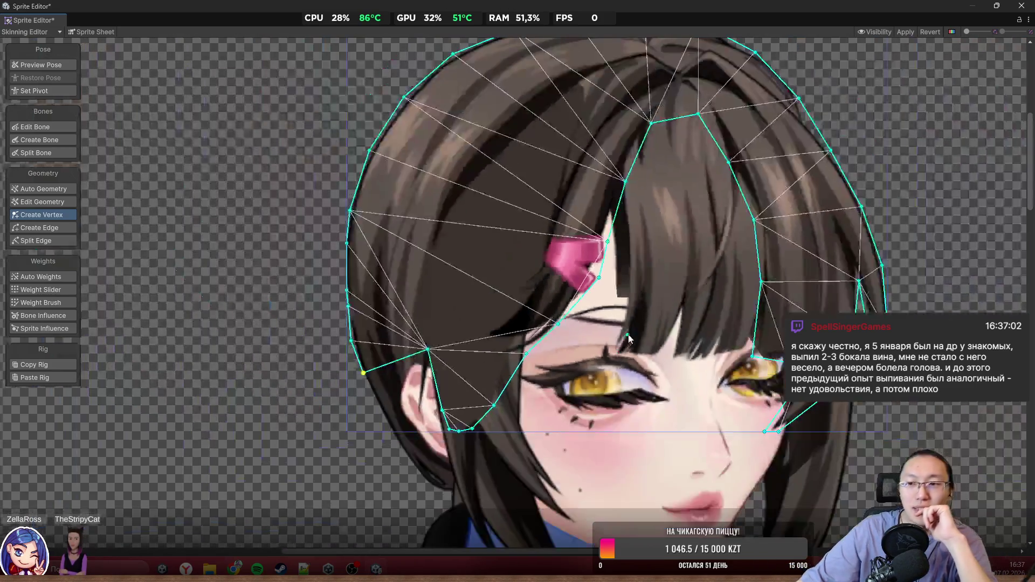
{"action": "scroll", "coordinate": [597, 321], "scroll_direction": "up", "scroll_amount": 2}
{"action": "scroll", "coordinate": [558, 299], "scroll_direction": "up", "scroll_amount": 5}
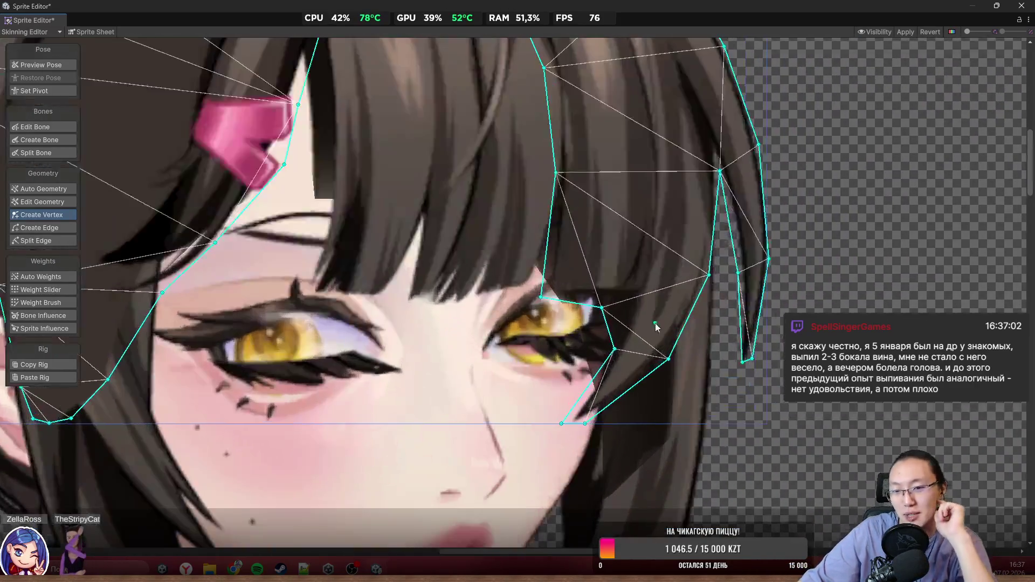
{"action": "scroll", "coordinate": [530, 284], "scroll_direction": "up", "scroll_amount": 1}
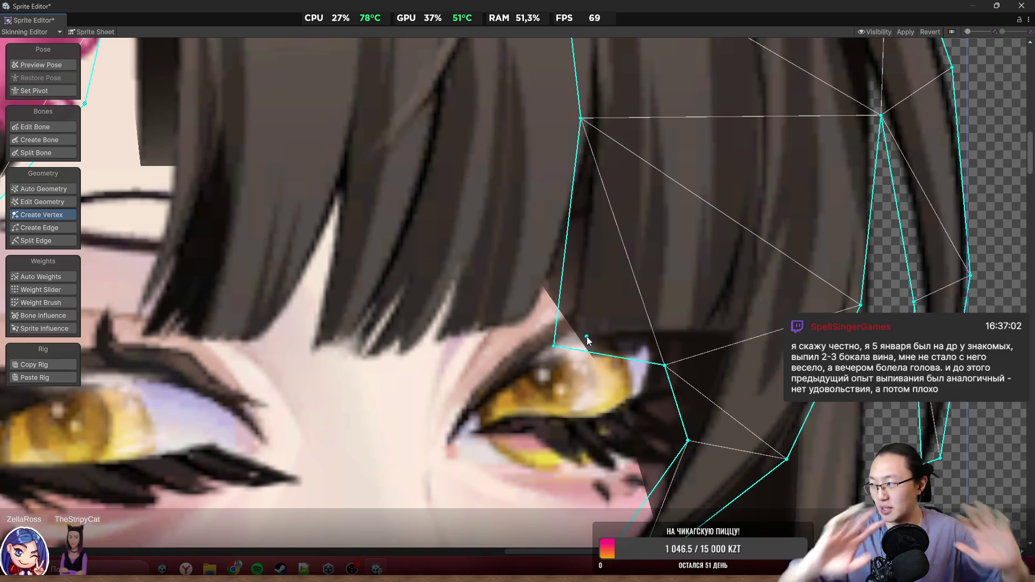
{"action": "scroll", "coordinate": [648, 270], "scroll_direction": "down", "scroll_amount": 5}
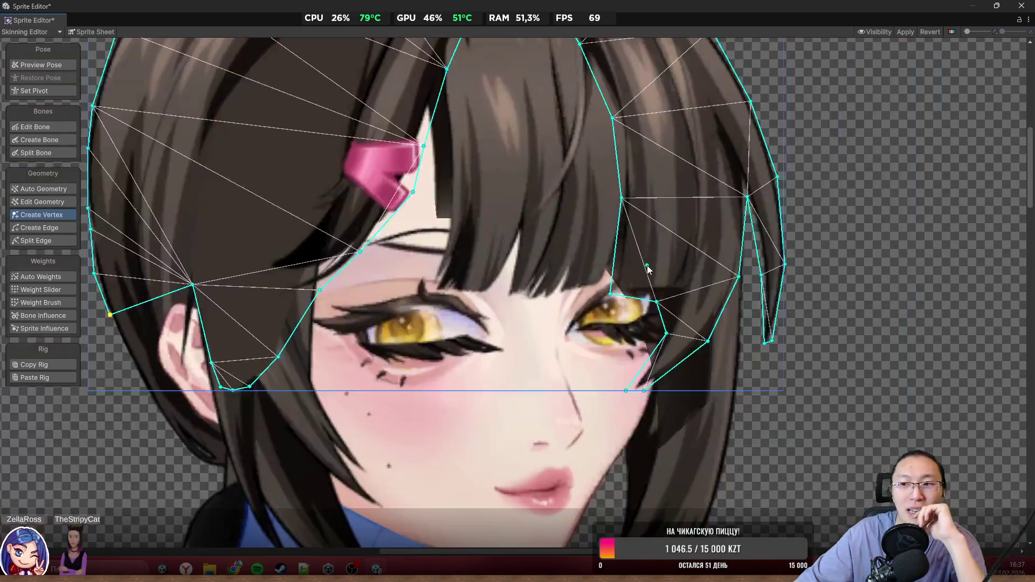
{"action": "scroll", "coordinate": [803, 374], "scroll_direction": "up", "scroll_amount": 5}
Step: Move the strand-tip vertices down to the thin hair strand's pointed end
{"action": "left_click_drag", "start_coordinate": [726, 326], "coordinate": [692, 356]}
{"action": "mouse_move", "coordinate": [753, 318]}
{"action": "left_mouse_down"}
{"action": "mouse_move", "coordinate": [731, 390]}
{"action": "mouse_move", "coordinate": [742, 364]}
{"action": "mouse_move", "coordinate": [694, 382]}
{"action": "mouse_move", "coordinate": [694, 407]}
{"action": "left_mouse_up"}
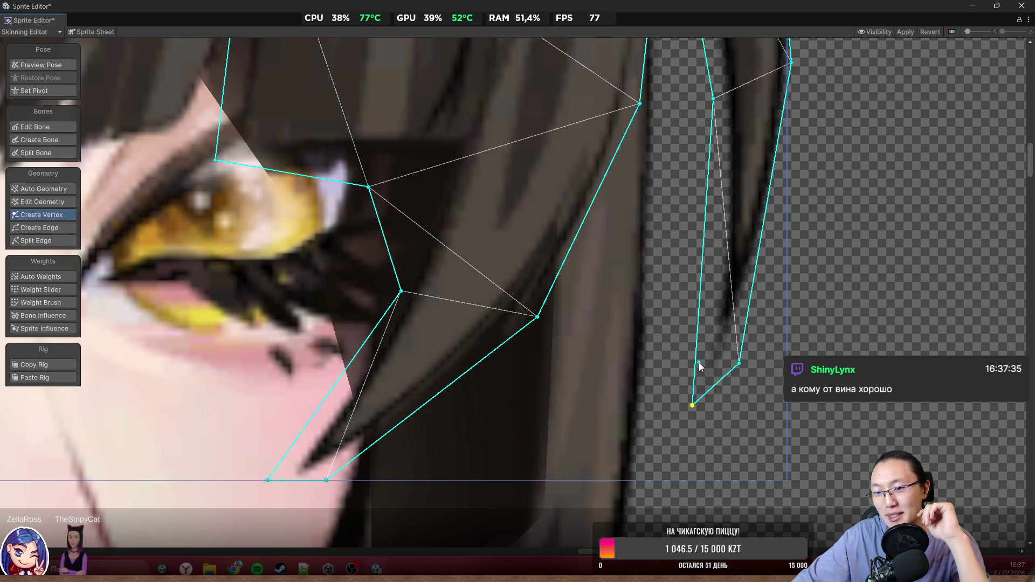
{"action": "left_click_drag", "start_coordinate": [740, 366], "coordinate": [728, 392]}
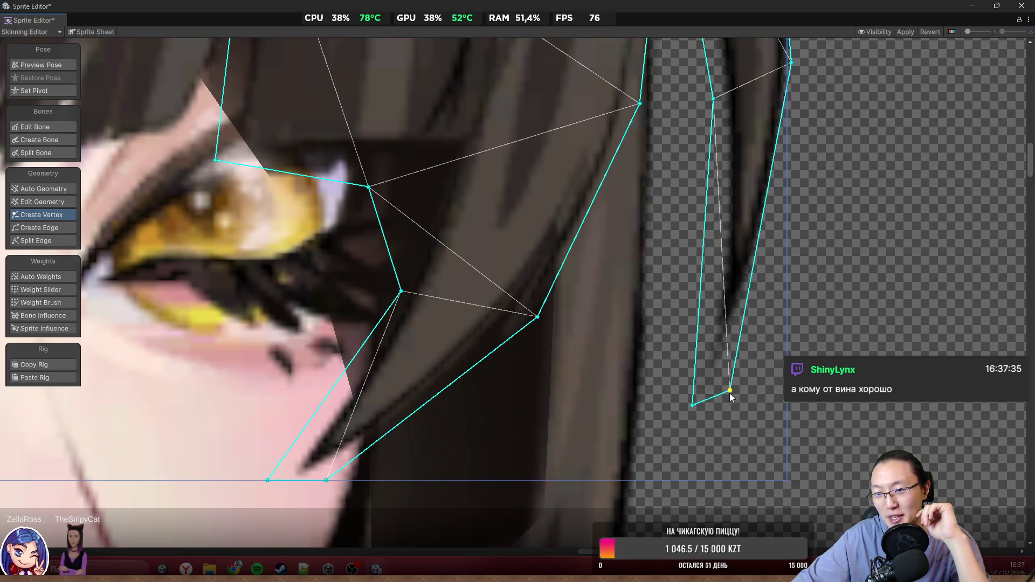
Step: Add vertices on the strand's right and left edges and fit them to the strand outline
{"action": "left_click", "coordinate": [753, 252]}
{"action": "left_click_drag", "start_coordinate": [754, 252], "coordinate": [773, 235]}
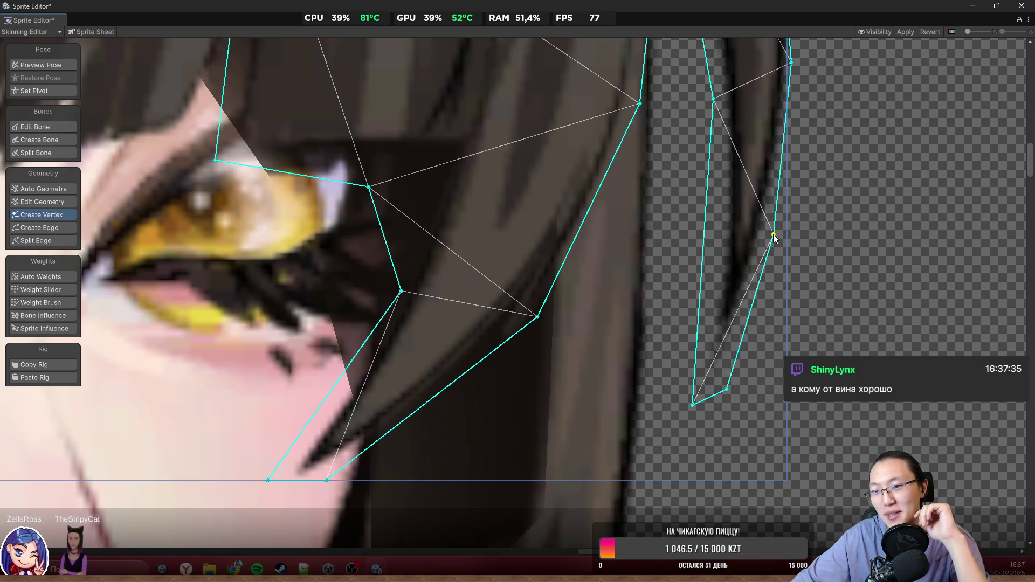
{"action": "mouse_move", "coordinate": [692, 400]}
{"action": "left_mouse_down"}
{"action": "mouse_move", "coordinate": [683, 405]}
{"action": "mouse_move", "coordinate": [679, 395]}
{"action": "left_mouse_up"}
{"action": "left_click", "coordinate": [698, 234]}
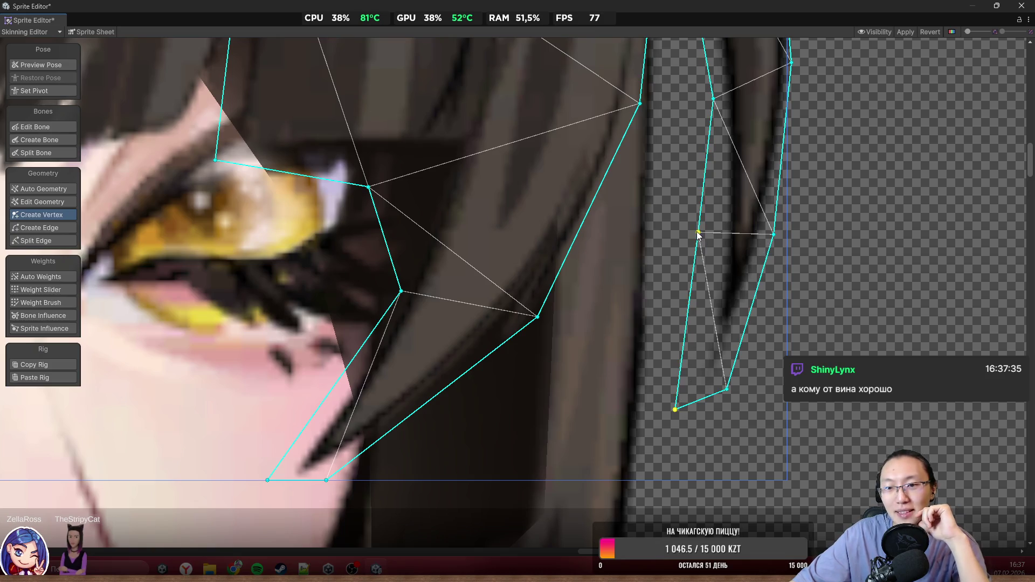
{"action": "left_click", "coordinate": [699, 233]}
{"action": "left_click_drag", "start_coordinate": [699, 233], "coordinate": [707, 244]}
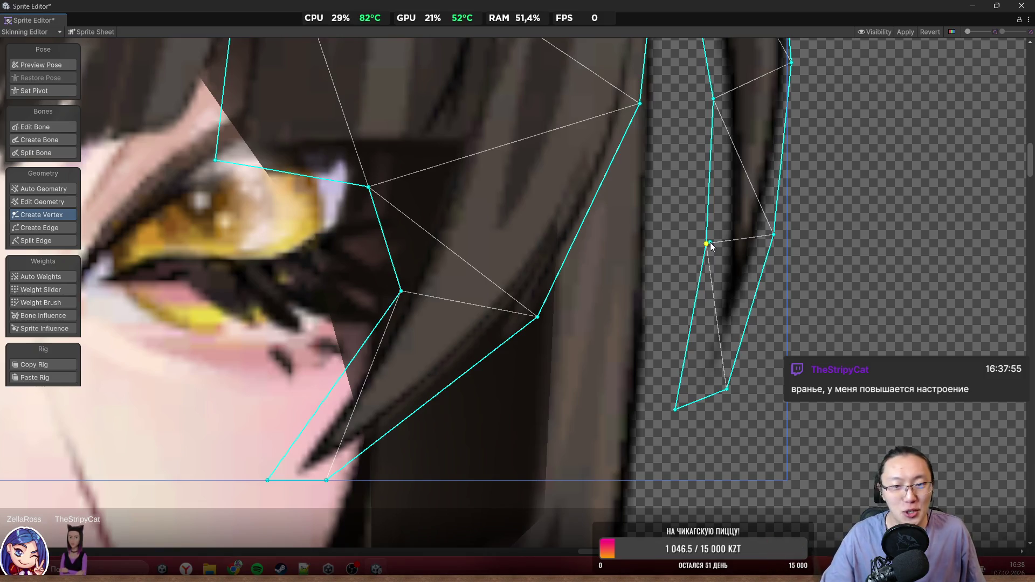
Step: Fit the front hair mesh's right-edge outline vertices onto the hair edge above the side lock
{"action": "left_click_drag", "start_coordinate": [652, 193], "coordinate": [602, 403]}
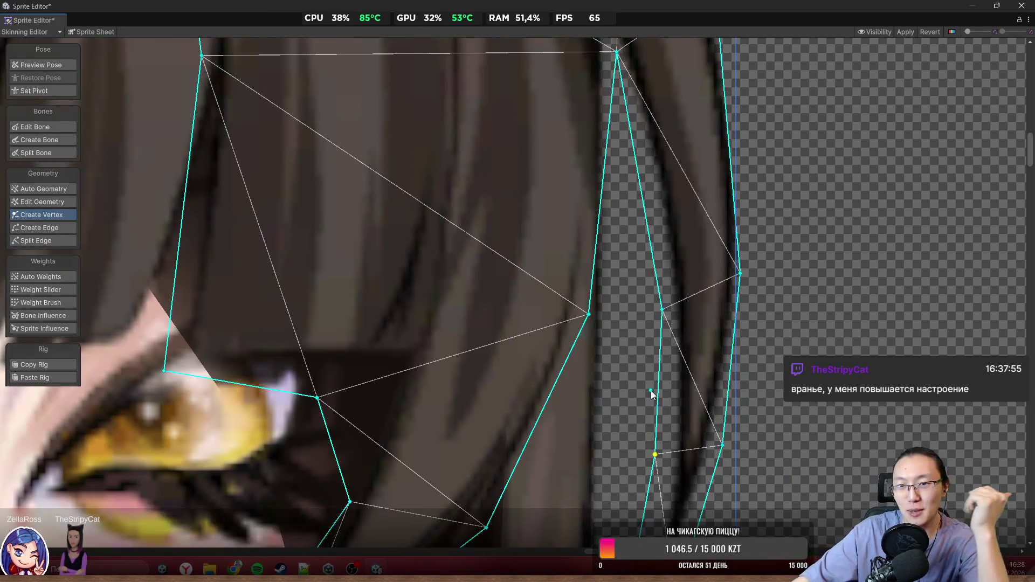
{"action": "scroll", "coordinate": [607, 312], "scroll_direction": "down", "scroll_amount": 5}
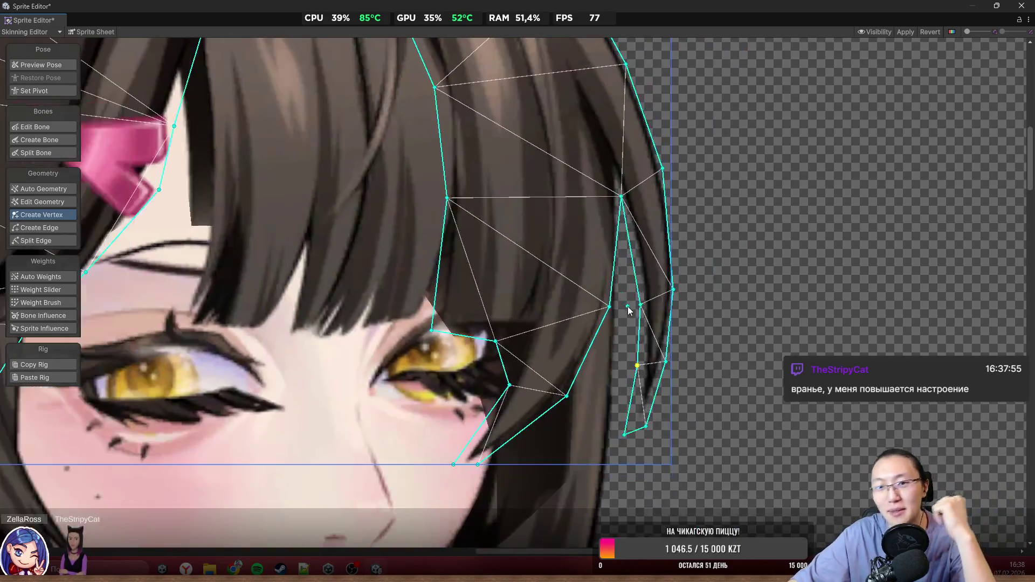
{"action": "scroll", "coordinate": [629, 310], "scroll_direction": "up", "scroll_amount": 4}
{"action": "scroll", "coordinate": [607, 190], "scroll_direction": "up", "scroll_amount": 1}
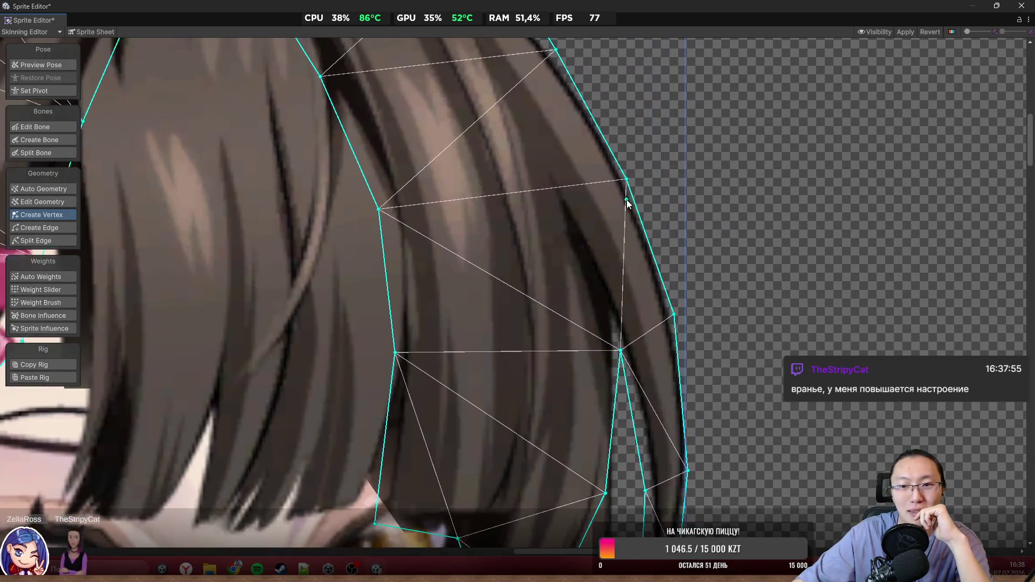
{"action": "scroll", "coordinate": [681, 334], "scroll_direction": "up", "scroll_amount": 2}
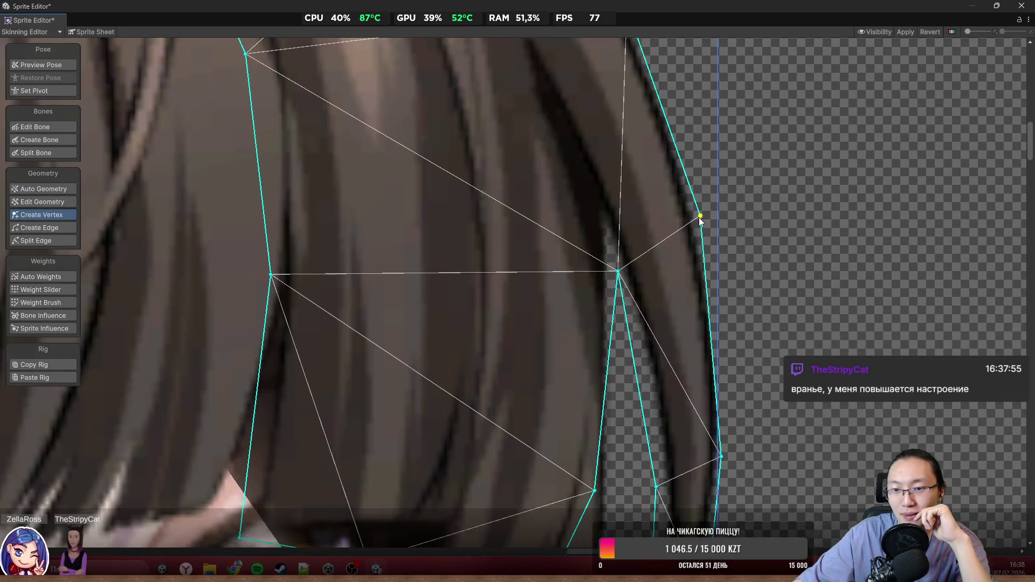
{"action": "left_click_drag", "start_coordinate": [703, 219], "coordinate": [710, 228]}
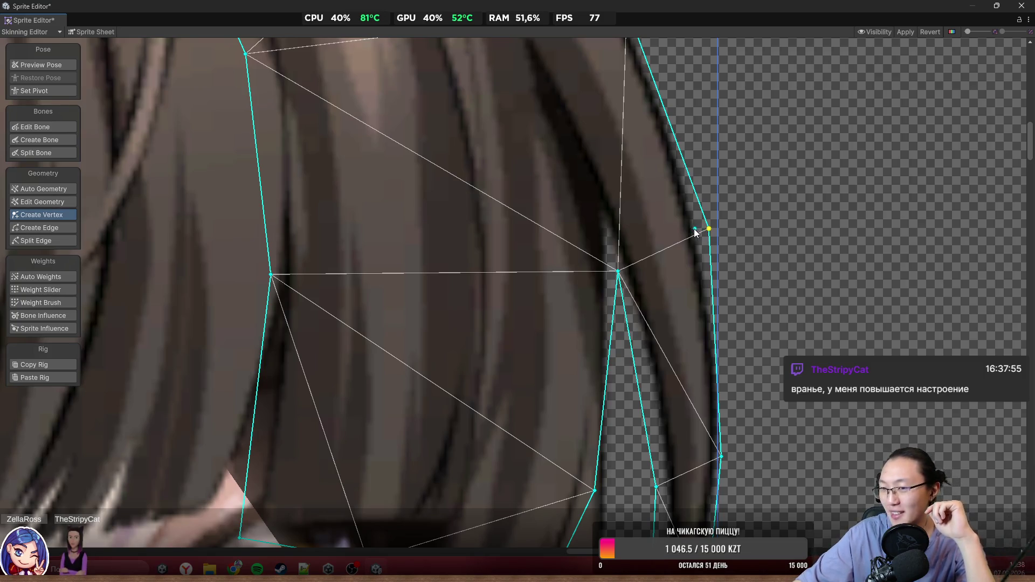
{"action": "left_click_drag", "start_coordinate": [705, 232], "coordinate": [728, 363]}
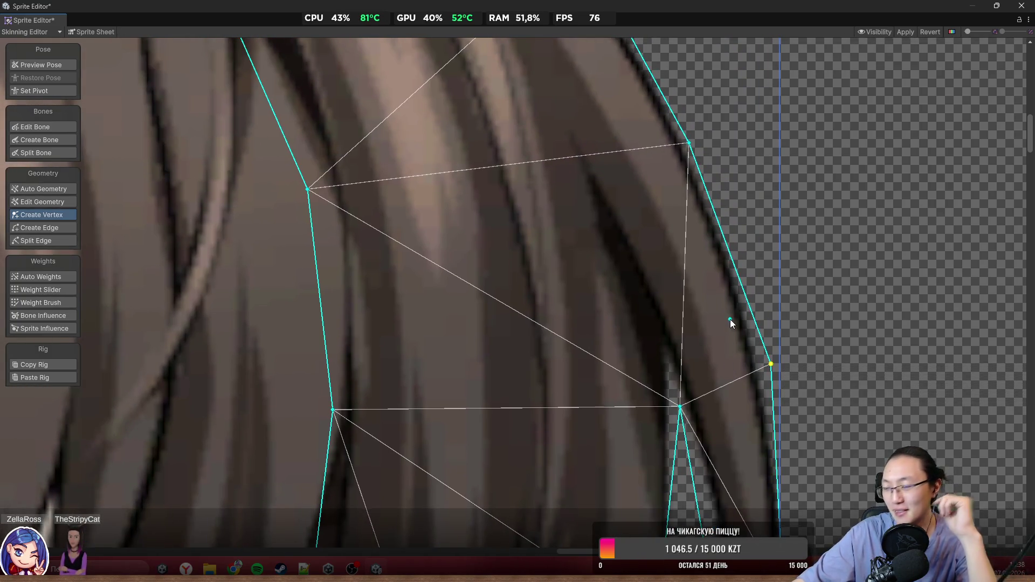
{"action": "scroll", "coordinate": [731, 337], "scroll_direction": "up", "scroll_amount": 3}
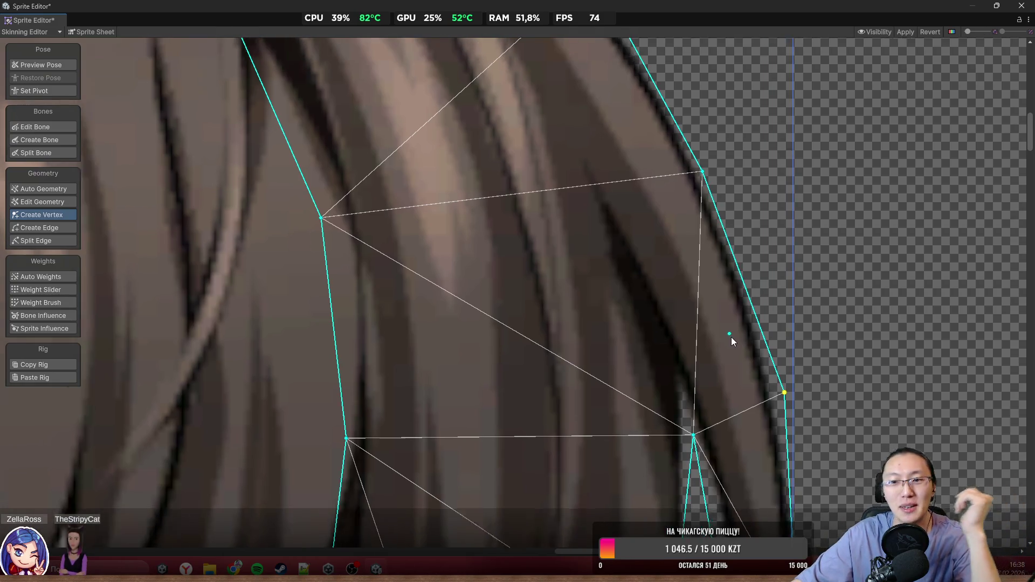
{"action": "scroll", "coordinate": [700, 244], "scroll_direction": "down", "scroll_amount": 3}
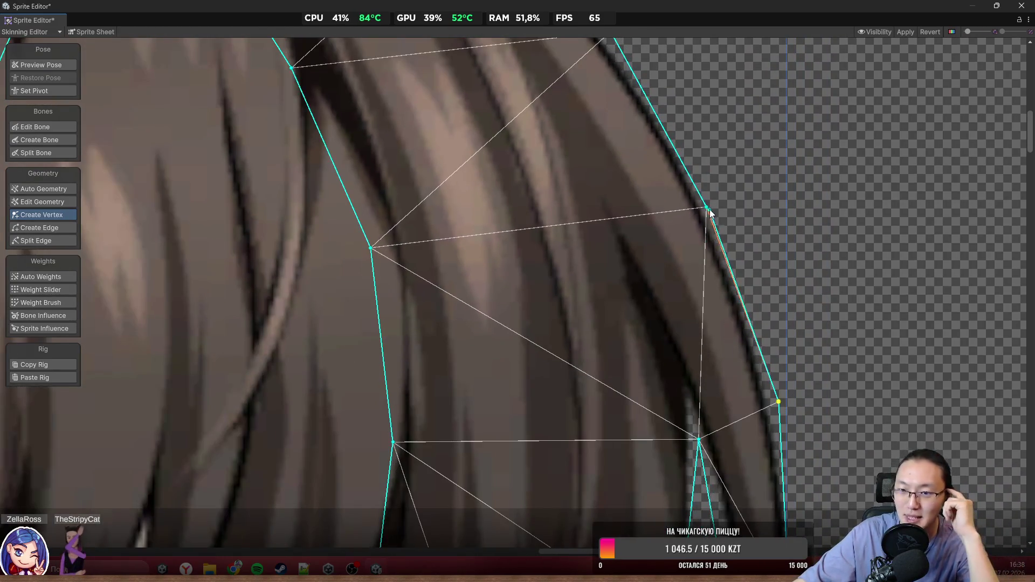
{"action": "left_click_drag", "start_coordinate": [707, 208], "coordinate": [710, 203]}
{"action": "scroll", "coordinate": [712, 206], "scroll_direction": "down", "scroll_amount": 3}
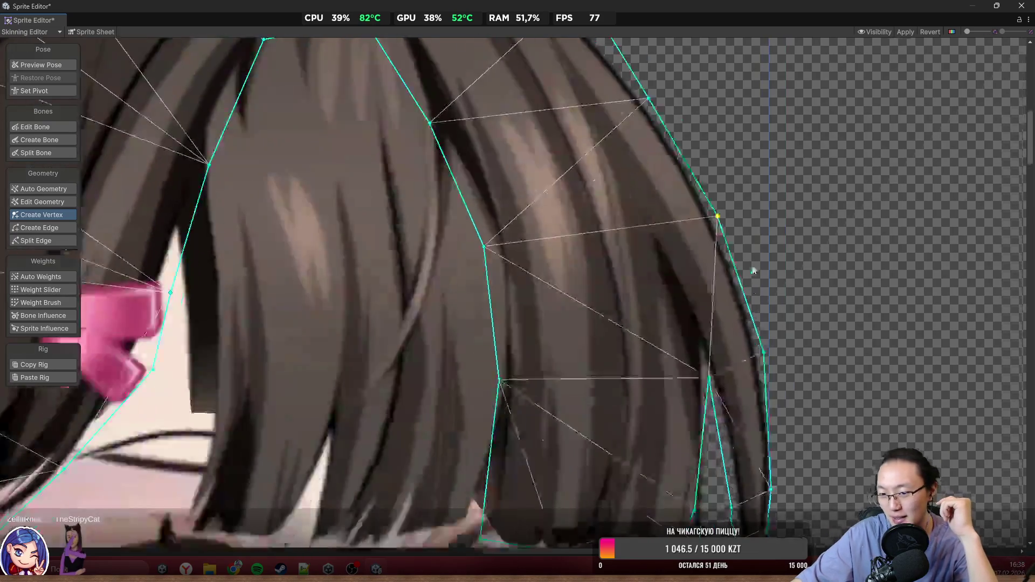
{"action": "scroll", "coordinate": [758, 351], "scroll_direction": "up", "scroll_amount": 5}
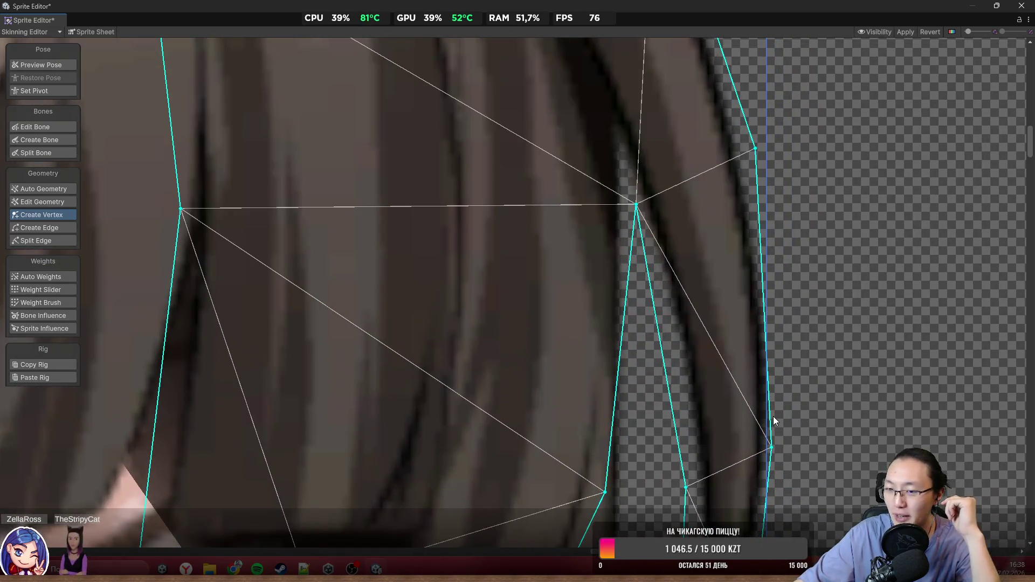
{"action": "scroll", "coordinate": [778, 410], "scroll_direction": "down", "scroll_amount": 2}
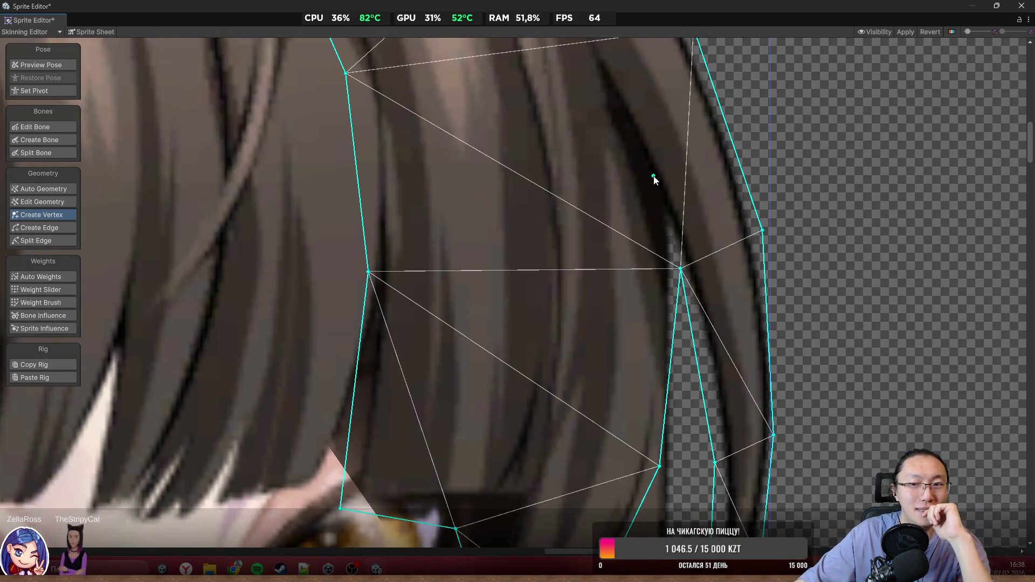
{"action": "scroll", "coordinate": [673, 312], "scroll_direction": "down", "scroll_amount": 3}
Step: Raise the front hair outline vertices onto the top edge of the hair's crown
{"action": "scroll", "coordinate": [671, 240], "scroll_direction": "up", "scroll_amount": 5}
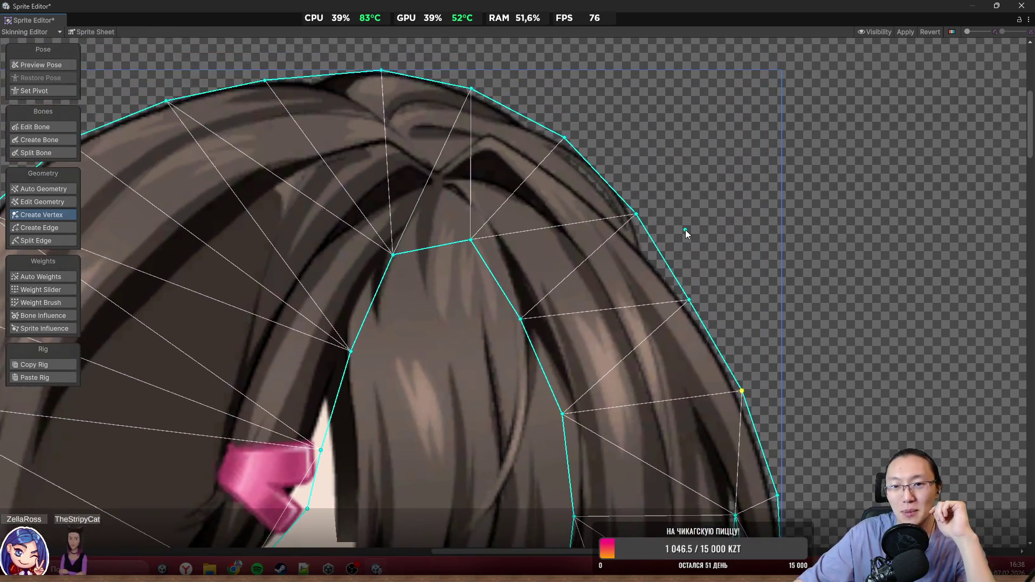
{"action": "scroll", "coordinate": [681, 246], "scroll_direction": "up", "scroll_amount": 2}
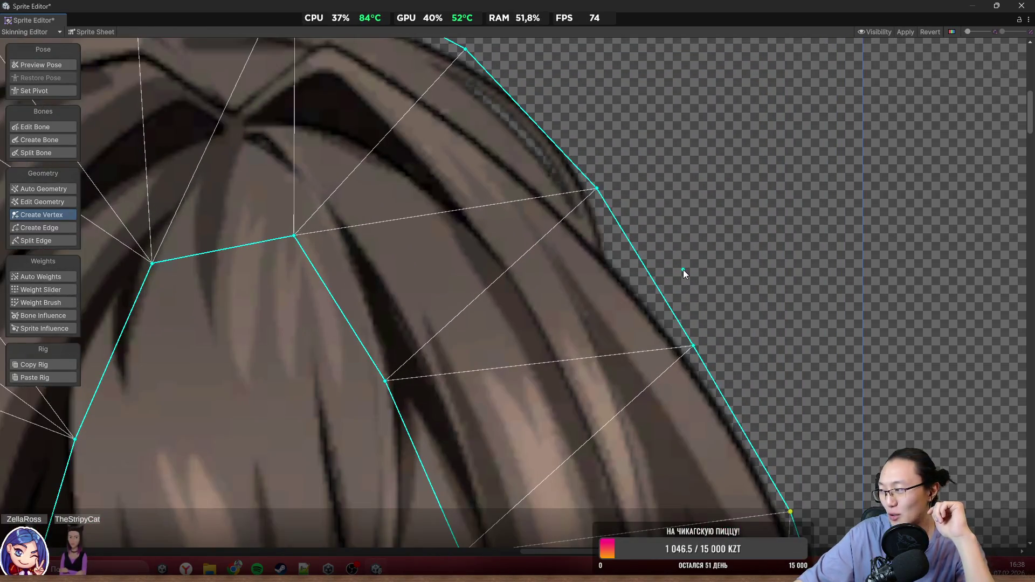
{"action": "scroll", "coordinate": [547, 222], "scroll_direction": "down", "scroll_amount": 4}
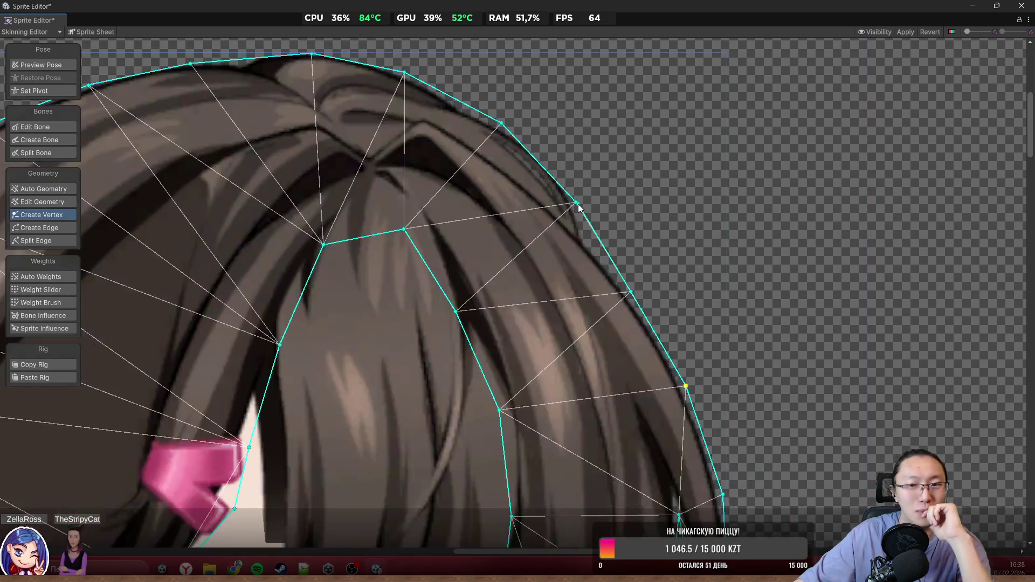
{"action": "scroll", "coordinate": [577, 205], "scroll_direction": "up", "scroll_amount": 3}
{"action": "mouse_move", "coordinate": [578, 207]}
{"action": "left_mouse_down"}
{"action": "mouse_move", "coordinate": [576, 191]}
{"action": "mouse_move", "coordinate": [587, 200]}
{"action": "left_mouse_up"}
{"action": "scroll", "coordinate": [582, 205], "scroll_direction": "down", "scroll_amount": 5}
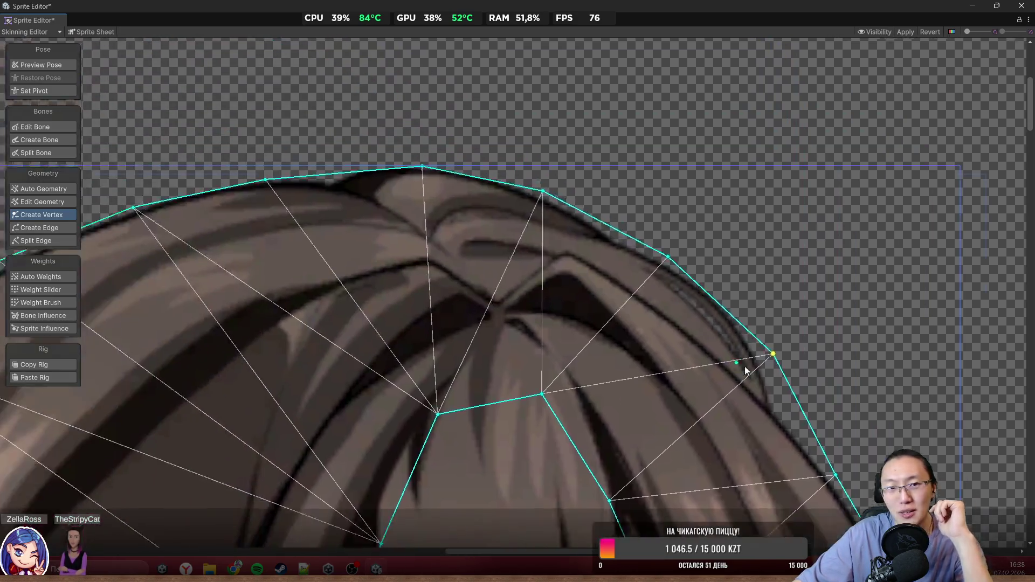
{"action": "scroll", "coordinate": [578, 208], "scroll_direction": "up", "scroll_amount": 7}
{"action": "mouse_move", "coordinate": [584, 202]}
{"action": "left_mouse_down"}
{"action": "mouse_move", "coordinate": [569, 180]}
{"action": "mouse_move", "coordinate": [806, 218]}
{"action": "left_mouse_up"}
{"action": "scroll", "coordinate": [767, 237], "scroll_direction": "left", "scroll_amount": 5}
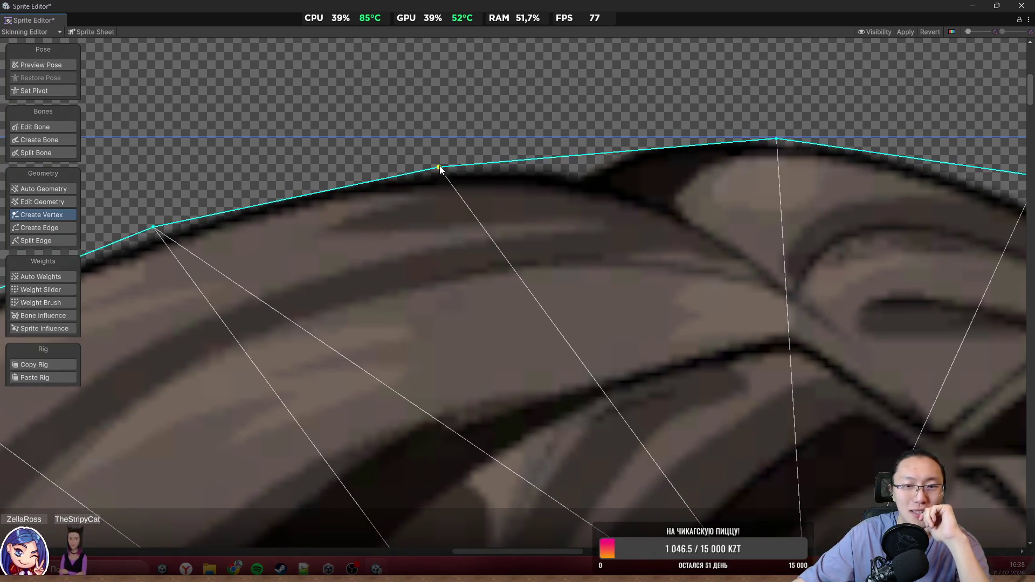
{"action": "left_click_drag", "start_coordinate": [440, 169], "coordinate": [449, 140]}
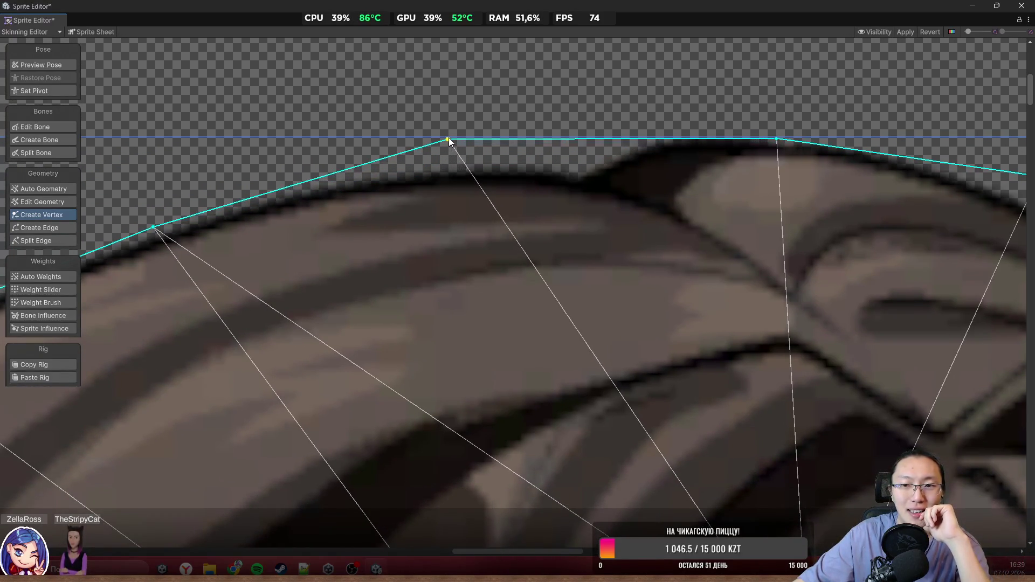
{"action": "scroll", "coordinate": [448, 138], "scroll_direction": "left", "scroll_amount": 8}
{"action": "left_click_drag", "start_coordinate": [516, 223], "coordinate": [509, 210]}
Step: Select the back hair sprite to display its own triangulated mesh
{"action": "scroll", "coordinate": [700, 120], "scroll_direction": "down", "scroll_amount": 4}
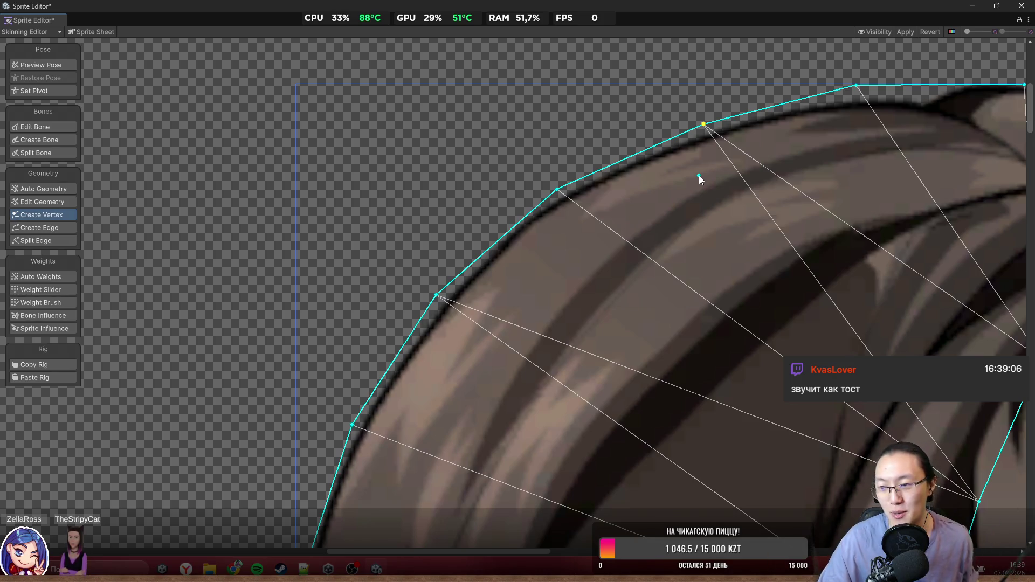
{"action": "scroll", "coordinate": [335, 285], "scroll_direction": "down", "scroll_amount": 3}
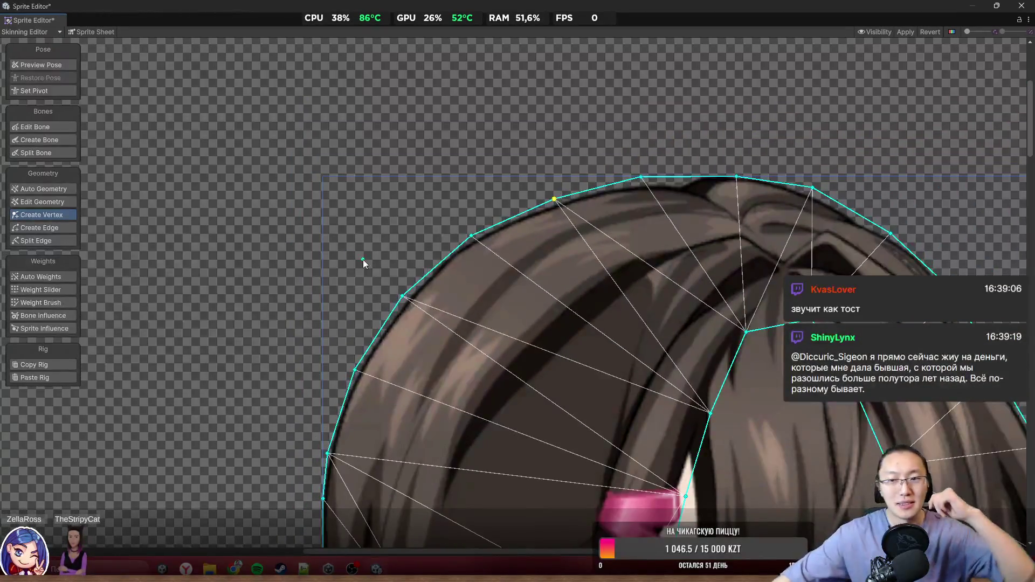
{"action": "scroll", "coordinate": [594, 326], "scroll_direction": "up", "scroll_amount": 3}
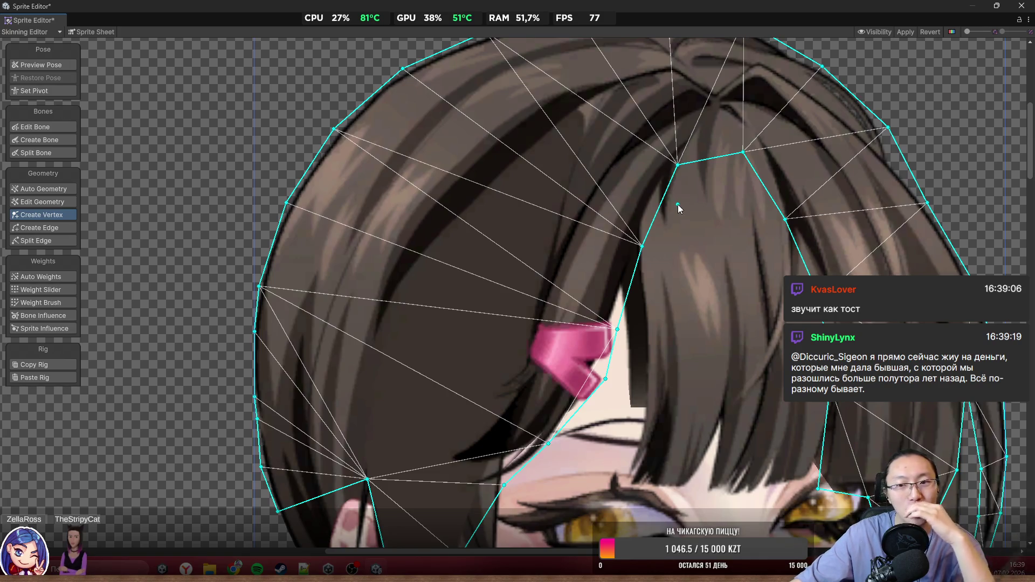
{"action": "scroll", "coordinate": [678, 208], "scroll_direction": "down", "scroll_amount": 5}
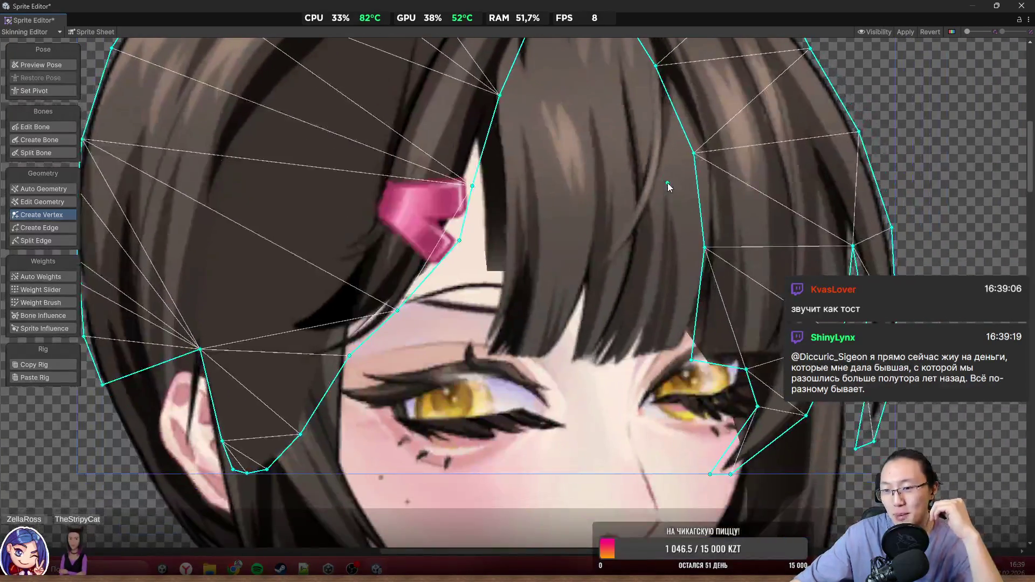
{"action": "scroll", "coordinate": [667, 186], "scroll_direction": "up", "scroll_amount": 5}
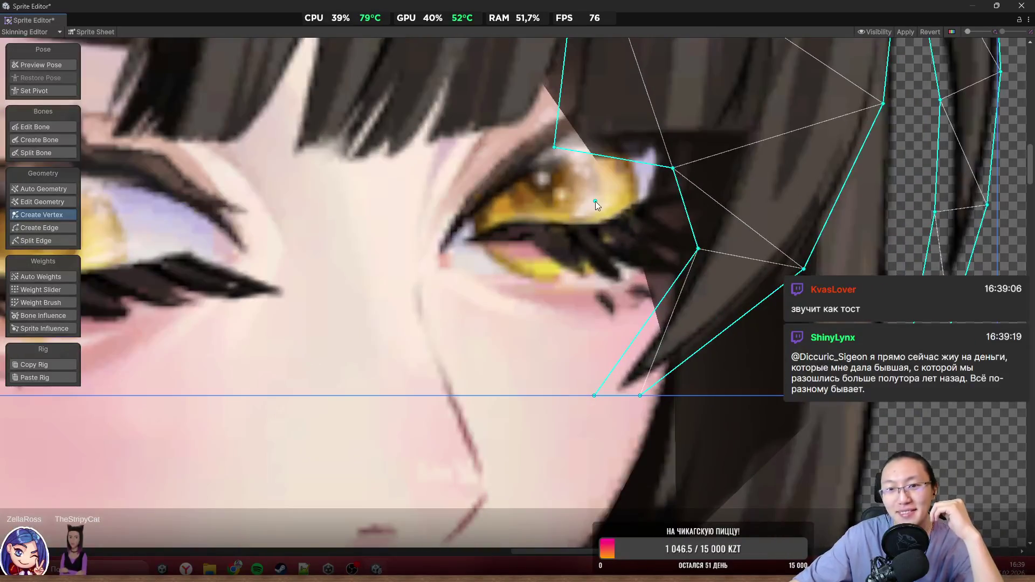
{"action": "scroll", "coordinate": [596, 201], "scroll_direction": "down", "scroll_amount": 6}
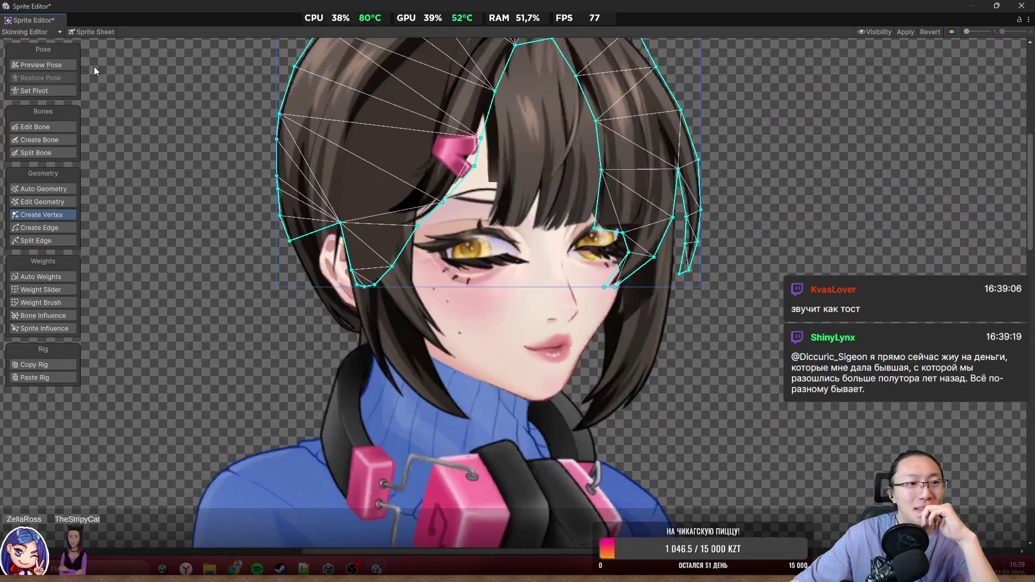
{"action": "left_click", "coordinate": [41, 64]}
{"action": "left_click", "coordinate": [497, 140]}
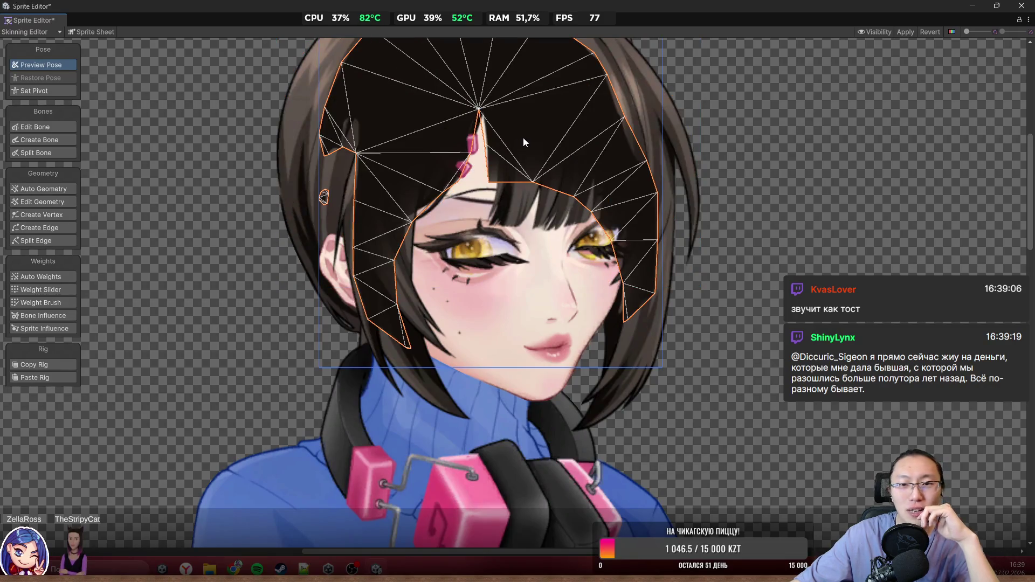
{"action": "left_click", "coordinate": [523, 137]}
{"action": "left_click", "coordinate": [523, 137]}
{"action": "scroll", "coordinate": [530, 144], "scroll_direction": "up", "scroll_amount": 5}
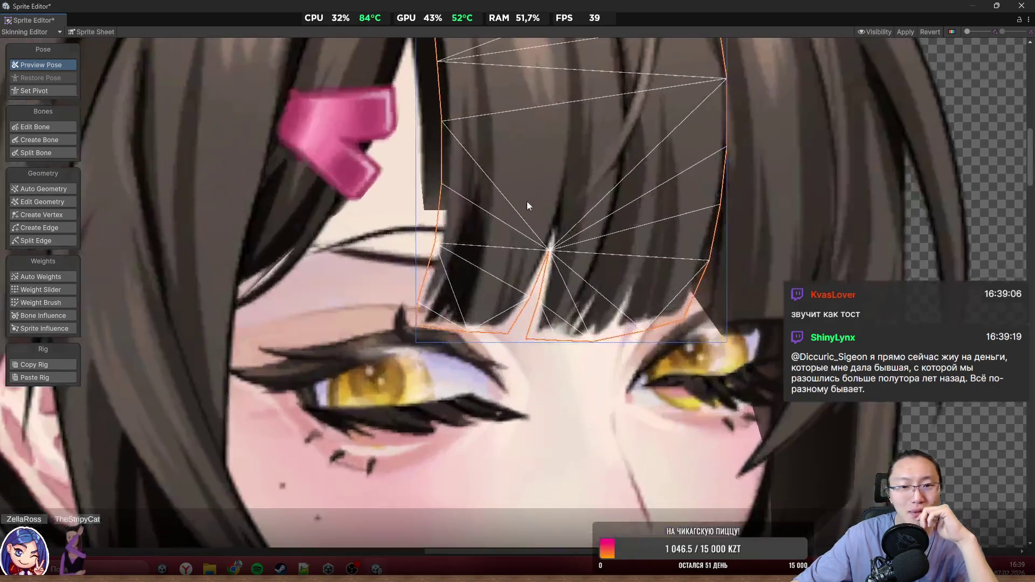
{"action": "left_click", "coordinate": [44, 141]}
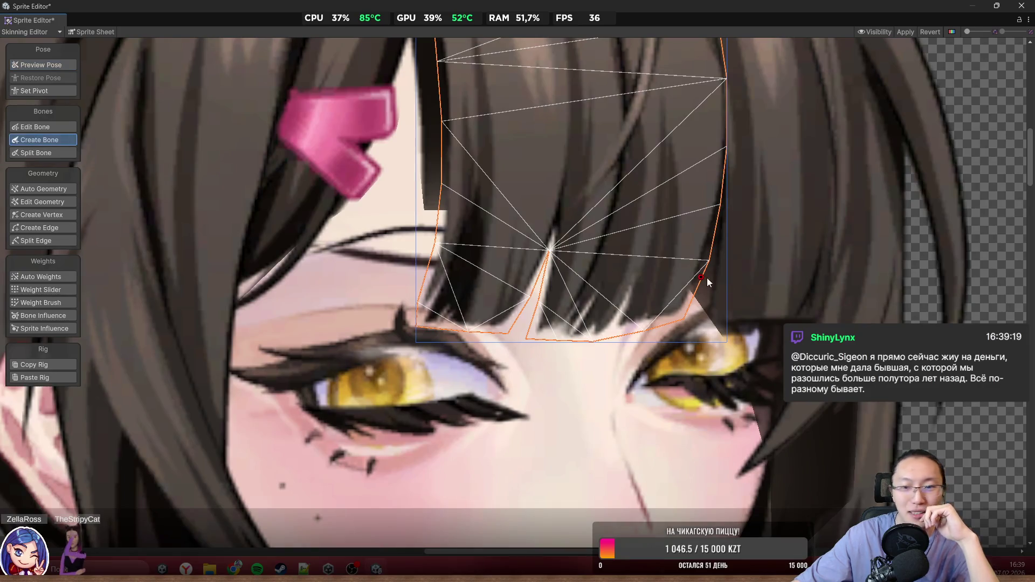
{"action": "scroll", "coordinate": [707, 278], "scroll_direction": "down", "scroll_amount": 6}
{"action": "scroll", "coordinate": [582, 210], "scroll_direction": "up", "scroll_amount": 3}
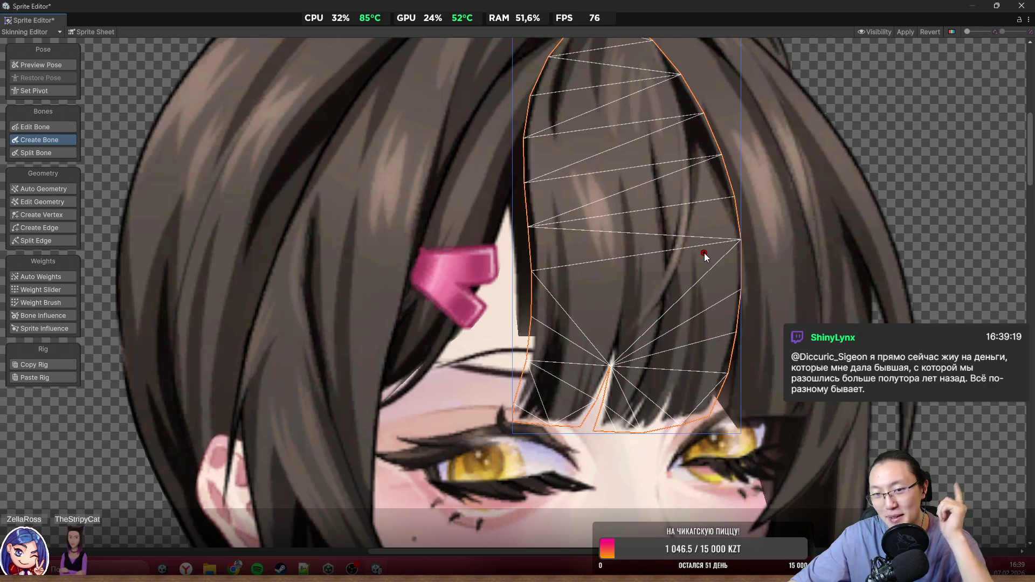
{"action": "scroll", "coordinate": [572, 270], "scroll_direction": "down", "scroll_amount": 3}
{"action": "left_click", "coordinate": [486, 211]}
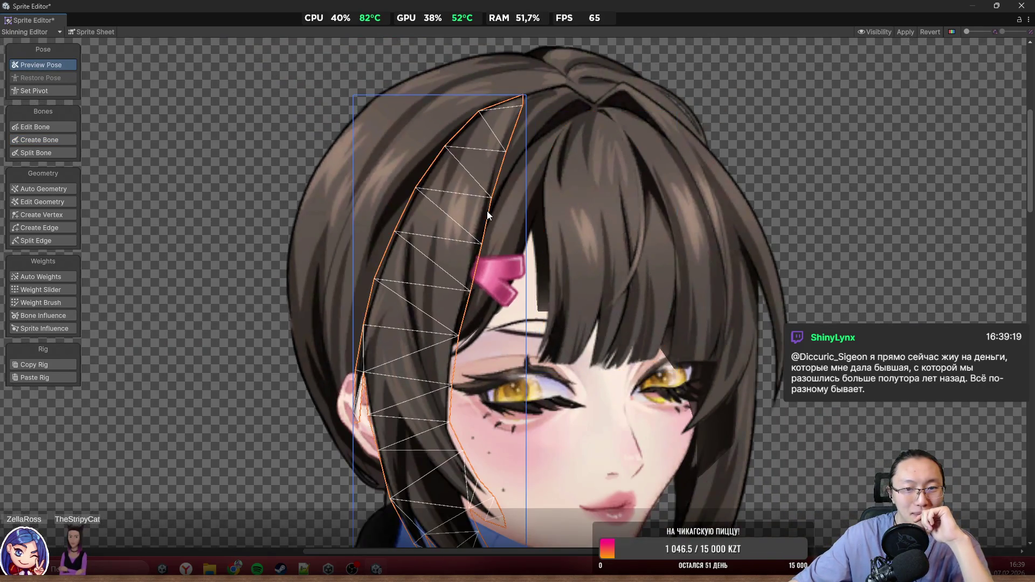
{"action": "left_click", "coordinate": [505, 218]}
{"action": "scroll", "coordinate": [480, 350], "scroll_direction": "up", "scroll_amount": 3}
{"action": "scroll", "coordinate": [482, 344], "scroll_direction": "up", "scroll_amount": 2}
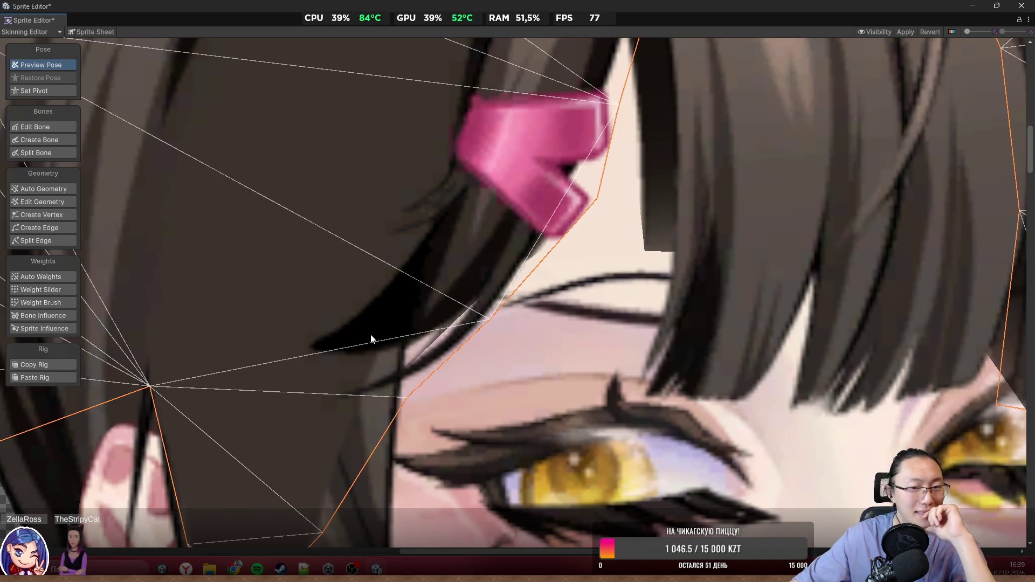
{"action": "left_click", "coordinate": [412, 345]}
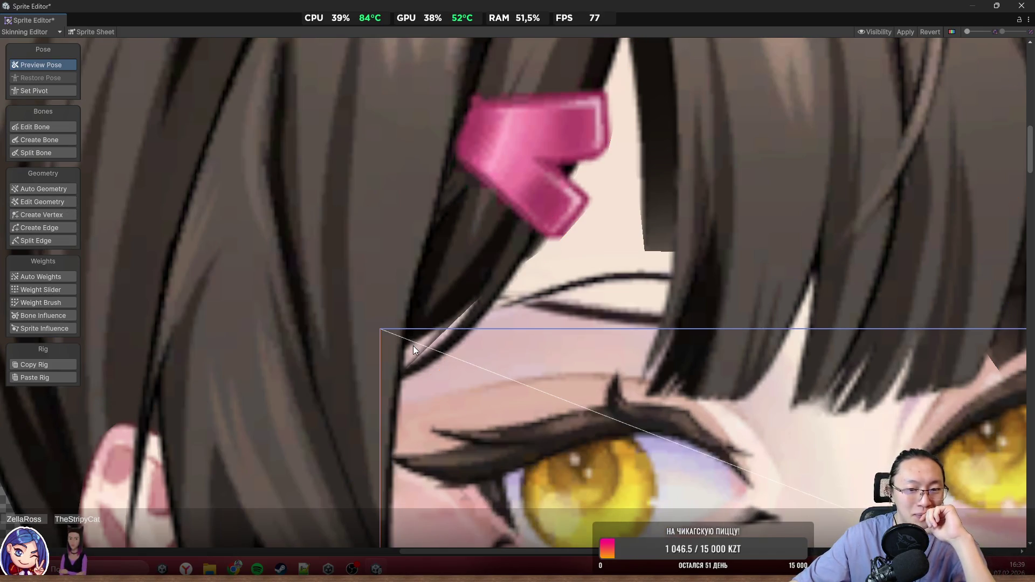
{"action": "left_click", "coordinate": [413, 345]}
{"action": "scroll", "coordinate": [520, 173], "scroll_direction": "down", "scroll_amount": 5}
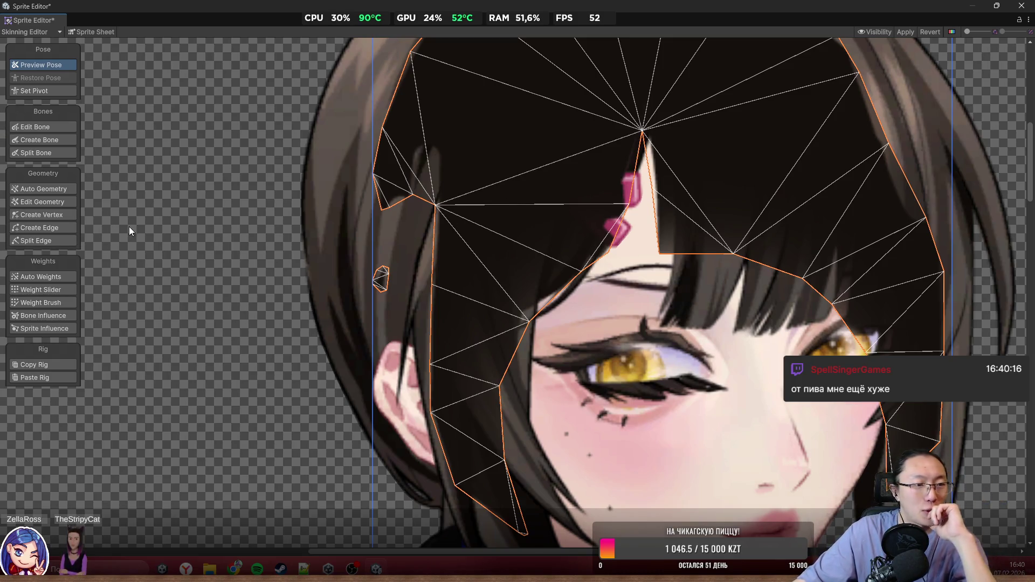
Step: Delete the stray left-side vertices and small loop from the mesh geometry
{"action": "left_click", "coordinate": [60, 203]}
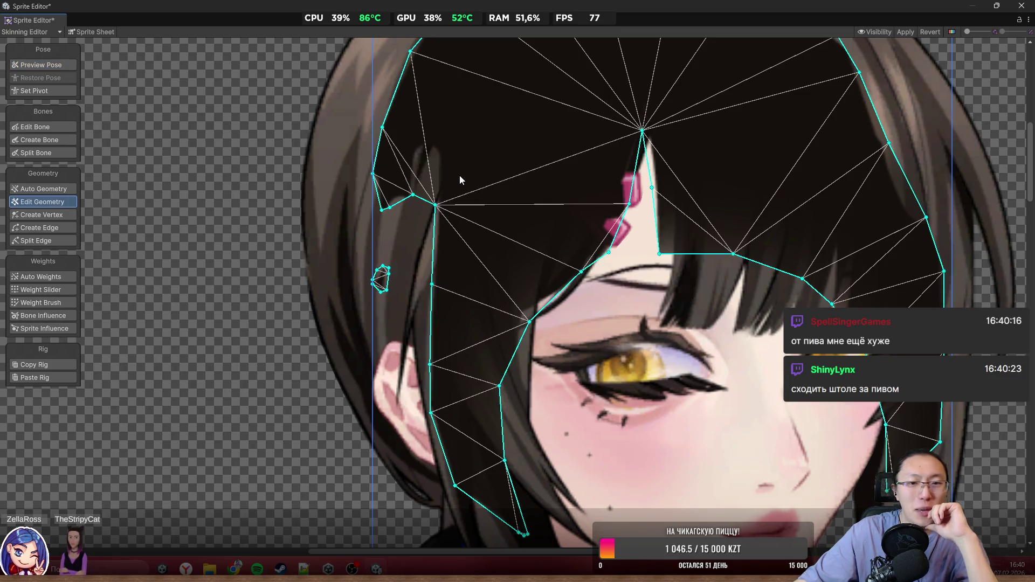
{"action": "mouse_move", "coordinate": [423, 163]}
{"action": "left_mouse_down"}
{"action": "mouse_move", "coordinate": [397, 269]}
{"action": "mouse_move", "coordinate": [322, 351]}
{"action": "left_mouse_up"}
{"action": "key", "text": "Delete"}
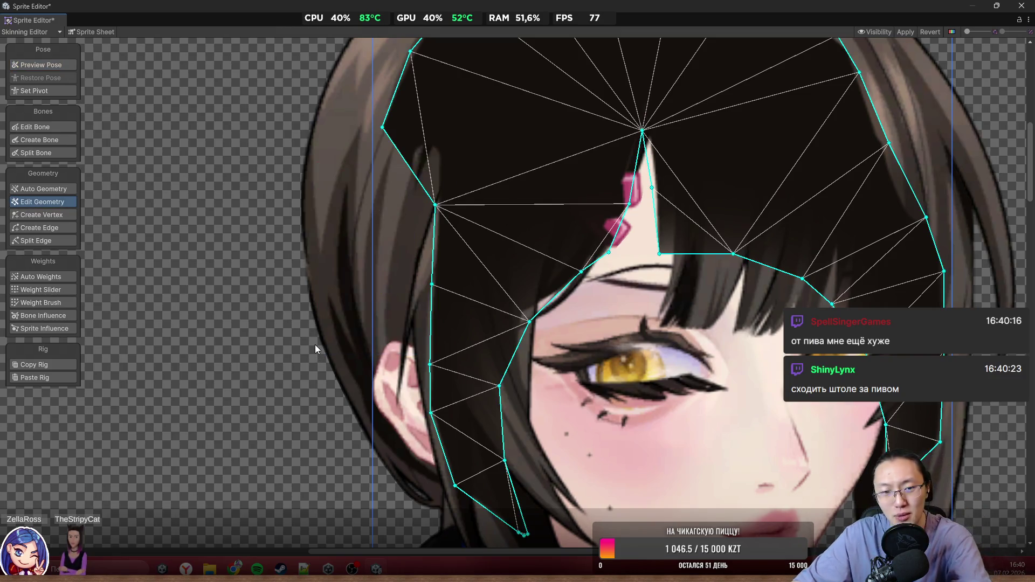
{"action": "scroll", "coordinate": [532, 231], "scroll_direction": "down", "scroll_amount": 5}
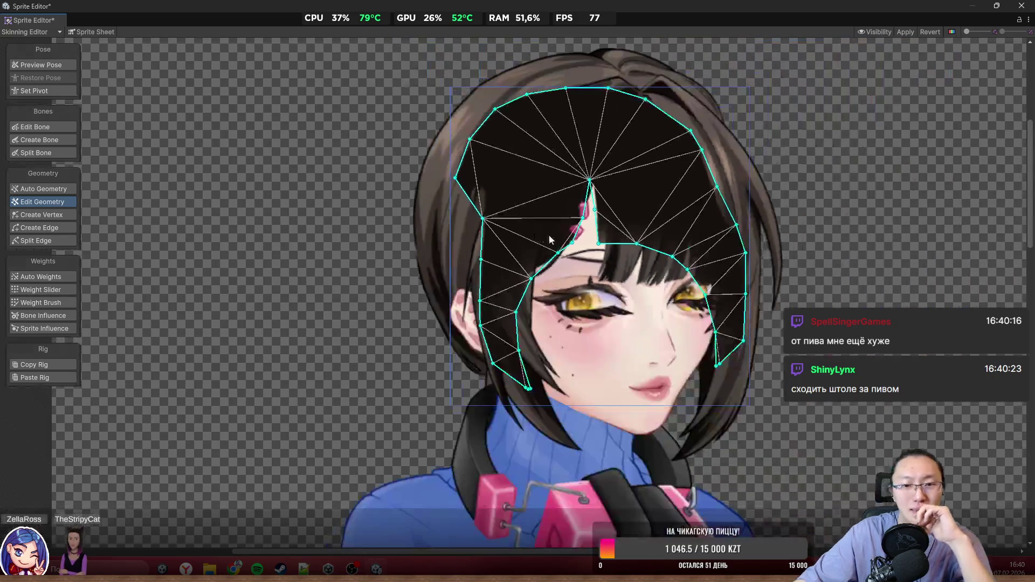
Step: Cycle through the overlapping face, hair and eye sprites to select the hair mesh
{"action": "left_click", "coordinate": [830, 215]}
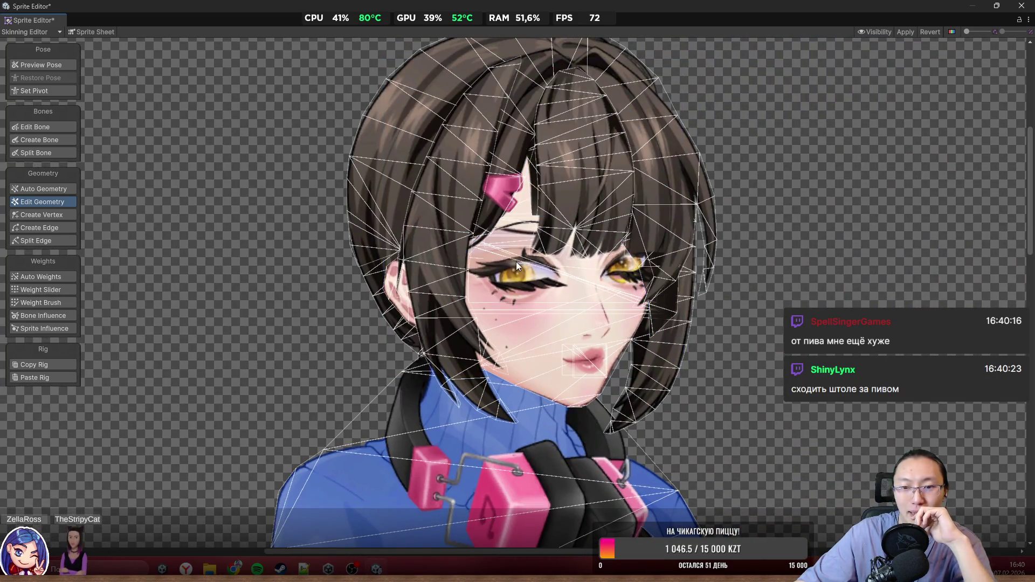
{"action": "scroll", "coordinate": [516, 261], "scroll_direction": "up", "scroll_amount": 3}
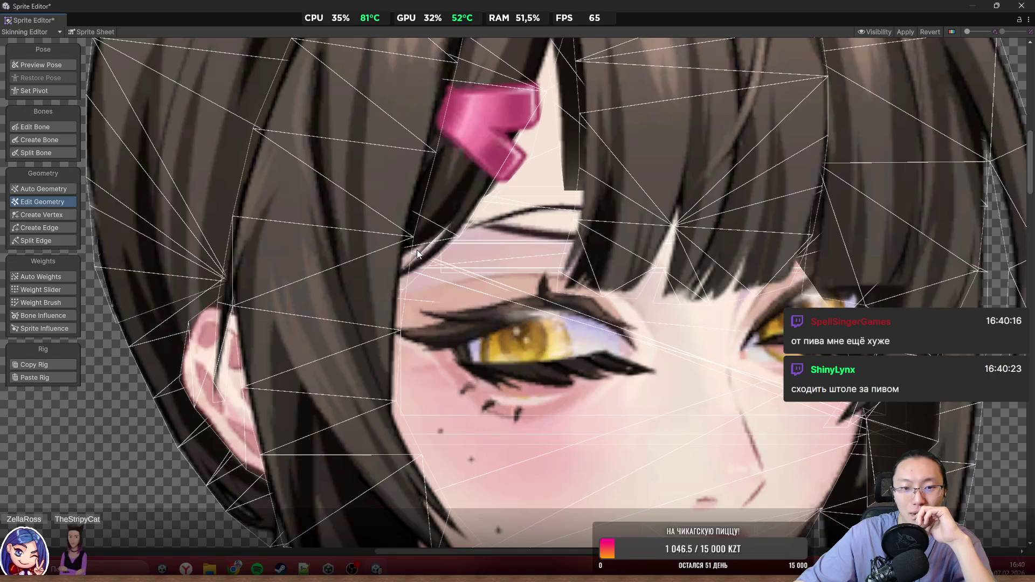
{"action": "left_click", "coordinate": [416, 250]}
{"action": "left_click", "coordinate": [416, 250]}
{"action": "left_click", "coordinate": [416, 250]}
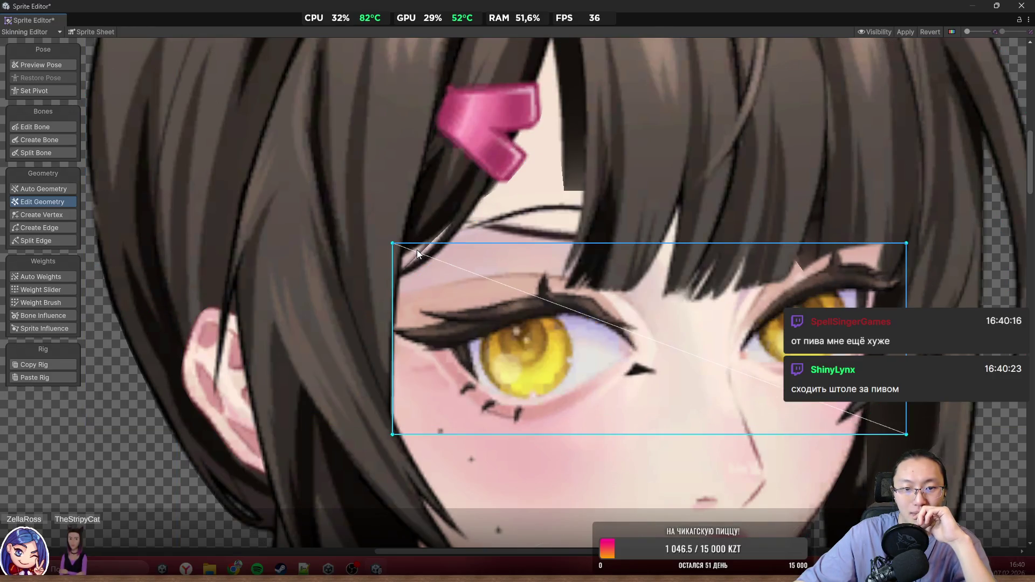
{"action": "left_click", "coordinate": [416, 250]}
{"action": "scroll", "coordinate": [469, 234], "scroll_direction": "up", "scroll_amount": 2}
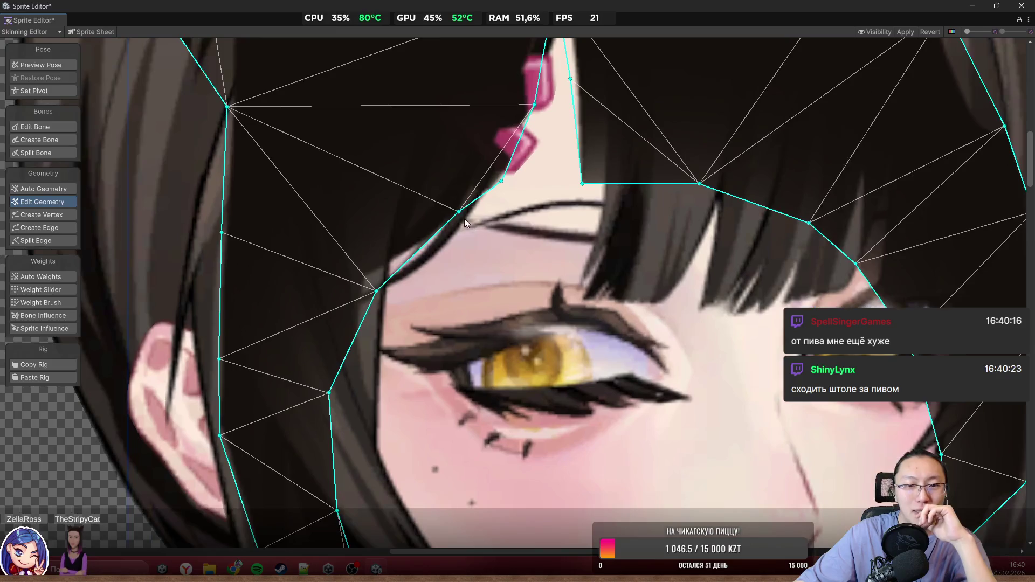
Step: Fit the hair-mesh vertices down along the bangs toward the left eye
{"action": "left_click_drag", "start_coordinate": [458, 213], "coordinate": [496, 247]}
{"action": "mouse_move", "coordinate": [377, 292]}
{"action": "left_mouse_down"}
{"action": "mouse_move", "coordinate": [400, 308]}
{"action": "mouse_move", "coordinate": [390, 309]}
{"action": "left_mouse_up"}
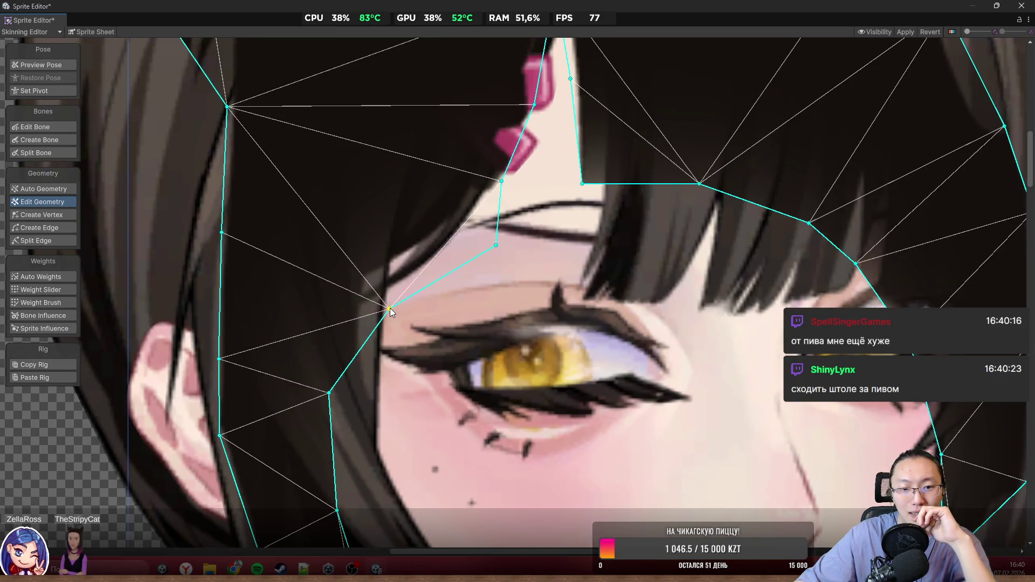
{"action": "scroll", "coordinate": [512, 283], "scroll_direction": "down", "scroll_amount": 2}
{"action": "scroll", "coordinate": [436, 355], "scroll_direction": "up", "scroll_amount": 3}
{"action": "left_click_drag", "start_coordinate": [443, 368], "coordinate": [425, 365]}
{"action": "left_click_drag", "start_coordinate": [450, 297], "coordinate": [465, 301]}
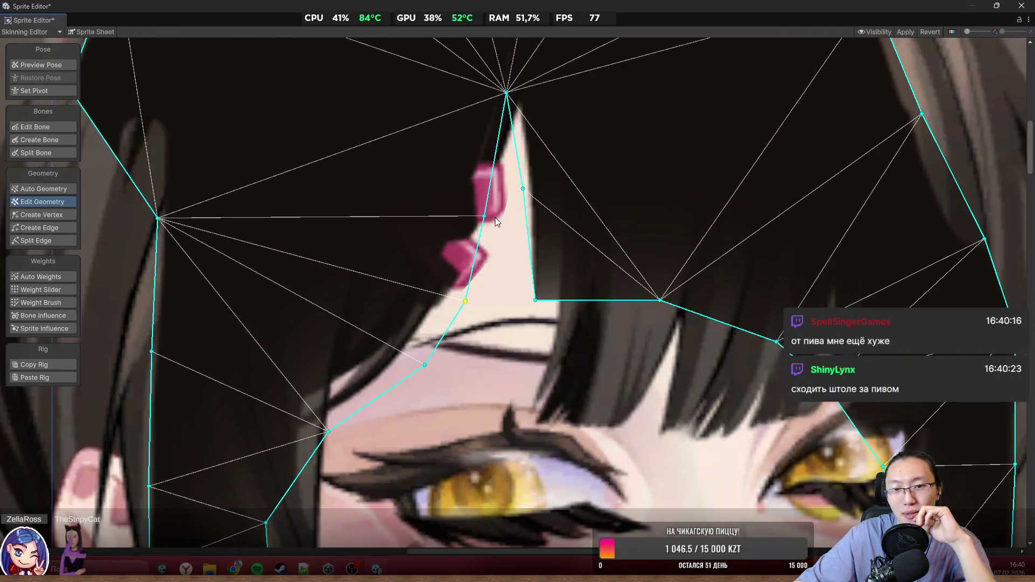
Step: Lower the bangs vertices across the face to the eye line
{"action": "left_click_drag", "start_coordinate": [535, 301], "coordinate": [470, 472]}
{"action": "mouse_move", "coordinate": [660, 300]}
{"action": "left_mouse_down"}
{"action": "mouse_move", "coordinate": [665, 488]}
{"action": "mouse_move", "coordinate": [680, 489]}
{"action": "left_mouse_up"}
{"action": "left_click_drag", "start_coordinate": [778, 343], "coordinate": [778, 474]}
{"action": "mouse_move", "coordinate": [856, 386]}
{"action": "left_mouse_down"}
{"action": "mouse_move", "coordinate": [717, 254]}
{"action": "mouse_move", "coordinate": [702, 349]}
{"action": "mouse_move", "coordinate": [703, 339]}
{"action": "left_mouse_up"}
Step: Realign the bangs vertices beside both eyes and add a new outline vertex near the left eye
{"action": "mouse_move", "coordinate": [539, 357]}
{"action": "left_mouse_down"}
{"action": "mouse_move", "coordinate": [489, 351]}
{"action": "mouse_move", "coordinate": [554, 354]}
{"action": "left_mouse_up"}
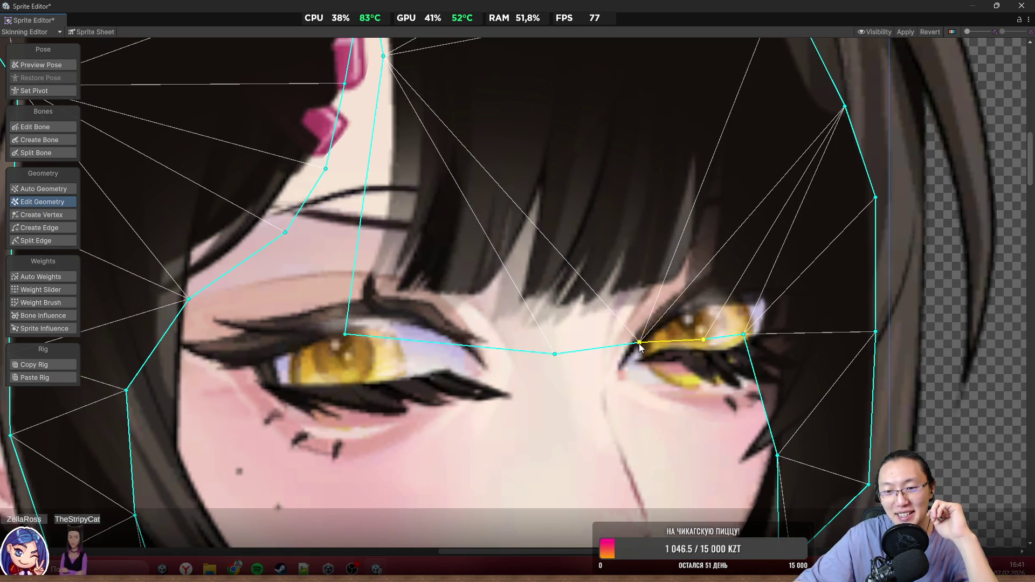
{"action": "left_click_drag", "start_coordinate": [553, 354], "coordinate": [495, 351]}
{"action": "mouse_move", "coordinate": [641, 348]}
{"action": "left_mouse_down"}
{"action": "mouse_move", "coordinate": [562, 351]}
{"action": "mouse_move", "coordinate": [576, 355]}
{"action": "left_mouse_up"}
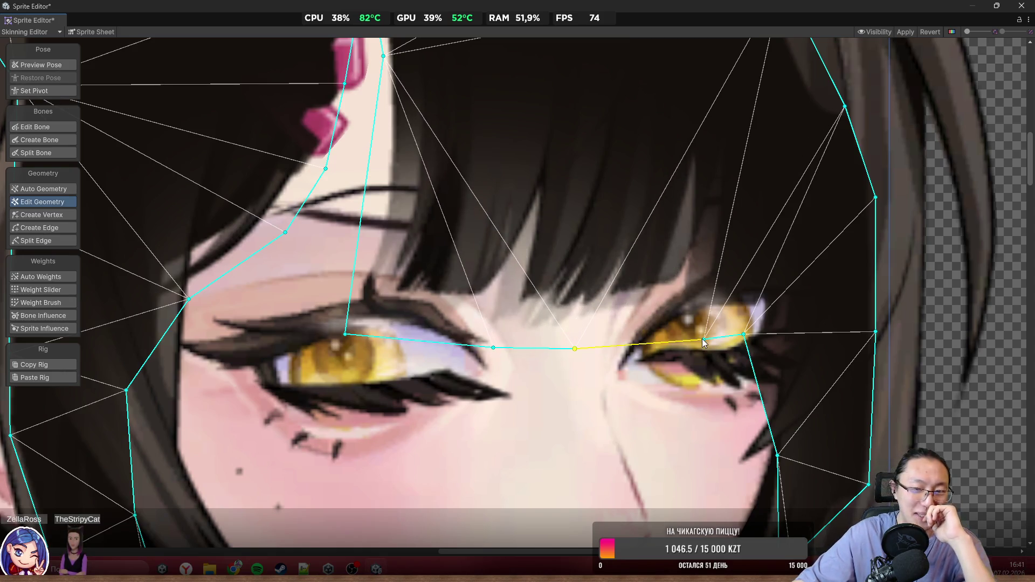
{"action": "left_click_drag", "start_coordinate": [707, 344], "coordinate": [653, 347]}
{"action": "left_click_drag", "start_coordinate": [494, 347], "coordinate": [463, 344]}
{"action": "left_click_drag", "start_coordinate": [575, 350], "coordinate": [566, 347]}
{"action": "scroll", "coordinate": [566, 350], "scroll_direction": "down", "scroll_amount": 2}
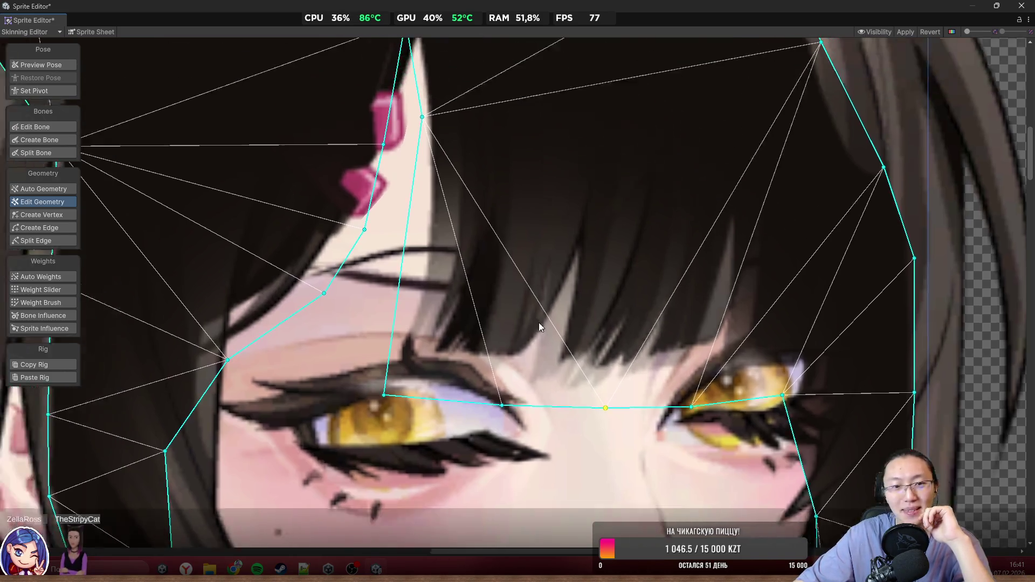
{"action": "scroll", "coordinate": [539, 322], "scroll_direction": "up", "scroll_amount": 2}
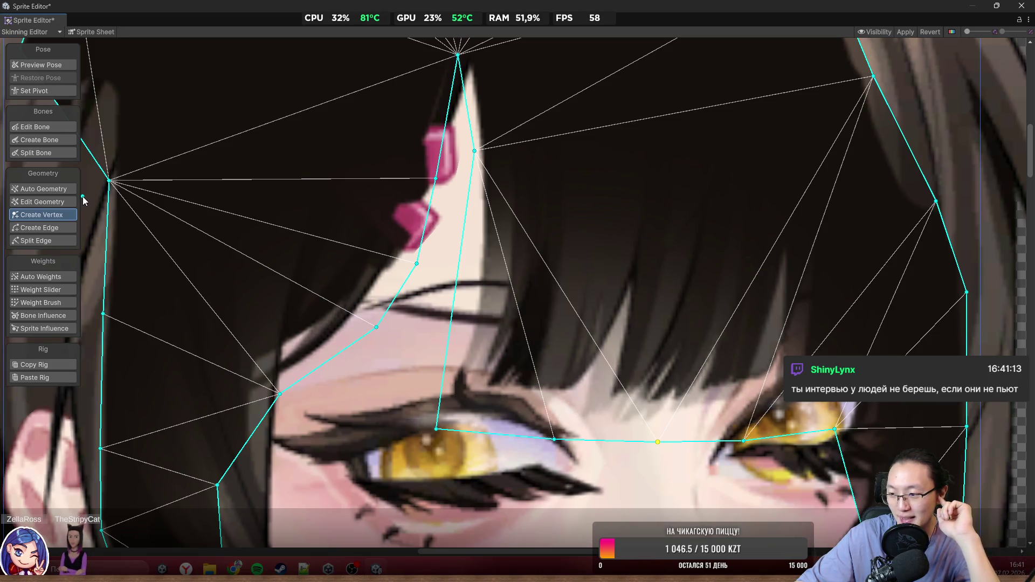
{"action": "left_click_drag", "start_coordinate": [455, 292], "coordinate": [471, 285]}
{"action": "left_click_drag", "start_coordinate": [436, 429], "coordinate": [428, 422]}
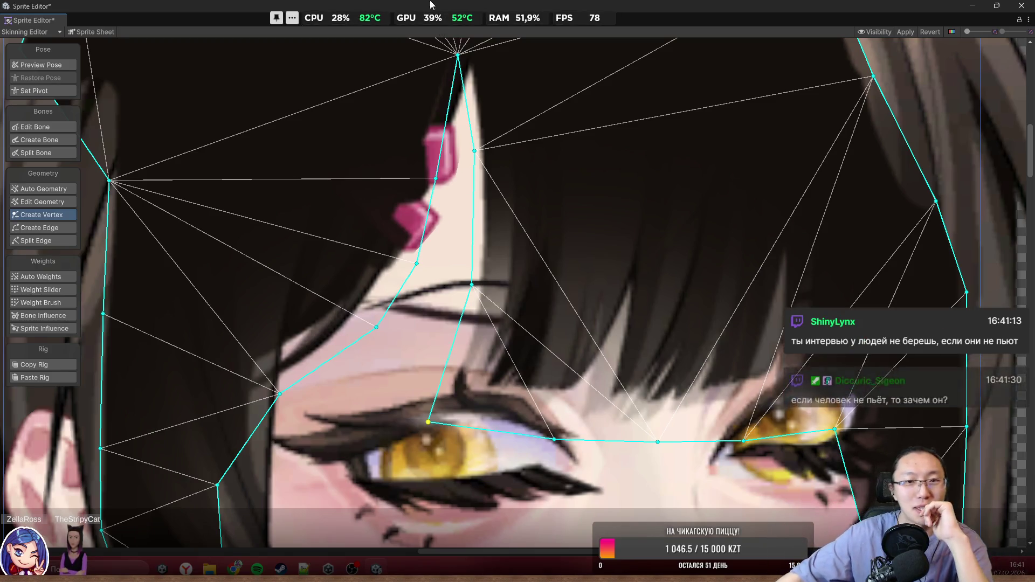
Step: Pull the right-cheek vertices down and left to trace the hair lock toward the chin
{"action": "scroll", "coordinate": [575, 268], "scroll_direction": "down", "scroll_amount": 4}
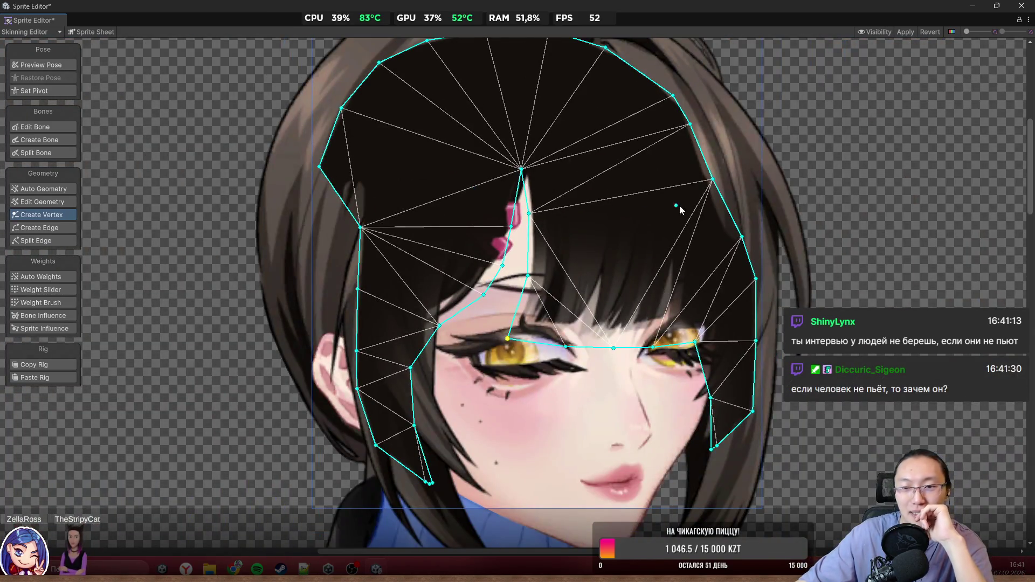
{"action": "scroll", "coordinate": [697, 187], "scroll_direction": "up", "scroll_amount": 3}
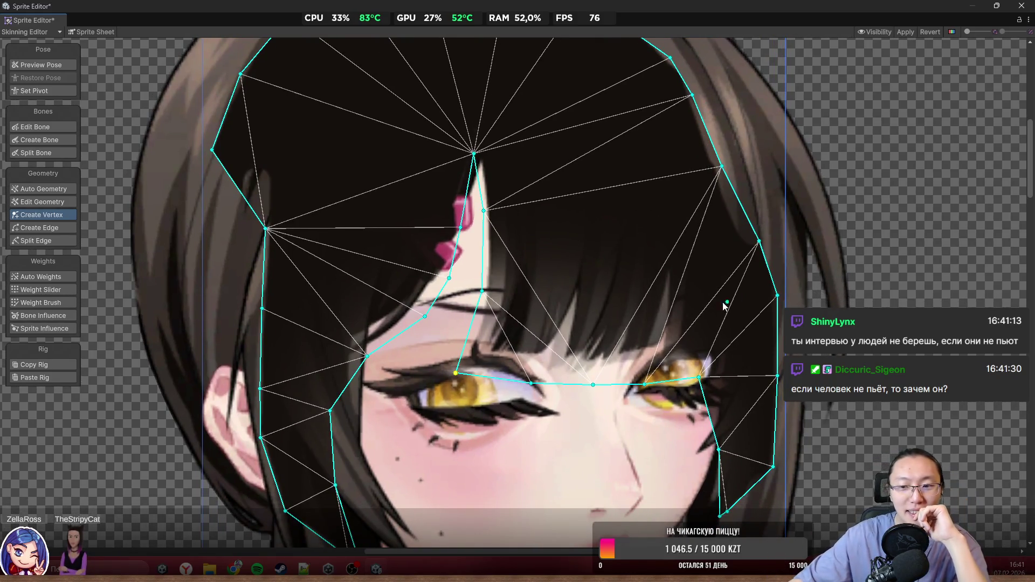
{"action": "scroll", "coordinate": [725, 286], "scroll_direction": "up", "scroll_amount": 2}
{"action": "scroll", "coordinate": [729, 271], "scroll_direction": "up", "scroll_amount": 1}
{"action": "scroll", "coordinate": [720, 264], "scroll_direction": "up", "scroll_amount": 1}
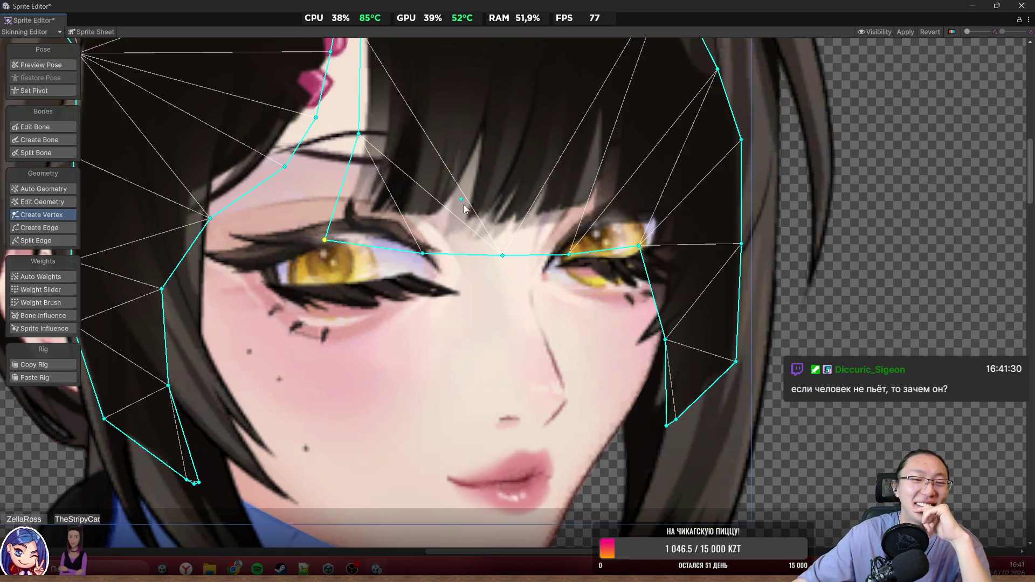
{"action": "scroll", "coordinate": [548, 238], "scroll_direction": "down", "scroll_amount": 4}
{"action": "scroll", "coordinate": [612, 282], "scroll_direction": "up", "scroll_amount": 5}
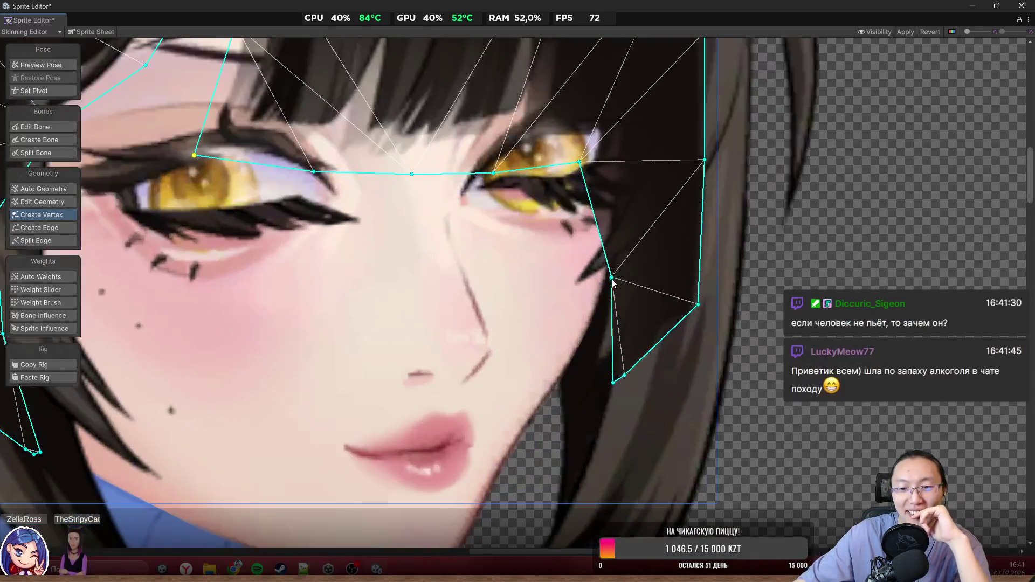
{"action": "mouse_move", "coordinate": [612, 281]}
{"action": "left_mouse_down"}
{"action": "mouse_move", "coordinate": [527, 302]}
{"action": "mouse_move", "coordinate": [527, 345]}
{"action": "mouse_move", "coordinate": [533, 317]}
{"action": "left_mouse_up"}
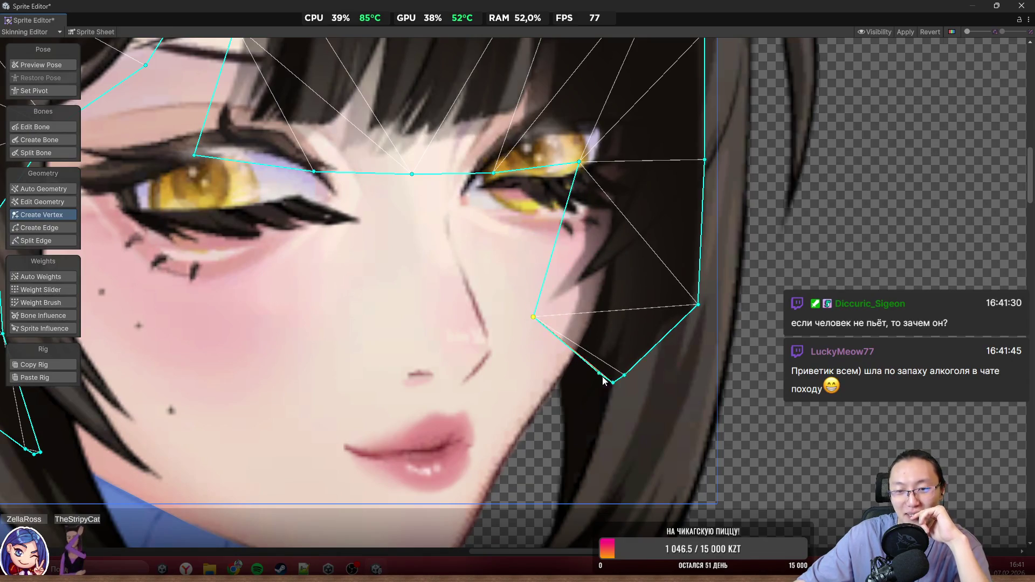
{"action": "left_click_drag", "start_coordinate": [613, 384], "coordinate": [495, 431]}
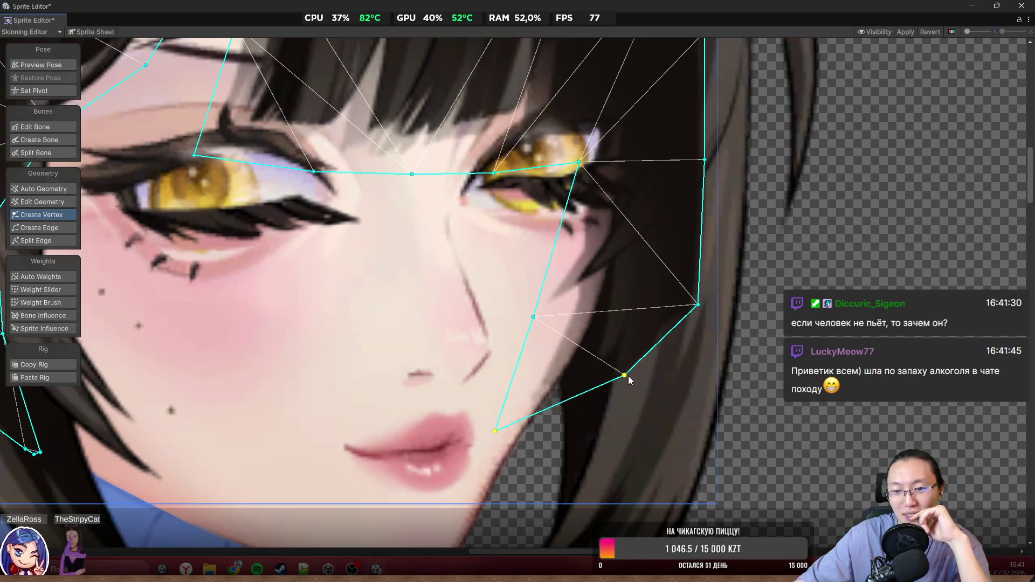
{"action": "left_click_drag", "start_coordinate": [624, 376], "coordinate": [573, 435]}
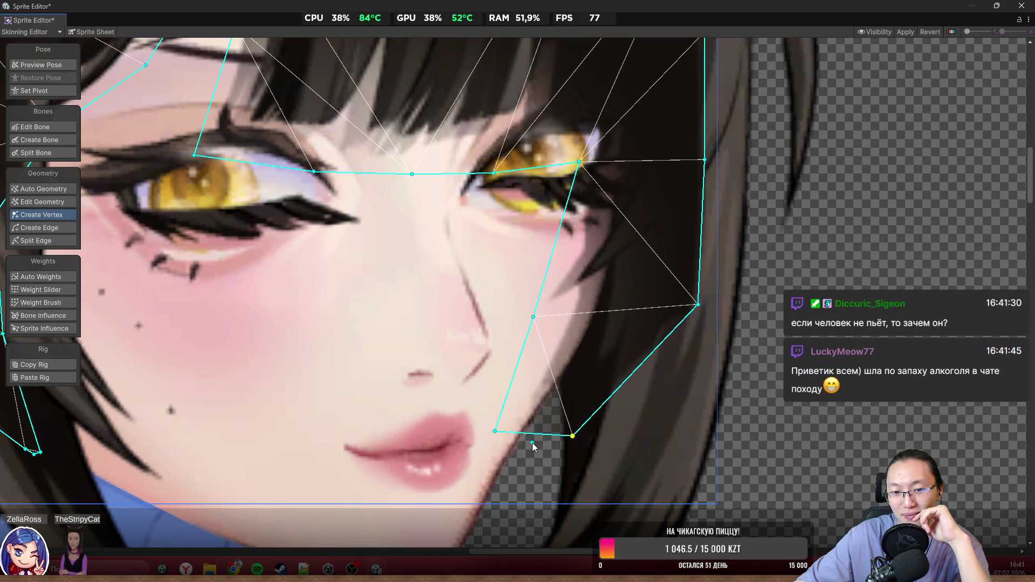
Step: Fine-tune the bottom-left outline and inner vertices, including the one beside the left ear
{"action": "left_click_drag", "start_coordinate": [497, 436], "coordinate": [496, 442]}
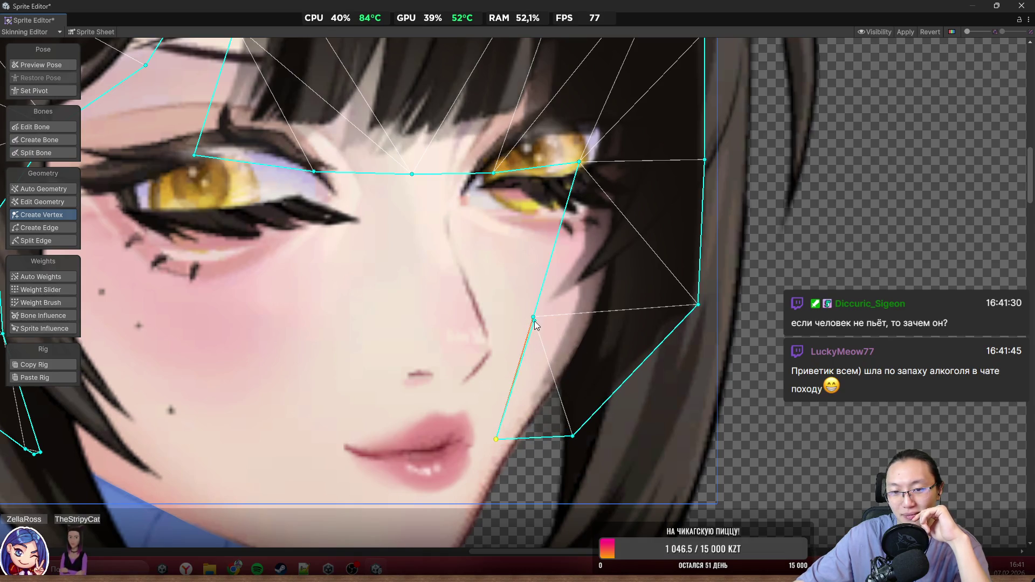
{"action": "left_click_drag", "start_coordinate": [500, 381], "coordinate": [517, 387]}
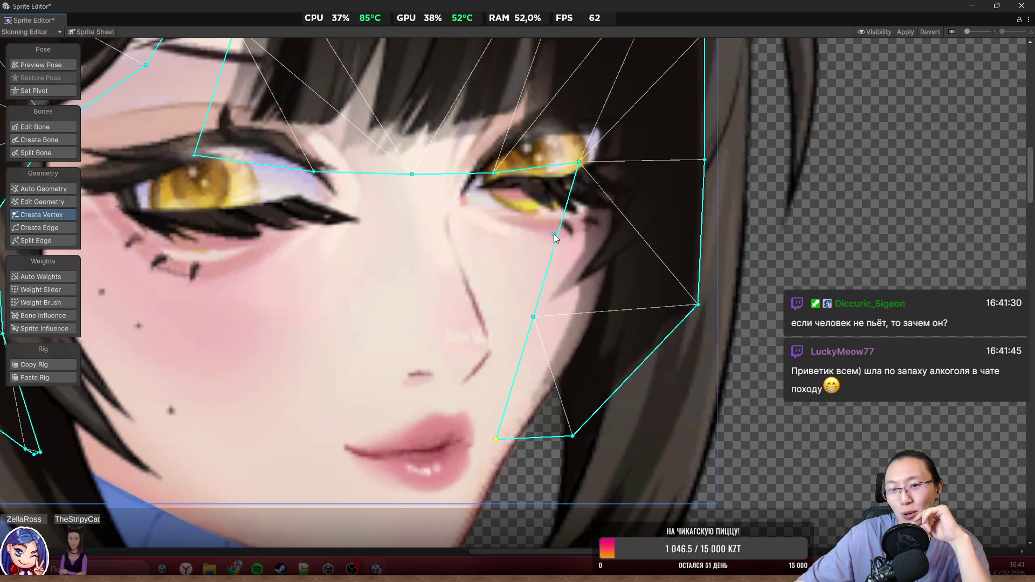
{"action": "mouse_move", "coordinate": [555, 235]}
{"action": "left_mouse_down"}
{"action": "mouse_move", "coordinate": [541, 251]}
{"action": "mouse_move", "coordinate": [553, 255]}
{"action": "mouse_move", "coordinate": [565, 325]}
{"action": "mouse_move", "coordinate": [569, 310]}
{"action": "left_mouse_up"}
{"action": "scroll", "coordinate": [569, 310], "scroll_direction": "down", "scroll_amount": 2}
{"action": "scroll", "coordinate": [570, 309], "scroll_direction": "down", "scroll_amount": 3}
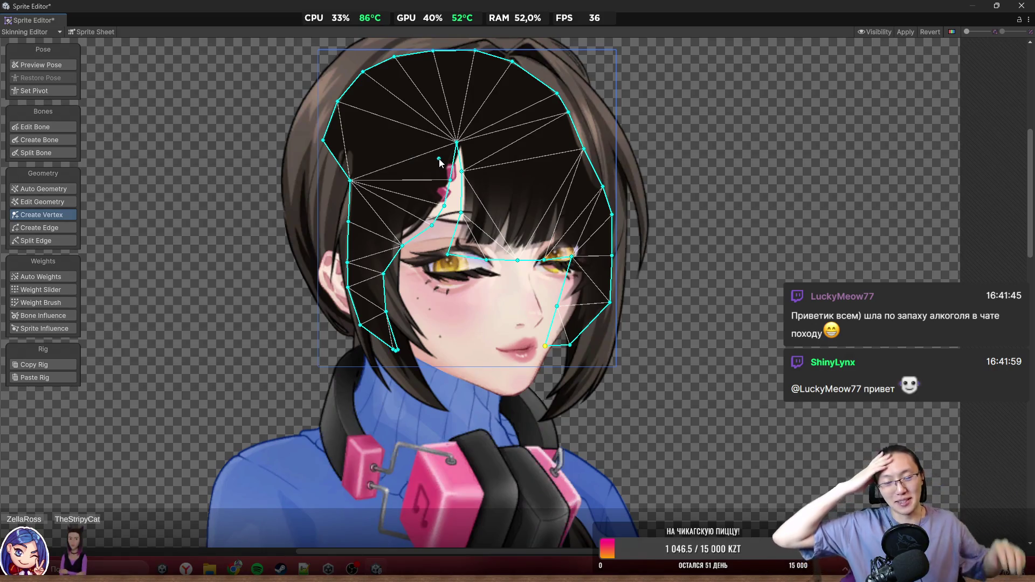
{"action": "scroll", "coordinate": [452, 308], "scroll_direction": "up", "scroll_amount": 5}
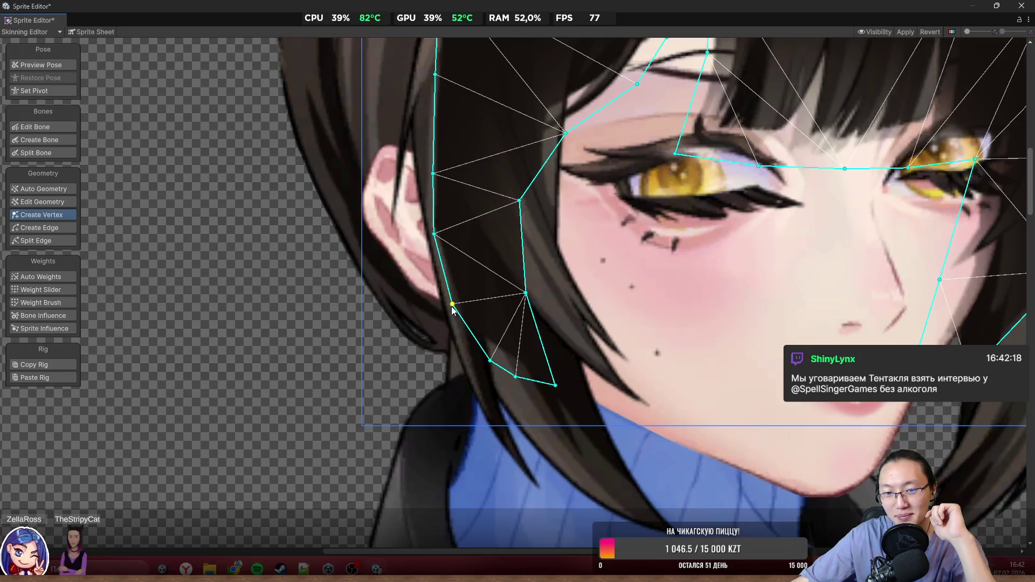
{"action": "scroll", "coordinate": [452, 308], "scroll_direction": "down", "scroll_amount": 6}
{"action": "scroll", "coordinate": [509, 312], "scroll_direction": "up", "scroll_amount": 4}
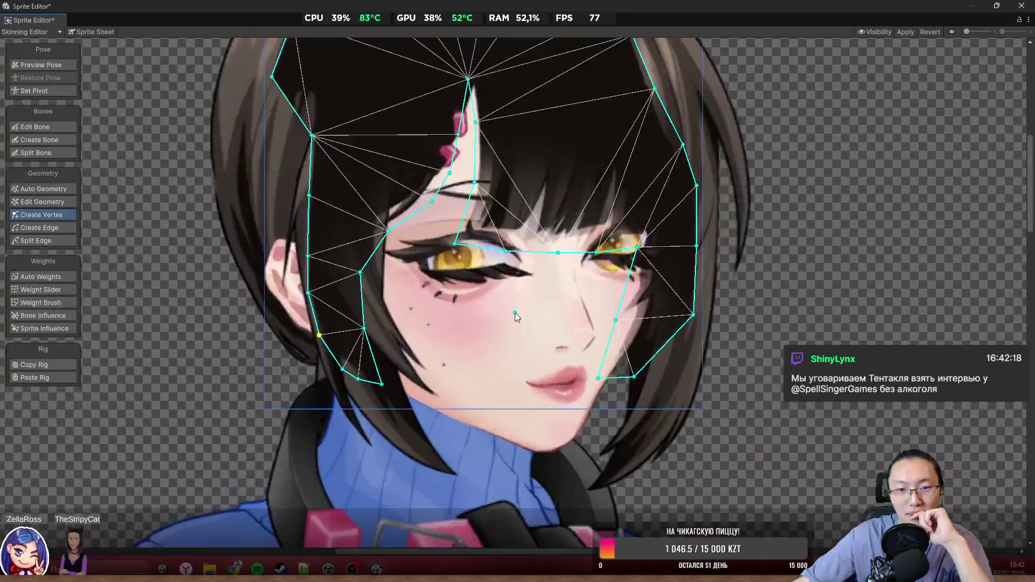
{"action": "scroll", "coordinate": [626, 303], "scroll_direction": "down", "scroll_amount": 4}
{"action": "scroll", "coordinate": [685, 304], "scroll_direction": "up", "scroll_amount": 4}
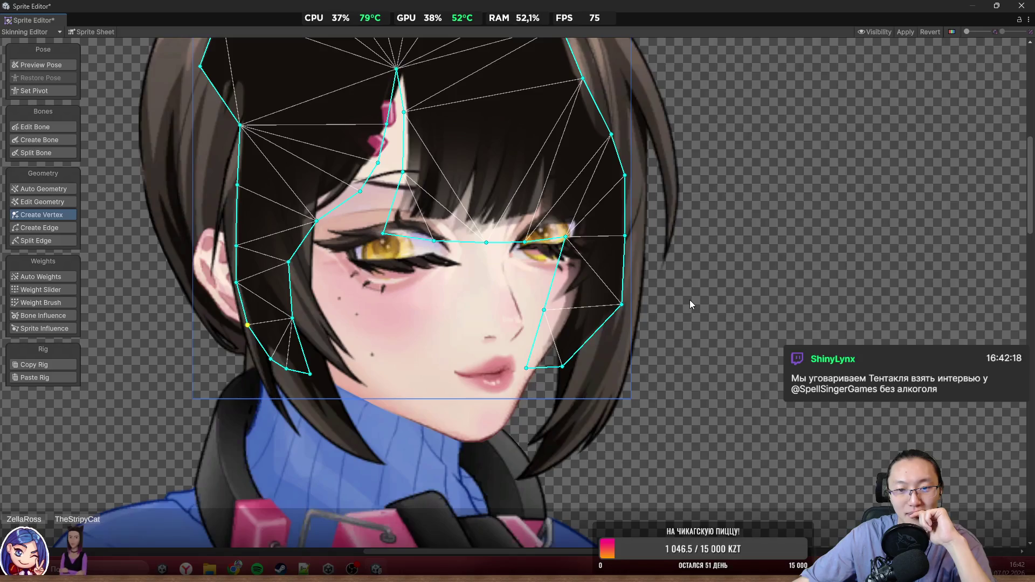
{"action": "scroll", "coordinate": [450, 311], "scroll_direction": "up", "scroll_amount": 2}
{"action": "scroll", "coordinate": [448, 325], "scroll_direction": "down", "scroll_amount": 2}
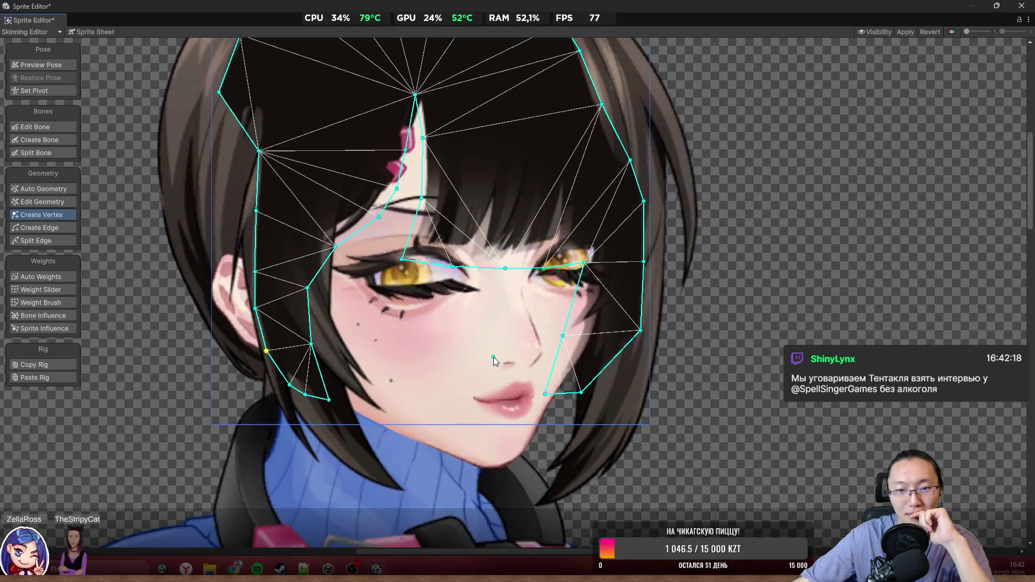
{"action": "left_click_drag", "start_coordinate": [493, 356], "coordinate": [497, 355]}
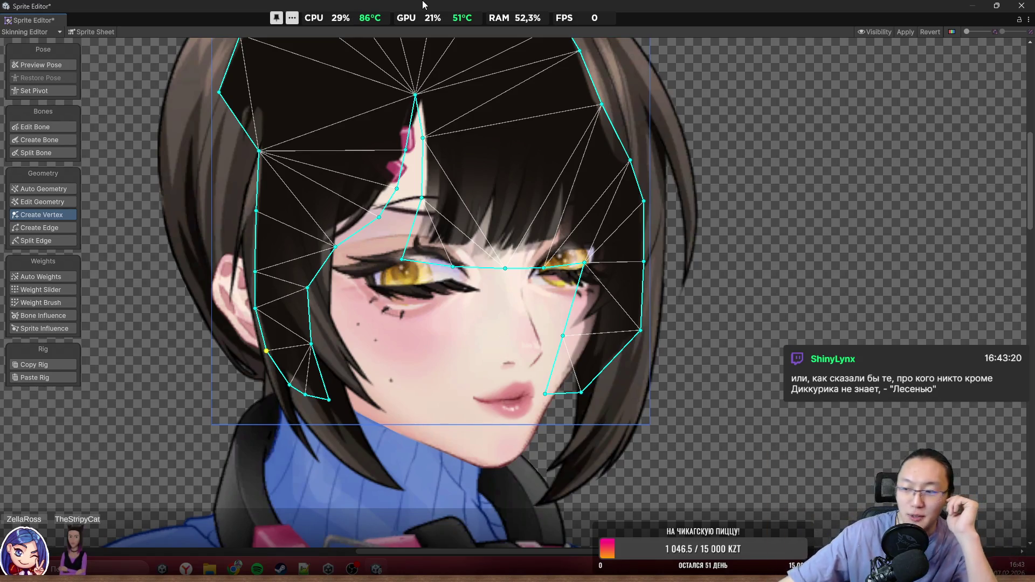
{"action": "mouse_move", "coordinate": [565, 20]}
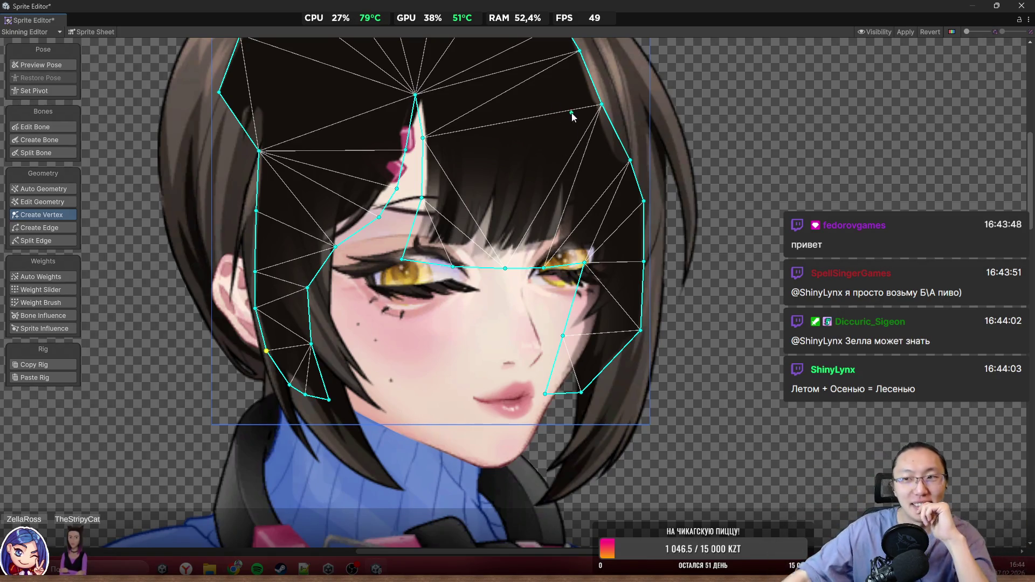
{"action": "scroll", "coordinate": [571, 111], "scroll_direction": "down", "scroll_amount": 3}
{"action": "scroll", "coordinate": [580, 290], "scroll_direction": "up", "scroll_amount": 5}
{"action": "scroll", "coordinate": [580, 290], "scroll_direction": "down", "scroll_amount": 3}
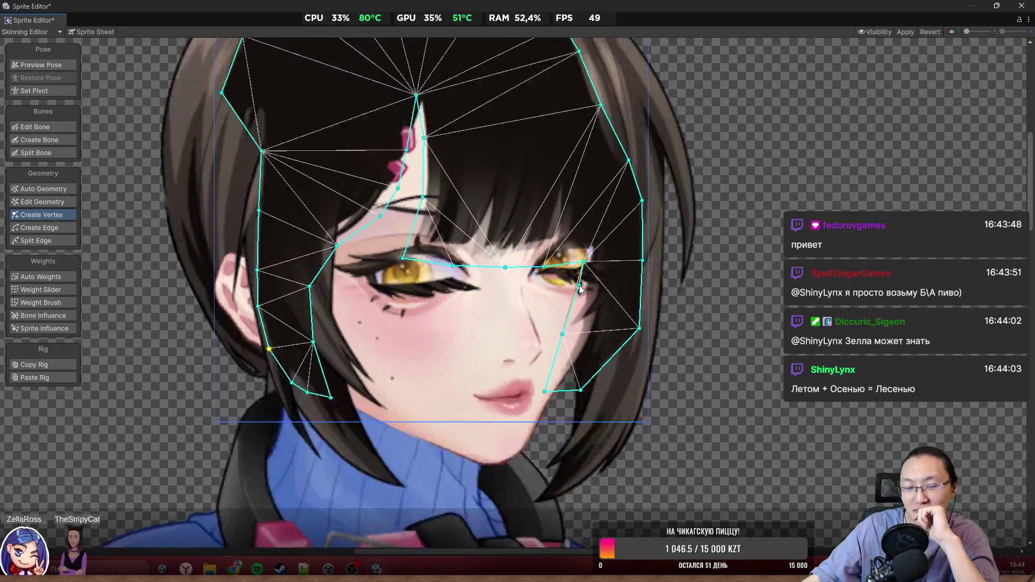
{"action": "scroll", "coordinate": [580, 290], "scroll_direction": "up", "scroll_amount": 1}
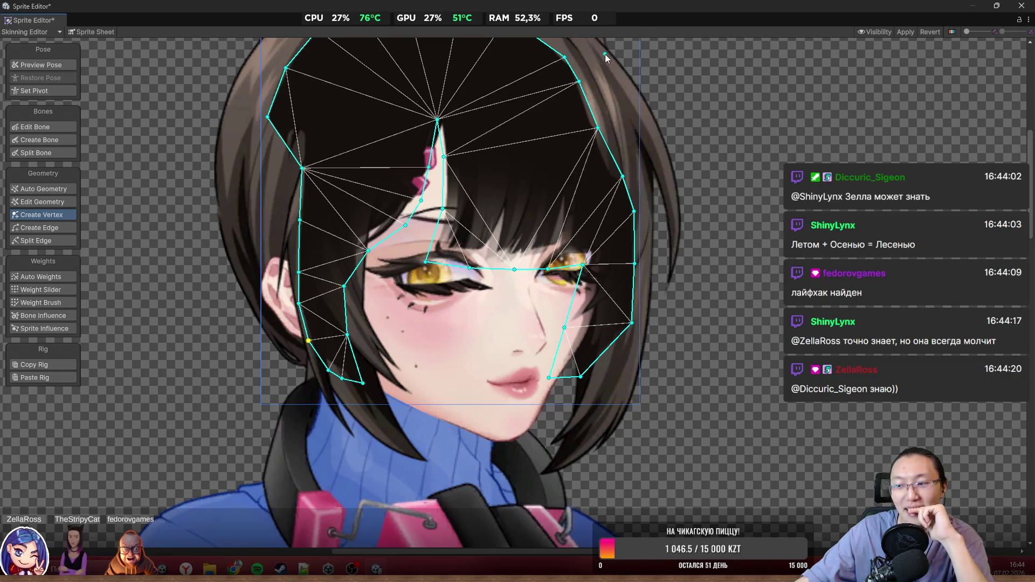
Step: Select the right hair-strand sprite to inspect its mesh
{"action": "scroll", "coordinate": [392, 341], "scroll_direction": "down", "scroll_amount": 3}
{"action": "scroll", "coordinate": [424, 372], "scroll_direction": "up", "scroll_amount": 3}
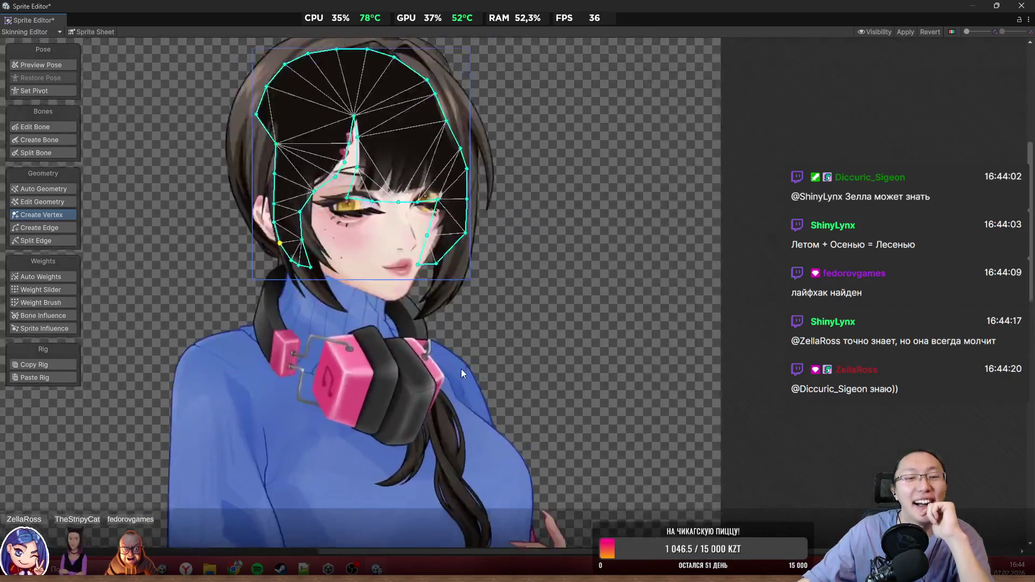
{"action": "scroll", "coordinate": [591, 320], "scroll_direction": "up", "scroll_amount": 4}
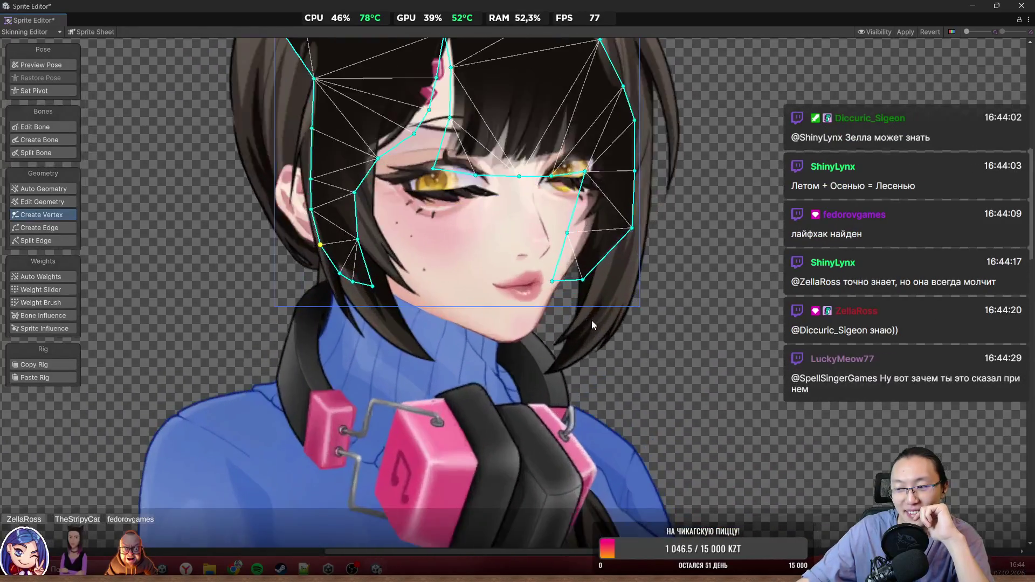
{"action": "left_click", "coordinate": [590, 336]}
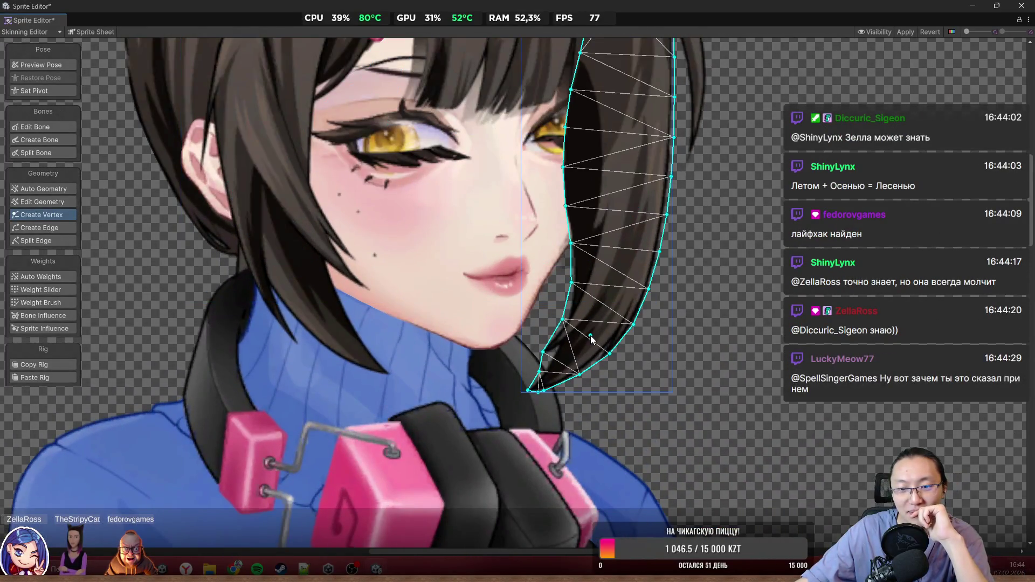
Step: Switch to Preview Pose and bring the headphones and chest into view
{"action": "scroll", "coordinate": [620, 340], "scroll_direction": "down", "scroll_amount": 4}
{"action": "scroll", "coordinate": [708, 254], "scroll_direction": "up", "scroll_amount": 1}
{"action": "left_click", "coordinate": [42, 65]}
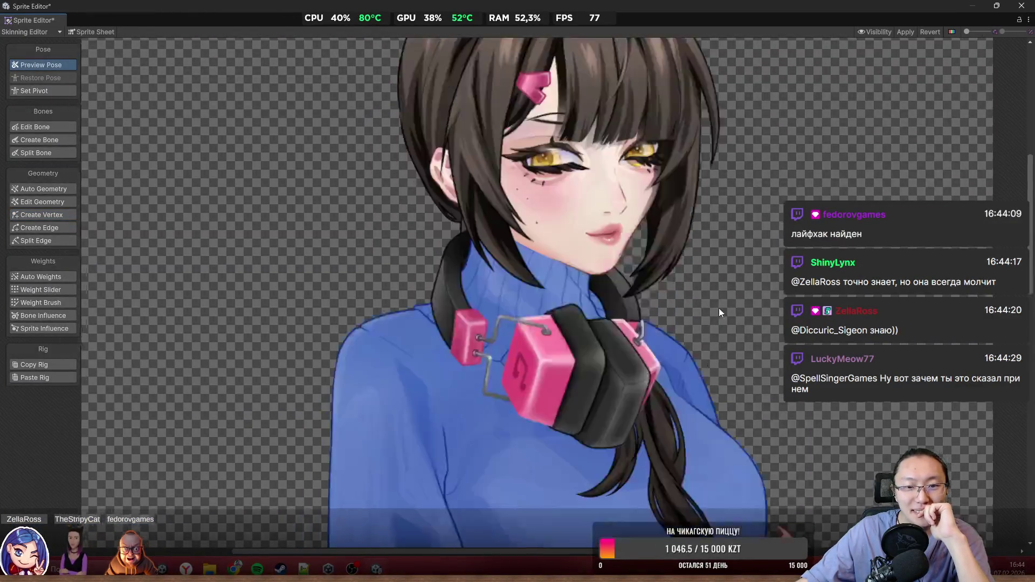
{"action": "mouse_move", "coordinate": [720, 309]}
{"action": "left_mouse_down"}
{"action": "mouse_move", "coordinate": [709, 202]}
{"action": "mouse_move", "coordinate": [679, 162]}
{"action": "mouse_move", "coordinate": [515, 296]}
{"action": "left_mouse_up"}
{"action": "scroll", "coordinate": [652, 172], "scroll_direction": "up", "scroll_amount": 2}
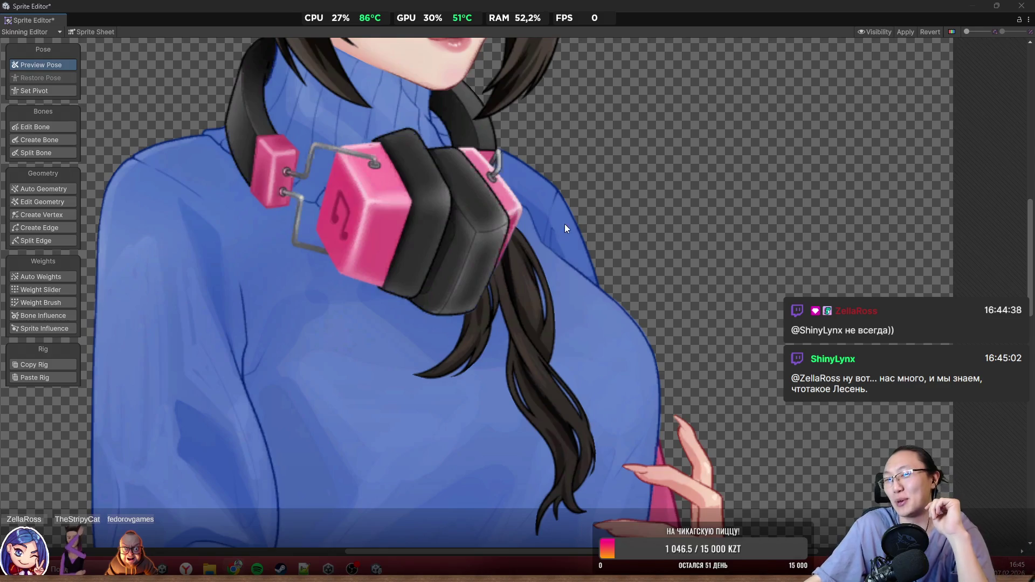
{"action": "left_click_drag", "start_coordinate": [543, 213], "coordinate": [692, 296]}
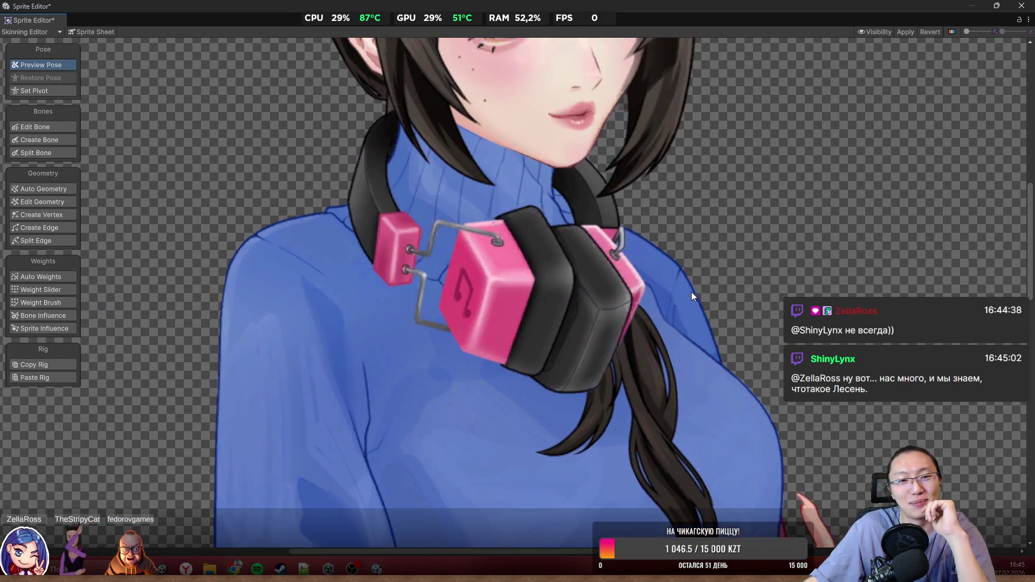
{"action": "left_click", "coordinate": [360, 173]}
{"action": "scroll", "coordinate": [411, 194], "scroll_direction": "up", "scroll_amount": 3}
{"action": "mouse_move", "coordinate": [411, 194]}
{"action": "left_mouse_down"}
{"action": "mouse_move", "coordinate": [506, 296]}
{"action": "mouse_move", "coordinate": [609, 264]}
{"action": "left_mouse_up"}
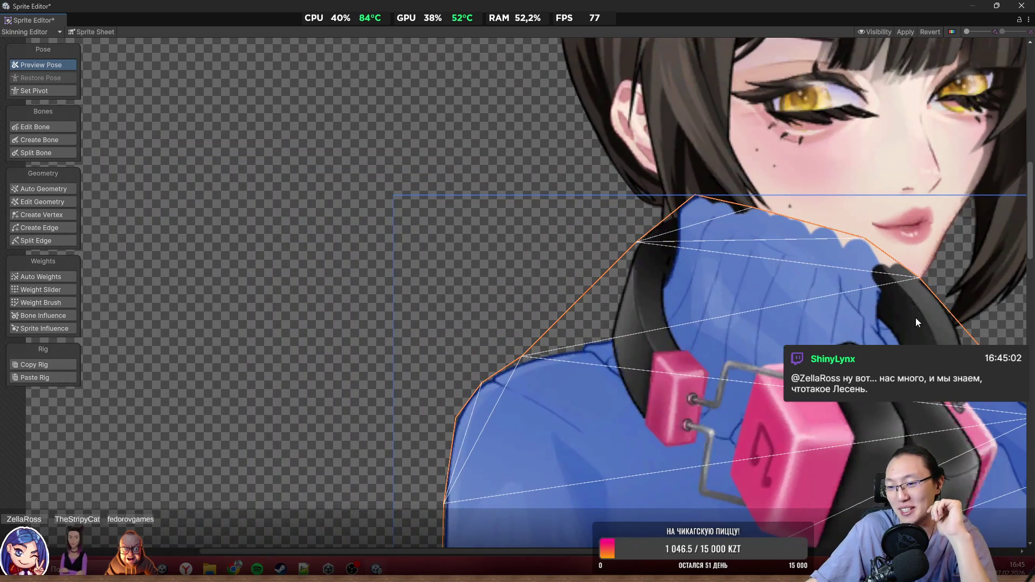
{"action": "left_click_drag", "start_coordinate": [915, 317], "coordinate": [876, 314]}
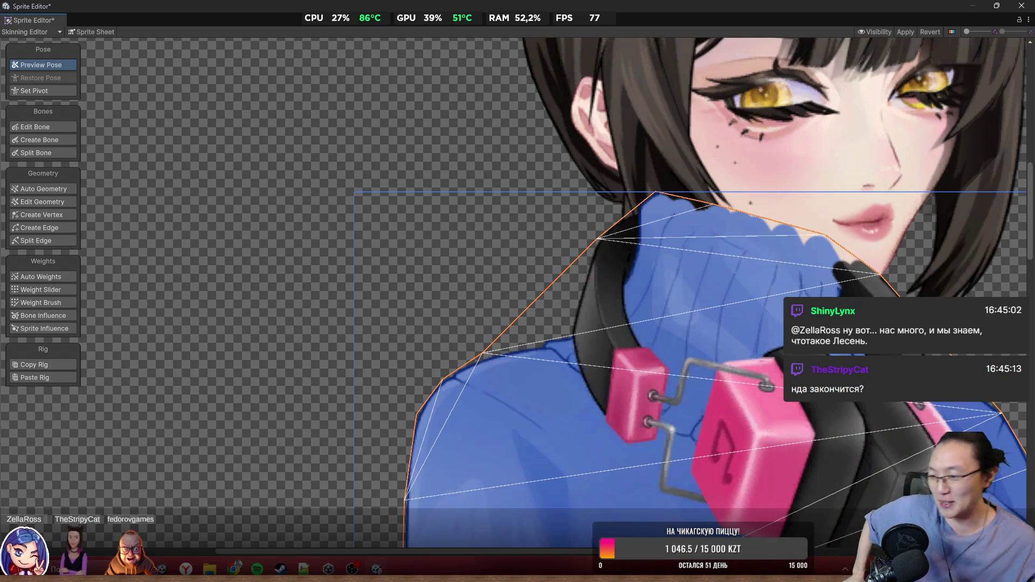
{"action": "left_click", "coordinate": [343, 144]}
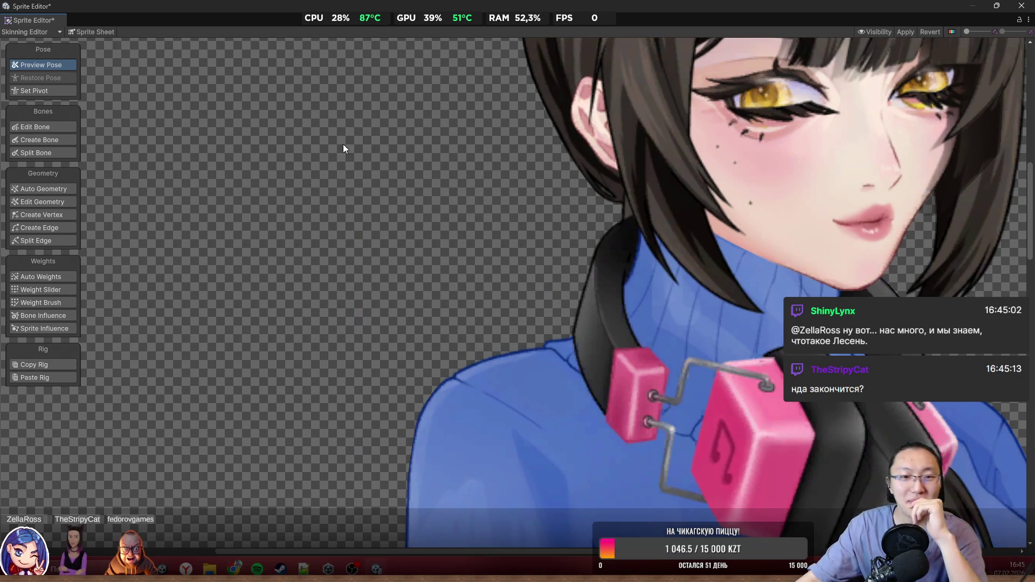
{"action": "scroll", "coordinate": [363, 222], "scroll_direction": "down", "scroll_amount": 5}
{"action": "scroll", "coordinate": [761, 377], "scroll_direction": "down", "scroll_amount": 5}
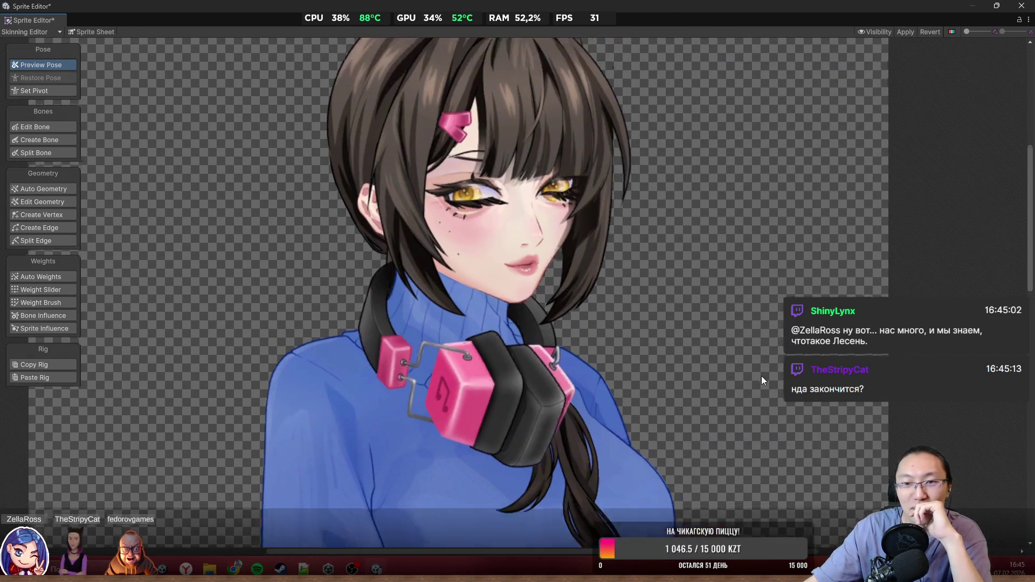
{"action": "scroll", "coordinate": [593, 252], "scroll_direction": "up", "scroll_amount": 5}
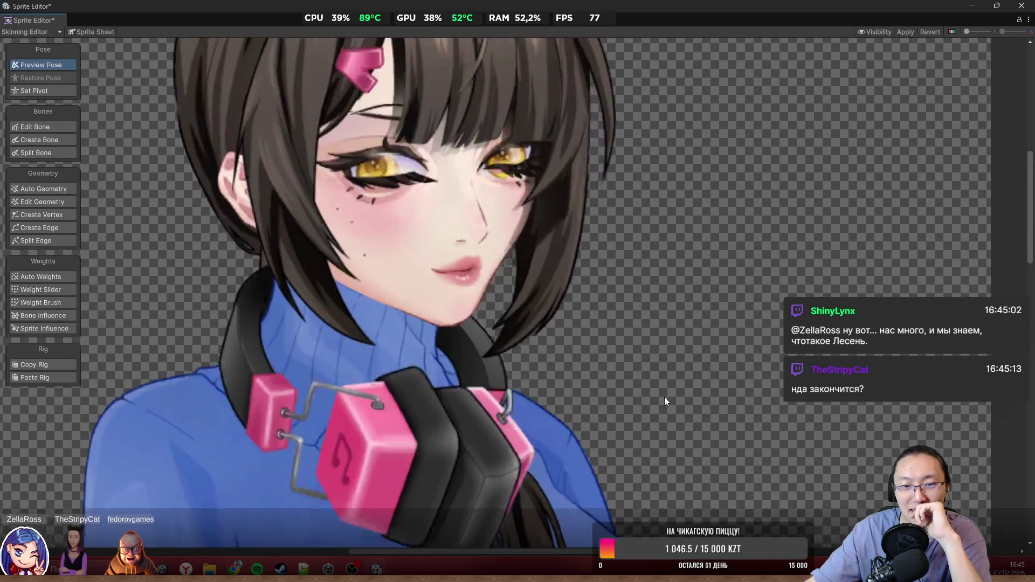
{"action": "scroll", "coordinate": [675, 364], "scroll_direction": "down", "scroll_amount": 5}
{"action": "mouse_move", "coordinate": [674, 363]}
{"action": "left_mouse_down"}
{"action": "mouse_move", "coordinate": [635, 295]}
{"action": "mouse_move", "coordinate": [630, 192]}
{"action": "mouse_move", "coordinate": [620, 356]}
{"action": "mouse_move", "coordinate": [693, 318]}
{"action": "mouse_move", "coordinate": [693, 439]}
{"action": "left_mouse_up"}
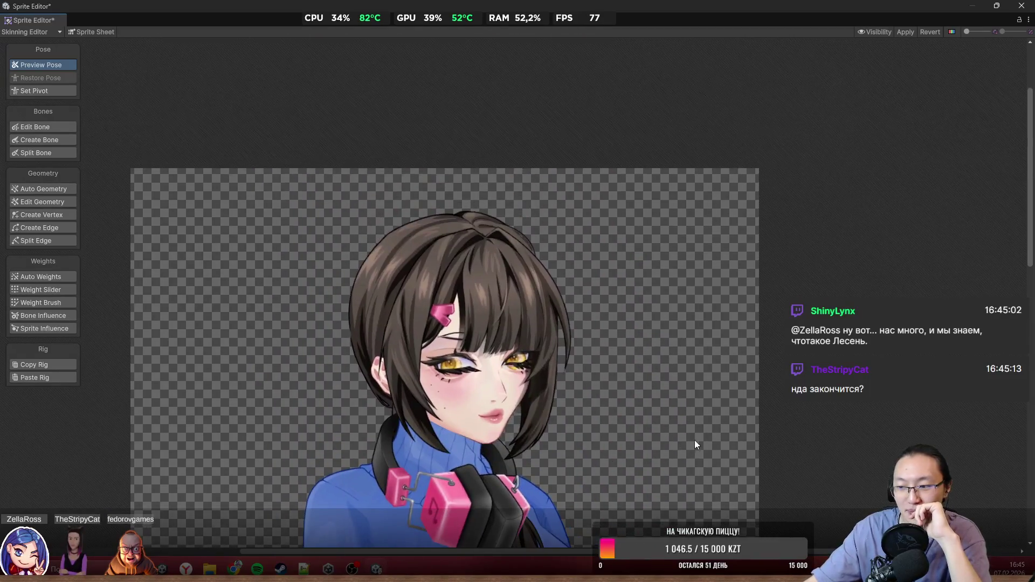
{"action": "scroll", "coordinate": [540, 351], "scroll_direction": "up", "scroll_amount": 5}
{"action": "scroll", "coordinate": [539, 350], "scroll_direction": "up", "scroll_amount": 3}
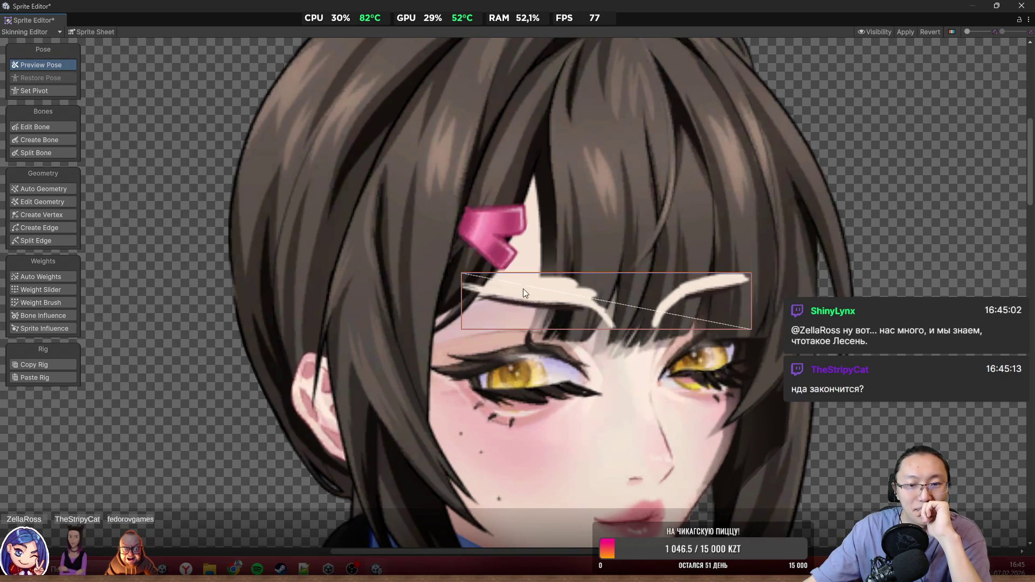
{"action": "scroll", "coordinate": [523, 289], "scroll_direction": "down", "scroll_amount": 8}
{"action": "scroll", "coordinate": [761, 224], "scroll_direction": "down", "scroll_amount": 5}
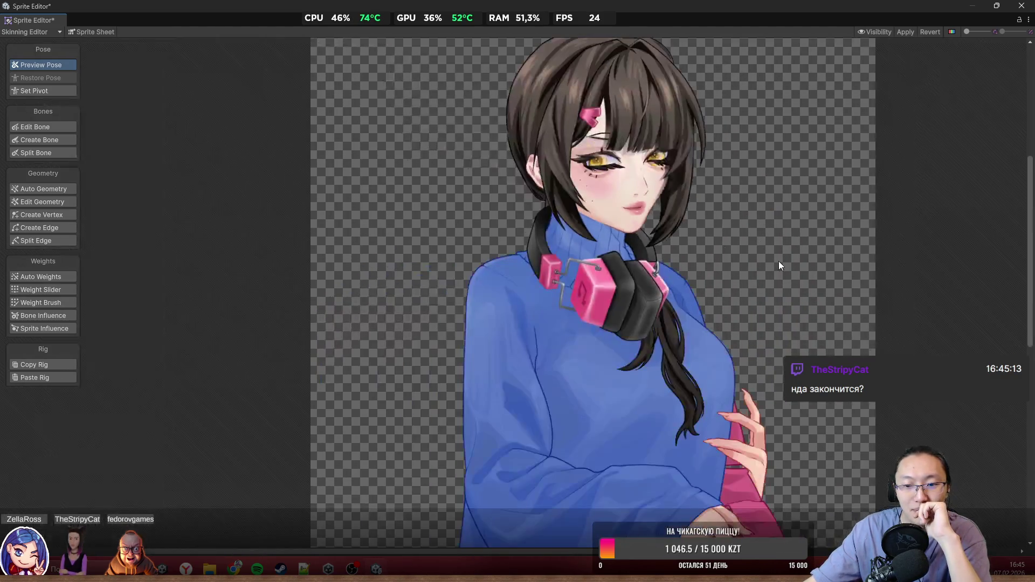
{"action": "scroll", "coordinate": [603, 173], "scroll_direction": "up", "scroll_amount": 3}
{"action": "scroll", "coordinate": [589, 225], "scroll_direction": "up", "scroll_amount": 4}
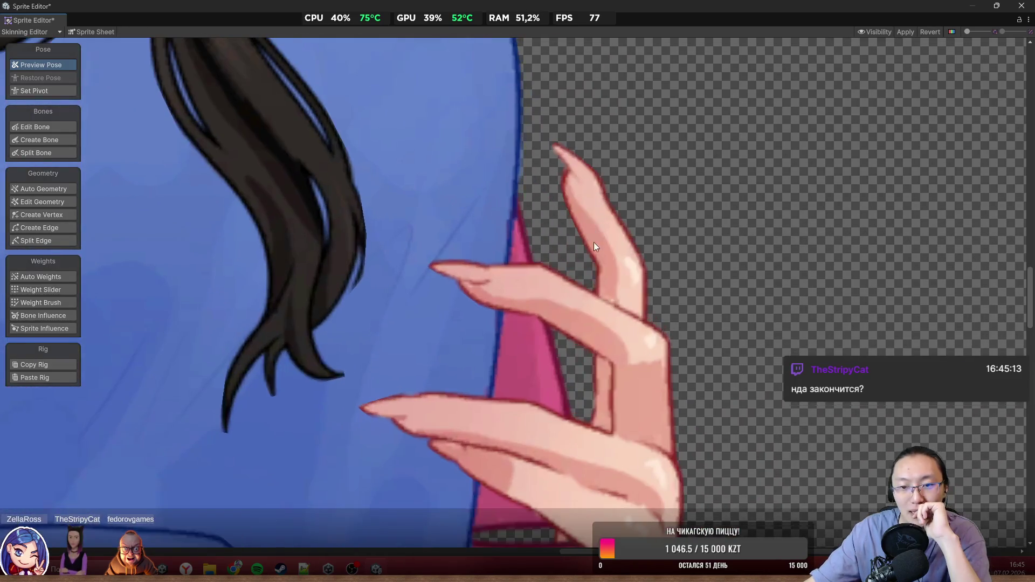
Step: Select the raised hand sprite in Create Vertex mode and drag three vertices onto the hand outline
{"action": "left_click", "coordinate": [558, 162]}
{"action": "scroll", "coordinate": [584, 311], "scroll_direction": "down", "scroll_amount": 2}
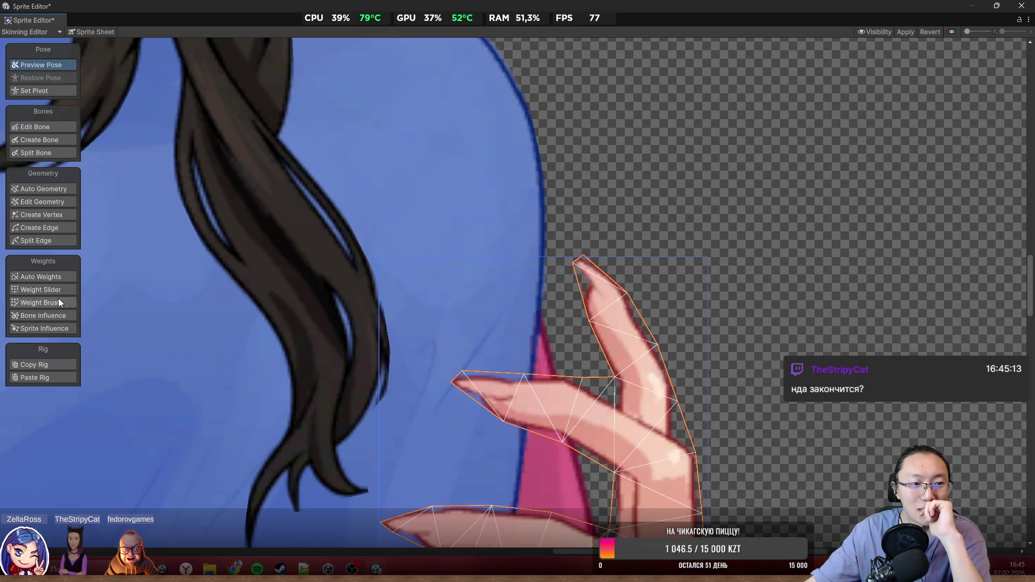
{"action": "left_click", "coordinate": [53, 214]}
{"action": "scroll", "coordinate": [689, 237], "scroll_direction": "up", "scroll_amount": 2}
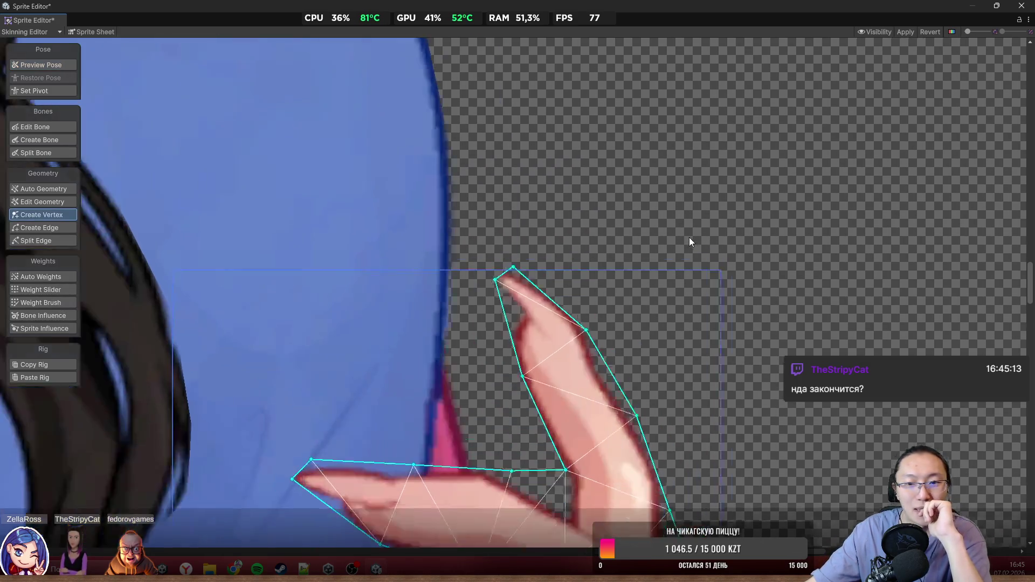
{"action": "scroll", "coordinate": [446, 284], "scroll_direction": "up", "scroll_amount": 3}
{"action": "left_click_drag", "start_coordinate": [462, 275], "coordinate": [428, 238]}
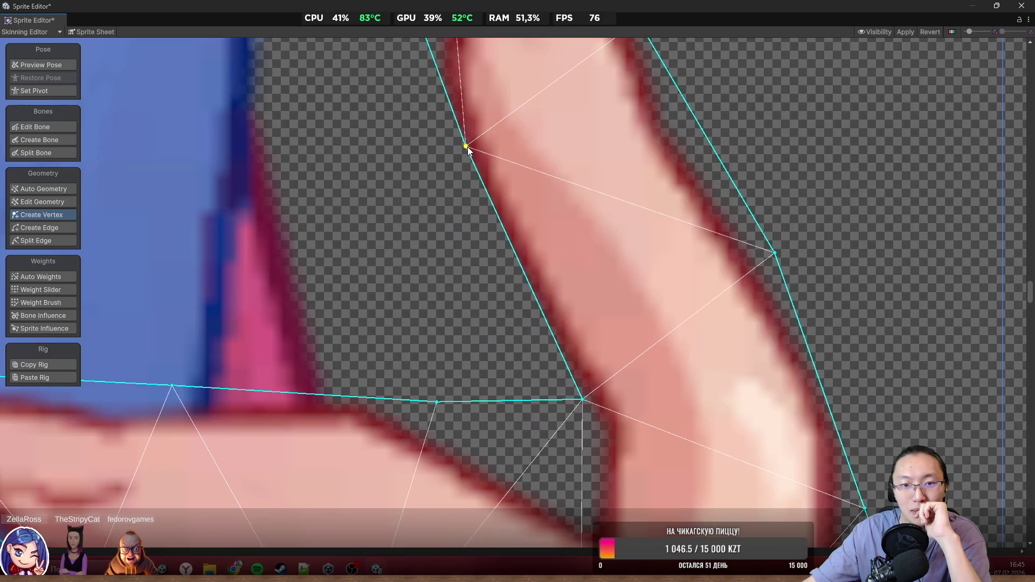
{"action": "left_click_drag", "start_coordinate": [467, 147], "coordinate": [453, 161]}
{"action": "mouse_move", "coordinate": [584, 401]}
{"action": "left_mouse_down"}
{"action": "mouse_move", "coordinate": [571, 431]}
{"action": "mouse_move", "coordinate": [584, 507]}
{"action": "left_mouse_up"}
Step: Add vertices on the finger and right finger edges, and raise the right-edge vertex to the knuckle
{"action": "left_click", "coordinate": [562, 444]}
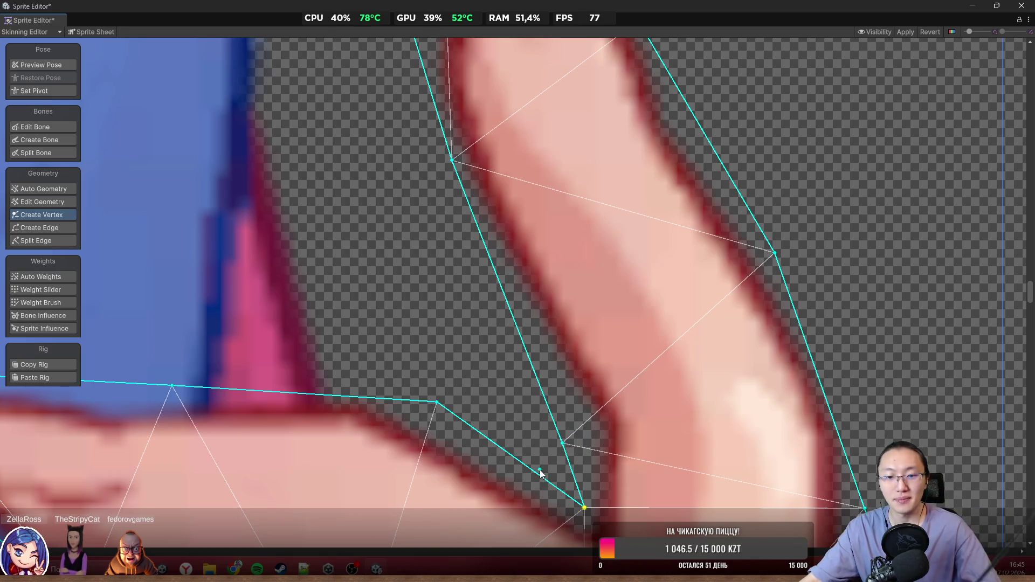
{"action": "mouse_move", "coordinate": [564, 447]}
{"action": "left_mouse_down"}
{"action": "mouse_move", "coordinate": [608, 428]}
{"action": "mouse_move", "coordinate": [582, 428]}
{"action": "left_mouse_up"}
{"action": "scroll", "coordinate": [582, 427], "scroll_direction": "down", "scroll_amount": 3}
{"action": "scroll", "coordinate": [618, 329], "scroll_direction": "up", "scroll_amount": 2}
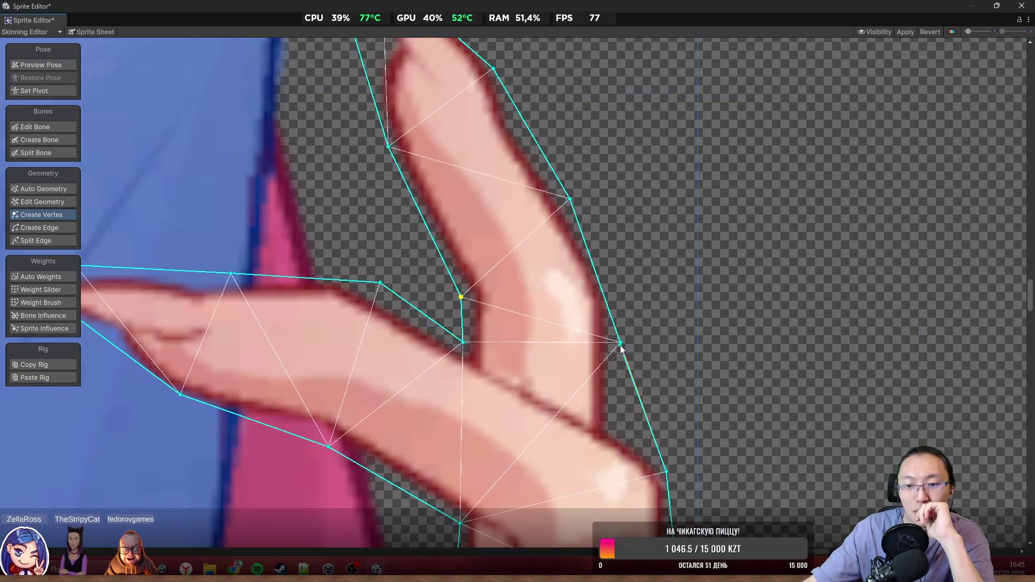
{"action": "left_click_drag", "start_coordinate": [621, 342], "coordinate": [623, 281]}
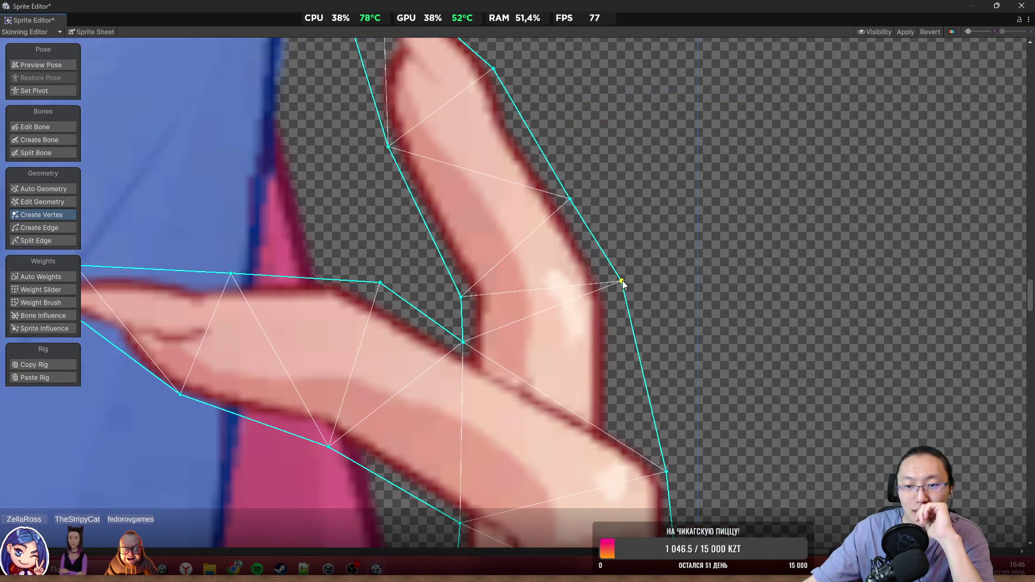
{"action": "left_click", "coordinate": [646, 387]}
{"action": "left_click_drag", "start_coordinate": [645, 388], "coordinate": [612, 433]}
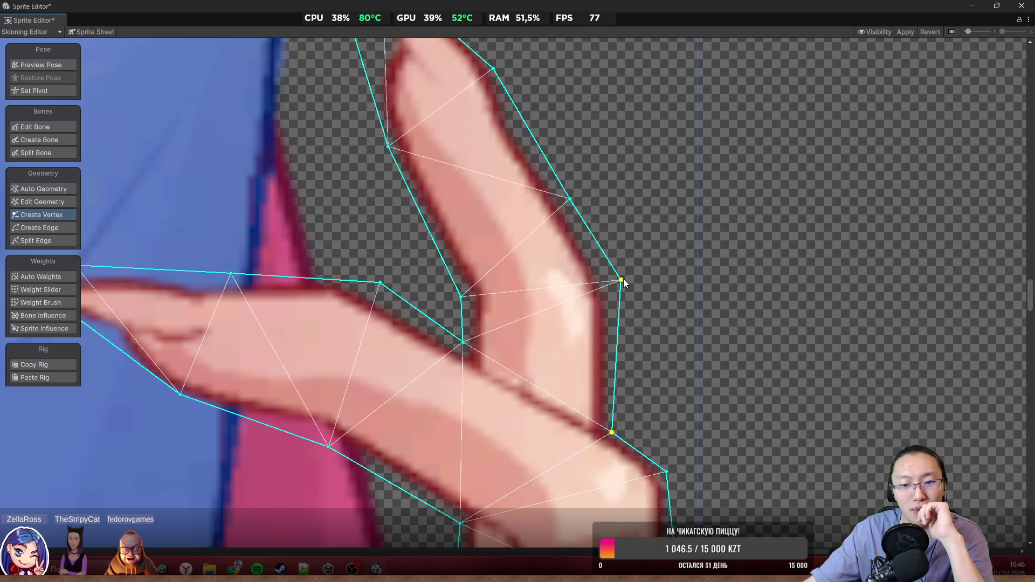
{"action": "scroll", "coordinate": [619, 306], "scroll_direction": "down", "scroll_amount": 3}
{"action": "scroll", "coordinate": [597, 180], "scroll_direction": "up", "scroll_amount": 5}
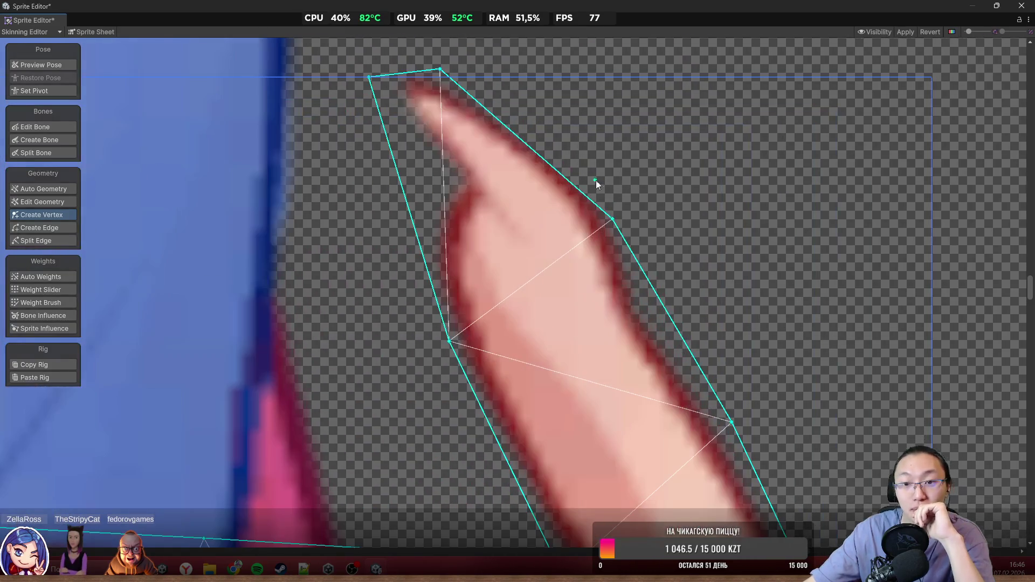
Step: Raise the upper finger vertex, add a fingertip vertex at the tip, and add one on the lower finger edge
{"action": "left_click_drag", "start_coordinate": [613, 219], "coordinate": [617, 195]}
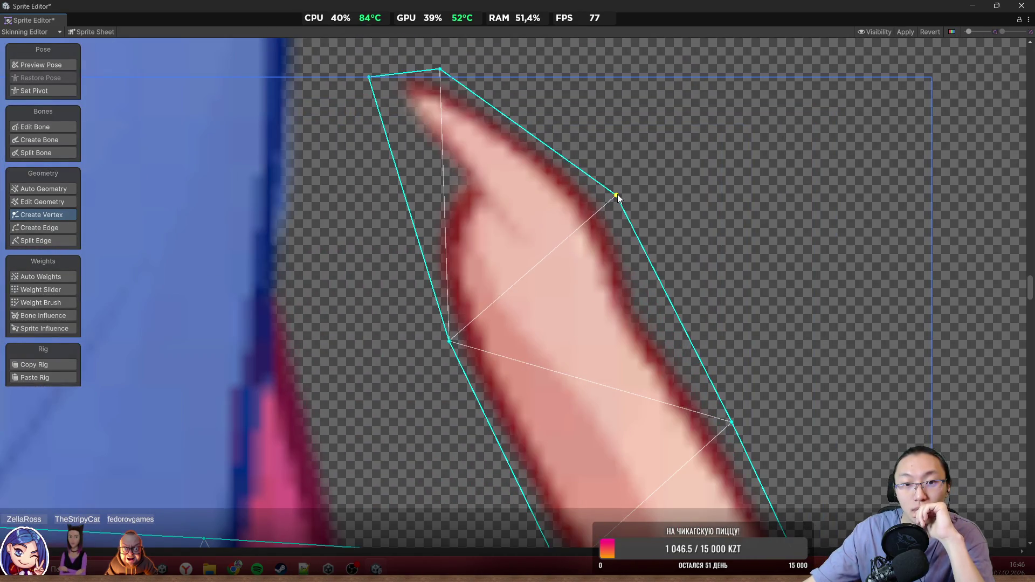
{"action": "scroll", "coordinate": [617, 197], "scroll_direction": "down", "scroll_amount": 5}
{"action": "scroll", "coordinate": [575, 361], "scroll_direction": "up", "scroll_amount": 6}
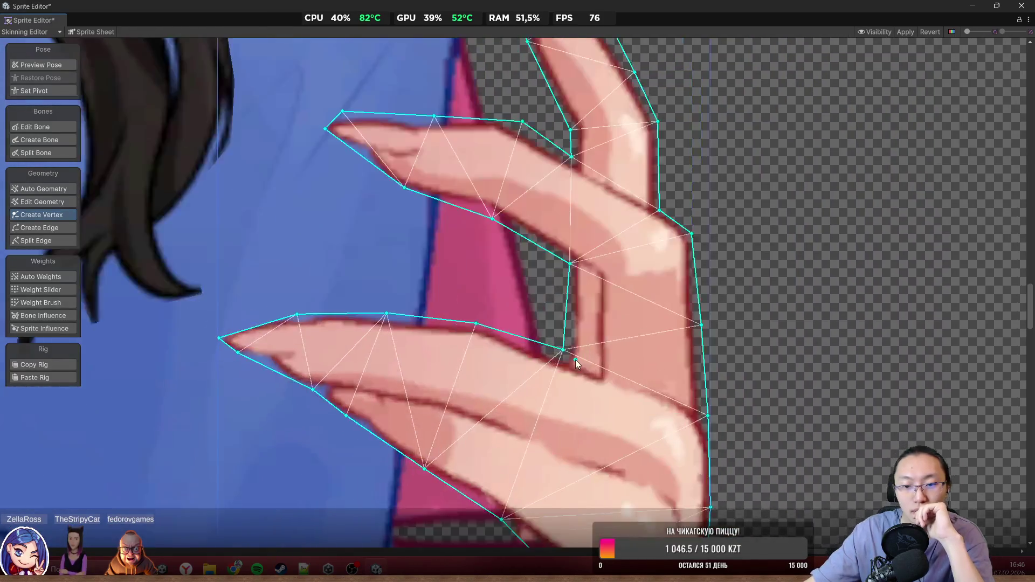
{"action": "scroll", "coordinate": [476, 373], "scroll_direction": "down", "scroll_amount": 4}
{"action": "scroll", "coordinate": [279, 238], "scroll_direction": "up", "scroll_amount": 4}
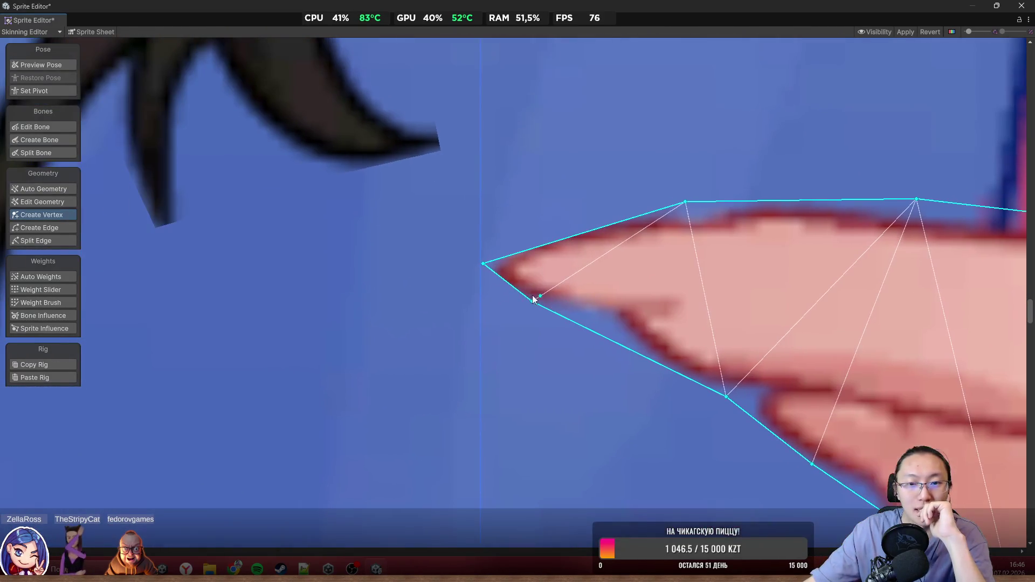
{"action": "left_click", "coordinate": [507, 262]}
{"action": "mouse_move", "coordinate": [507, 262]}
{"action": "left_mouse_down"}
{"action": "mouse_move", "coordinate": [478, 231]}
{"action": "mouse_move", "coordinate": [482, 296]}
{"action": "left_mouse_up"}
{"action": "left_click", "coordinate": [483, 264]}
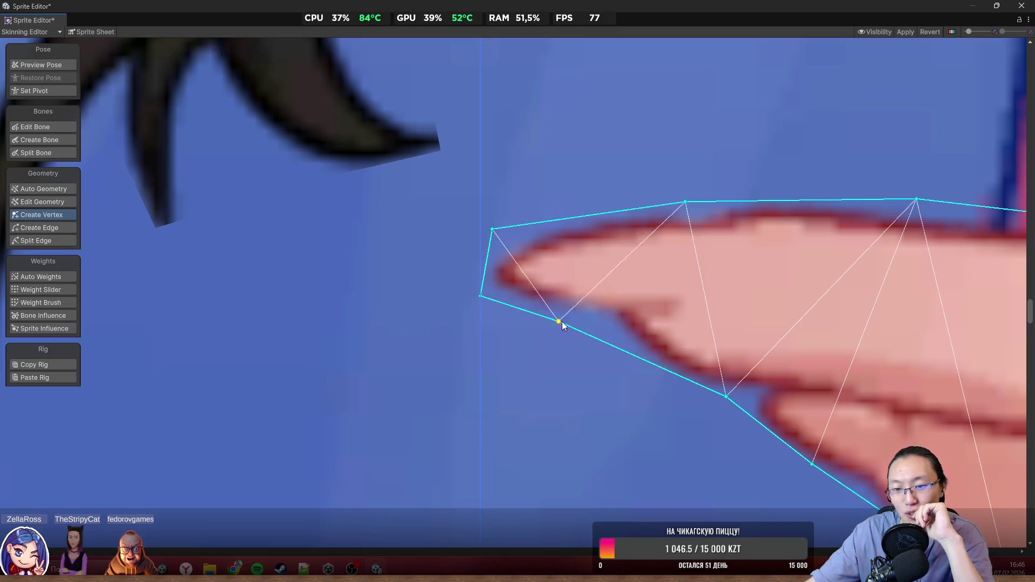
{"action": "left_click", "coordinate": [602, 335]}
Step: Nudge the new lower-edge vertex down onto the finger outline
{"action": "scroll", "coordinate": [613, 367], "scroll_direction": "down", "scroll_amount": 2}
{"action": "scroll", "coordinate": [447, 267], "scroll_direction": "down", "scroll_amount": 2}
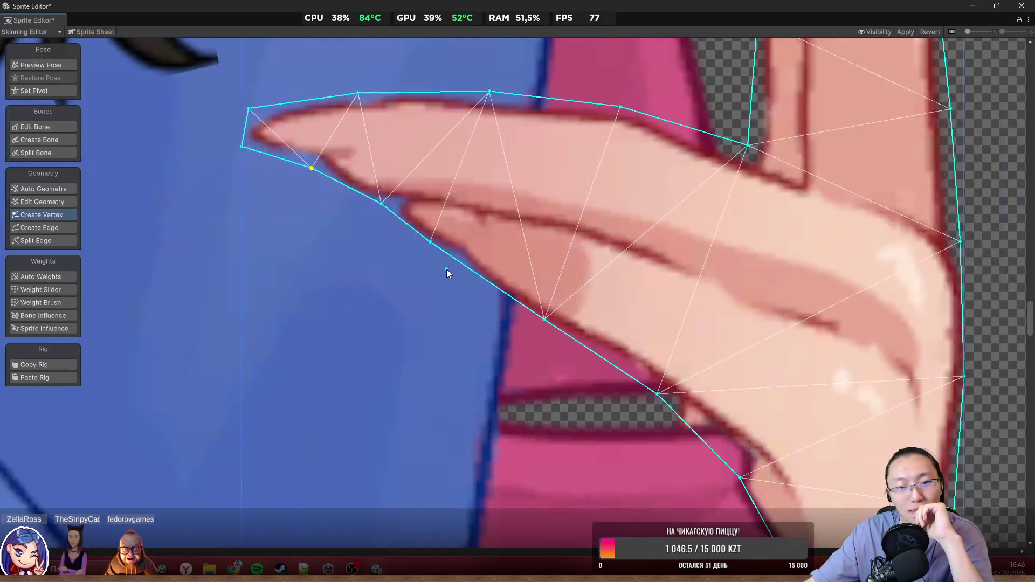
{"action": "scroll", "coordinate": [356, 208], "scroll_direction": "up", "scroll_amount": 3}
{"action": "mouse_move", "coordinate": [395, 207]}
{"action": "left_mouse_down"}
{"action": "mouse_move", "coordinate": [390, 218]}
{"action": "mouse_move", "coordinate": [474, 271]}
{"action": "mouse_move", "coordinate": [472, 287]}
{"action": "mouse_move", "coordinate": [469, 272]}
{"action": "mouse_move", "coordinate": [445, 258]}
{"action": "mouse_move", "coordinate": [442, 266]}
{"action": "left_mouse_up"}
{"action": "scroll", "coordinate": [493, 303], "scroll_direction": "down", "scroll_amount": 2}
{"action": "scroll", "coordinate": [509, 267], "scroll_direction": "down", "scroll_amount": 3}
{"action": "scroll", "coordinate": [658, 370], "scroll_direction": "down", "scroll_amount": 3}
{"action": "scroll", "coordinate": [528, 320], "scroll_direction": "down", "scroll_amount": 6}
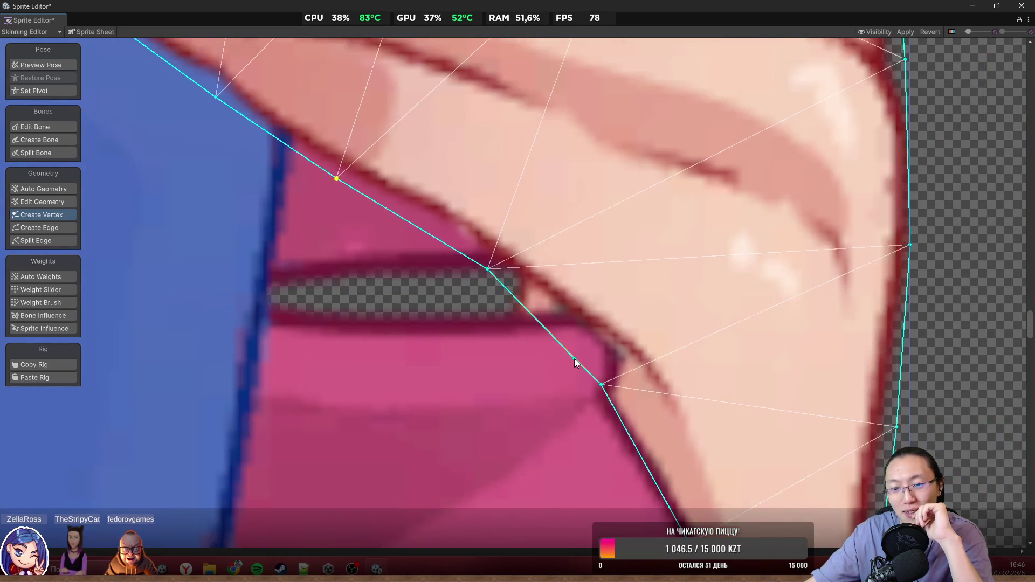
{"action": "scroll", "coordinate": [738, 303], "scroll_direction": "up", "scroll_amount": 3}
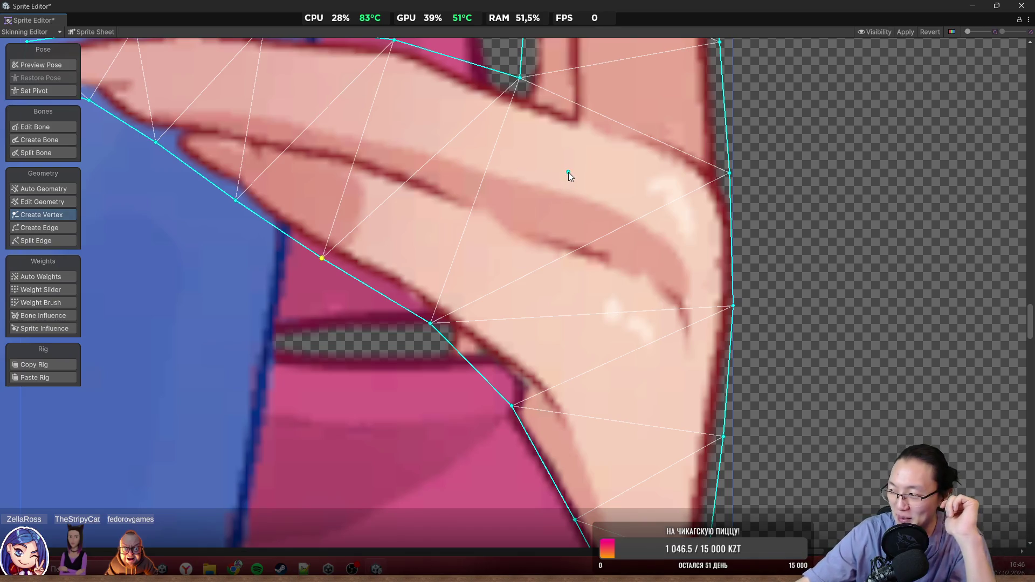
{"action": "scroll", "coordinate": [568, 173], "scroll_direction": "down", "scroll_amount": 5}
{"action": "scroll", "coordinate": [634, 171], "scroll_direction": "down", "scroll_amount": 3}
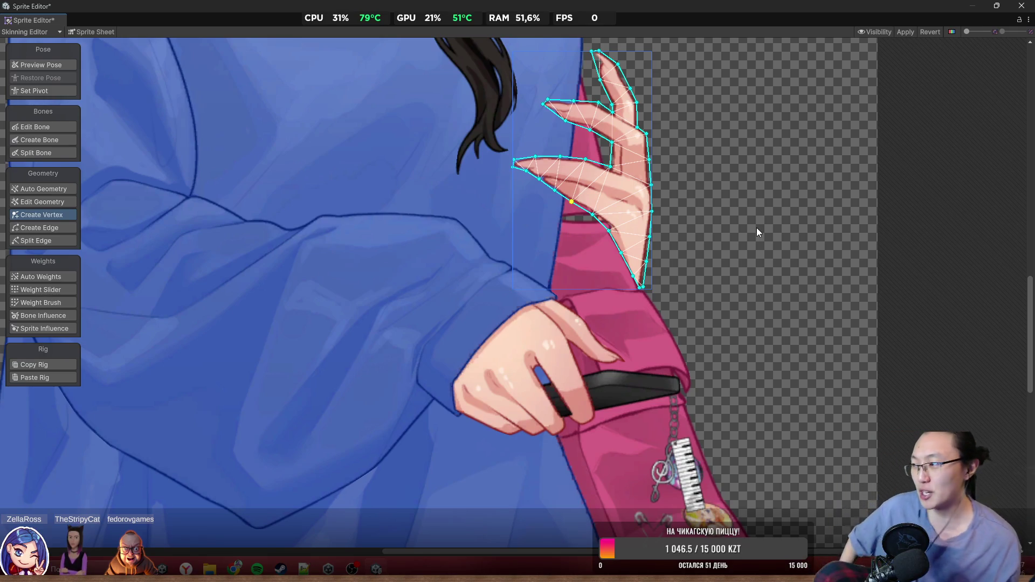
{"action": "scroll", "coordinate": [612, 104], "scroll_direction": "up", "scroll_amount": 5}
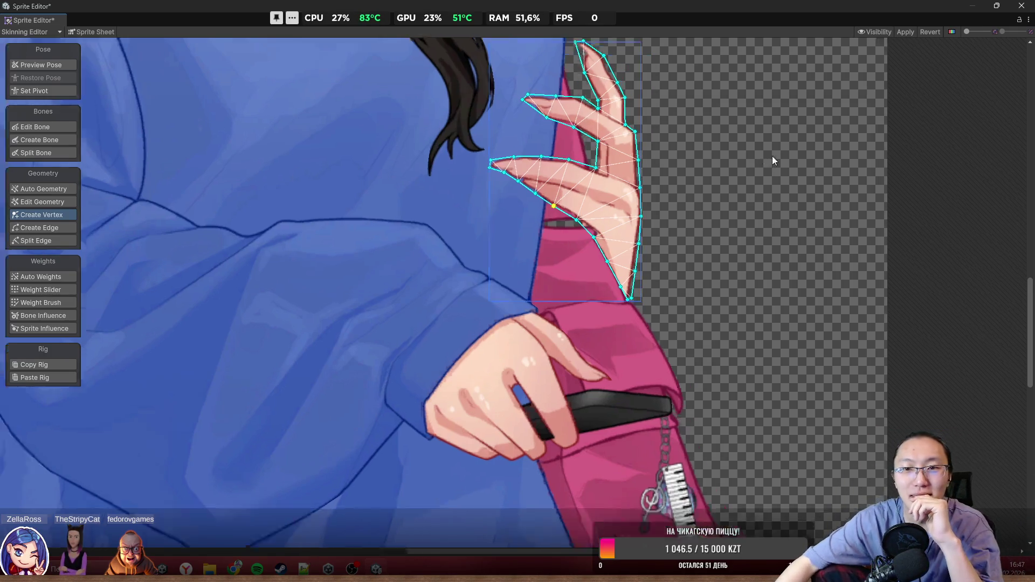
{"action": "scroll", "coordinate": [565, 205], "scroll_direction": "up", "scroll_amount": 3}
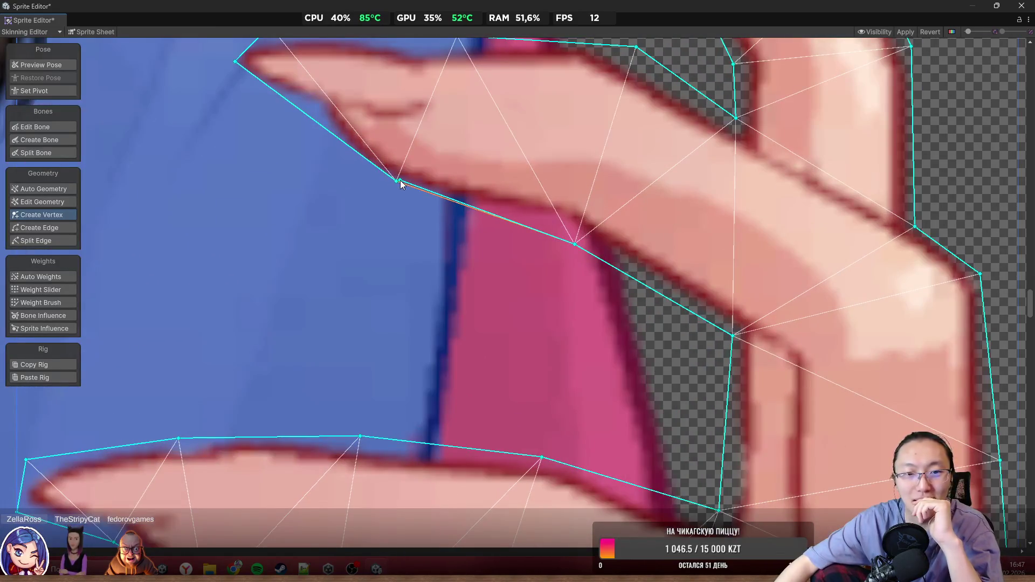
Step: Shift a finger vertex and the fingertip vertex left onto the tip, then zoom back out
{"action": "left_click_drag", "start_coordinate": [398, 181], "coordinate": [376, 178]}
{"action": "scroll", "coordinate": [375, 179], "scroll_direction": "down", "scroll_amount": 5}
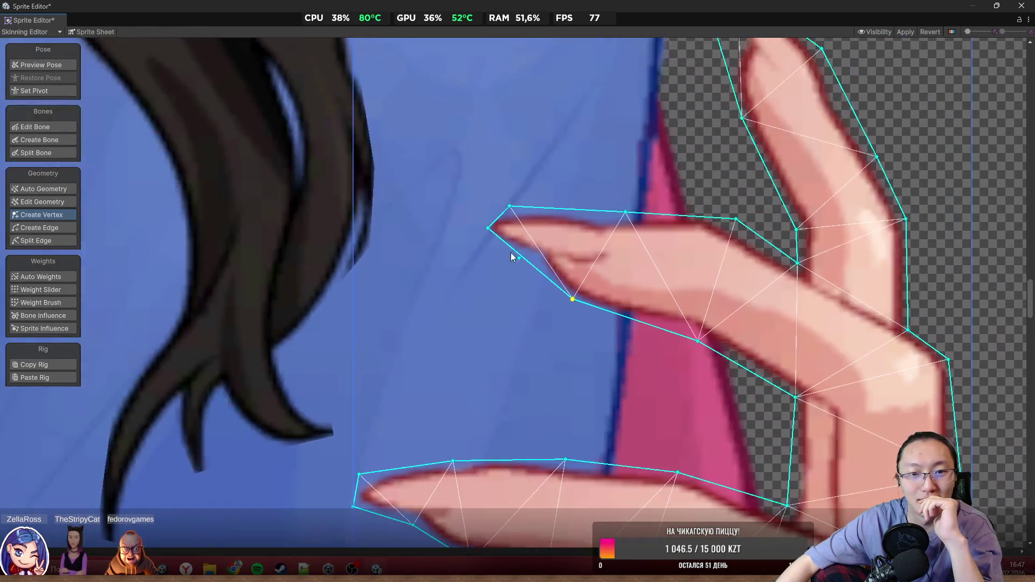
{"action": "scroll", "coordinate": [487, 233], "scroll_direction": "up", "scroll_amount": 6}
{"action": "left_click_drag", "start_coordinate": [517, 217], "coordinate": [488, 225]}
{"action": "scroll", "coordinate": [488, 227], "scroll_direction": "down", "scroll_amount": 5}
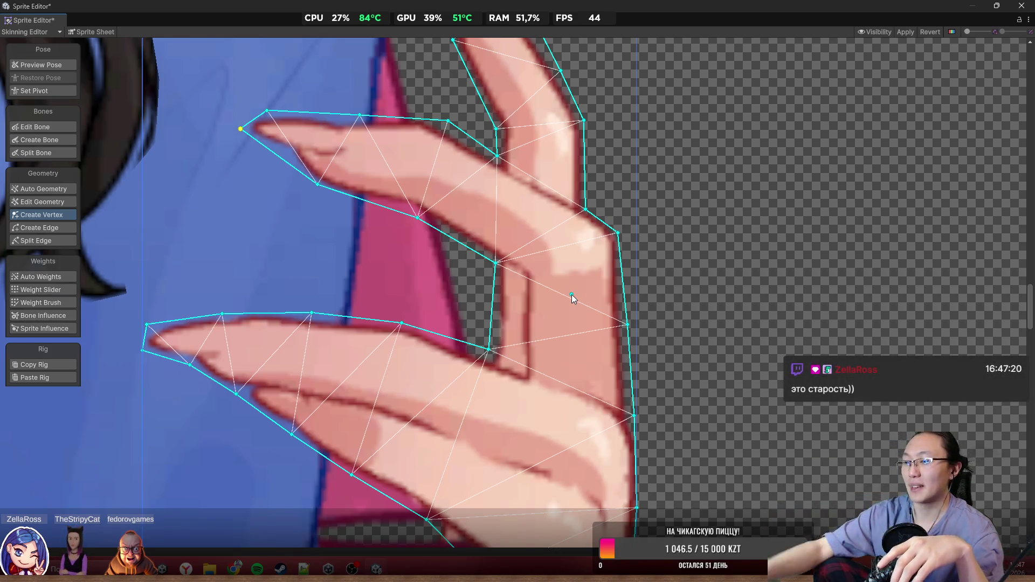
{"action": "scroll", "coordinate": [695, 312], "scroll_direction": "down", "scroll_amount": 4}
{"action": "scroll", "coordinate": [575, 201], "scroll_direction": "up", "scroll_amount": 4}
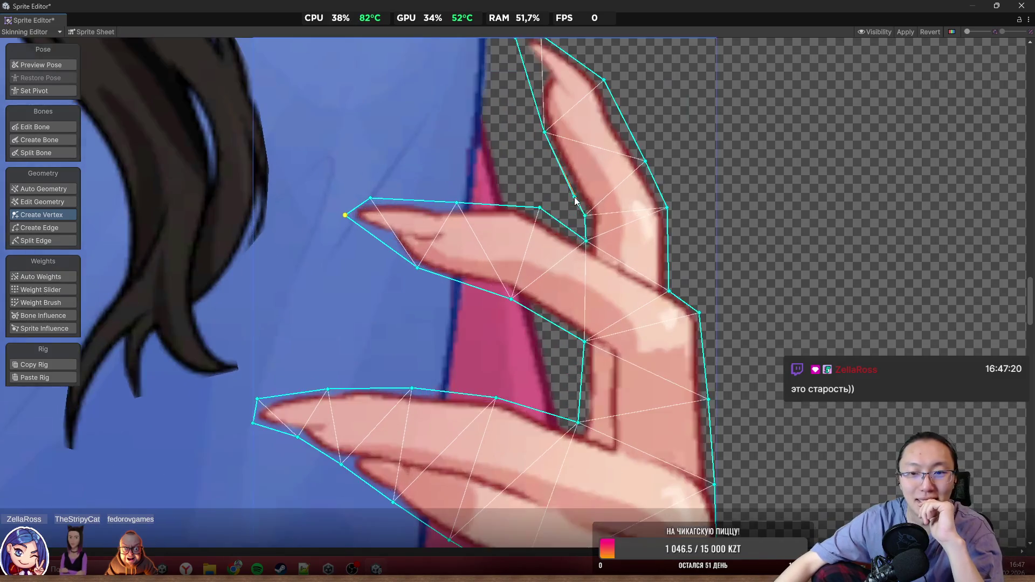
{"action": "scroll", "coordinate": [574, 201], "scroll_direction": "up", "scroll_amount": 2}
{"action": "scroll", "coordinate": [593, 215], "scroll_direction": "down", "scroll_amount": 8}
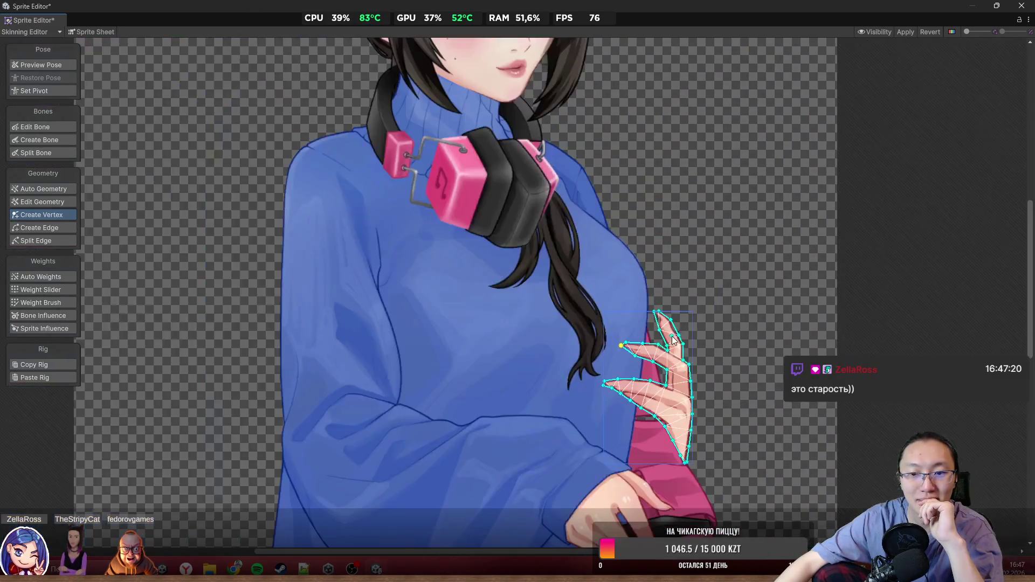
Step: Select the mesh beside the right cheek and drag its outer vertex down to the jaw line
{"action": "scroll", "coordinate": [678, 274], "scroll_direction": "down", "scroll_amount": 3}
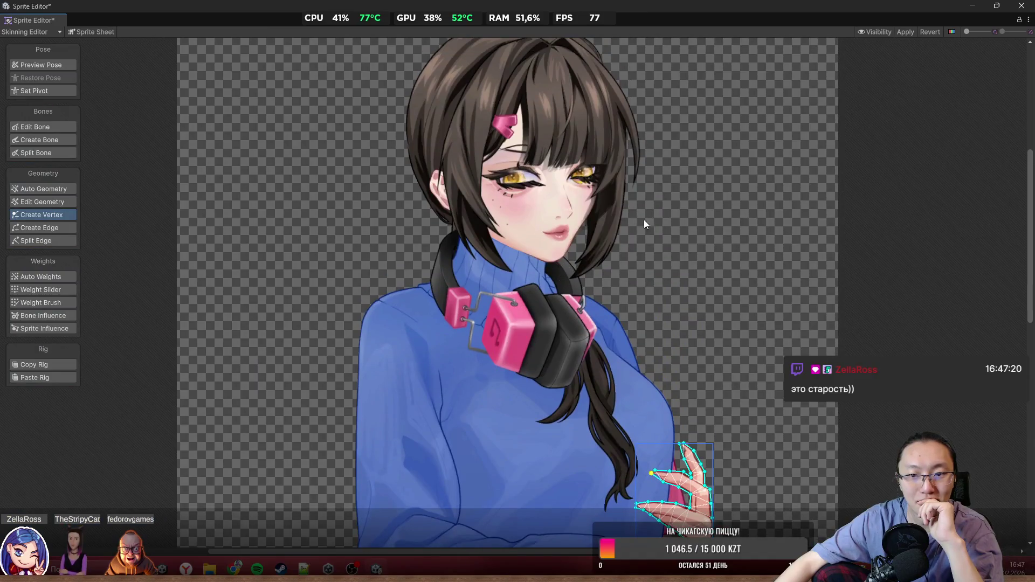
{"action": "scroll", "coordinate": [613, 209], "scroll_direction": "up", "scroll_amount": 5}
{"action": "left_click", "coordinate": [576, 205]}
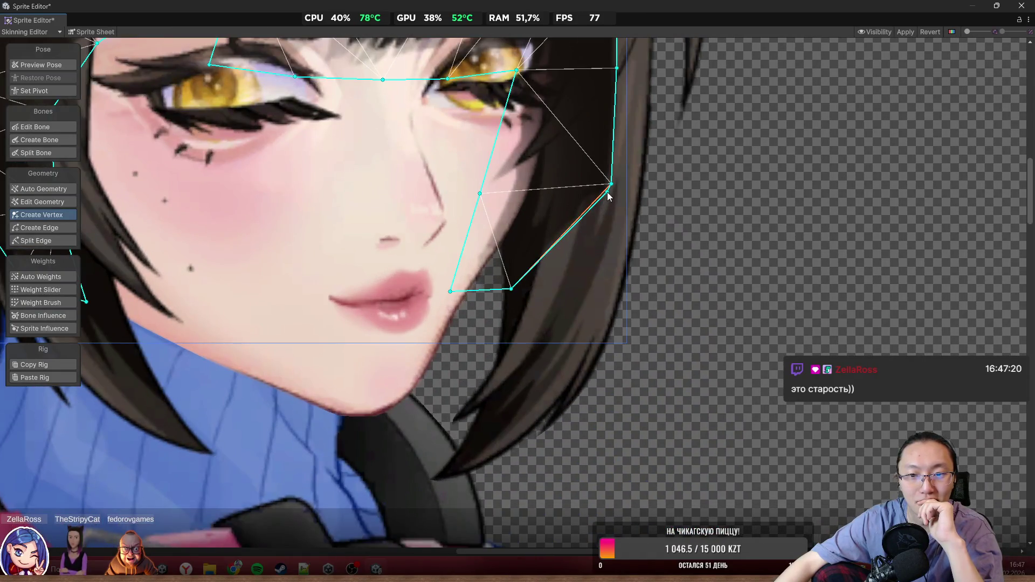
{"action": "mouse_move", "coordinate": [610, 185]}
{"action": "left_mouse_down"}
{"action": "mouse_move", "coordinate": [604, 287]}
{"action": "mouse_move", "coordinate": [637, 287]}
{"action": "mouse_move", "coordinate": [632, 220]}
{"action": "left_mouse_up"}
{"action": "scroll", "coordinate": [510, 207], "scroll_direction": "down", "scroll_amount": 3}
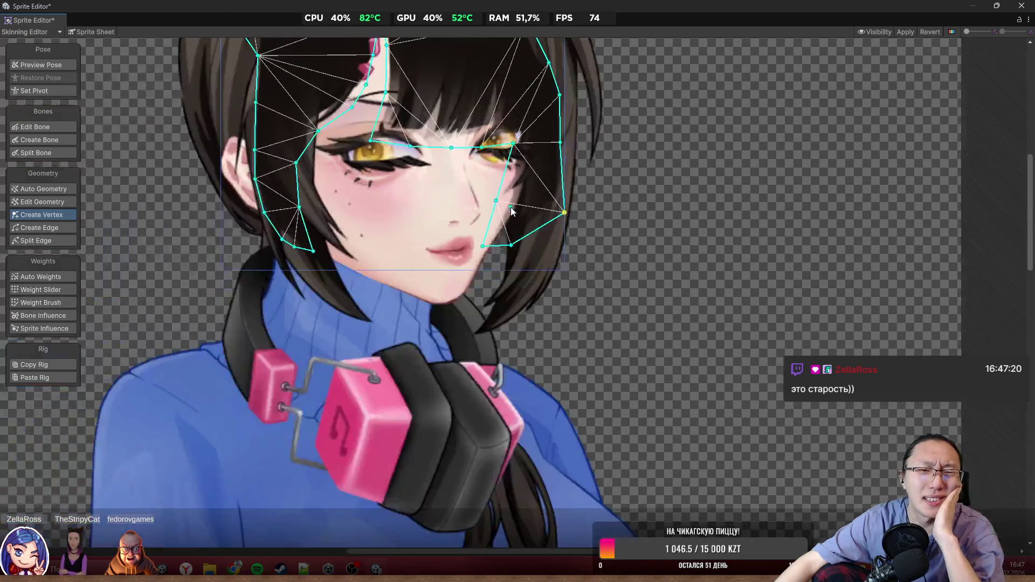
{"action": "scroll", "coordinate": [517, 191], "scroll_direction": "down", "scroll_amount": 3}
{"action": "scroll", "coordinate": [543, 164], "scroll_direction": "down", "scroll_amount": 2}
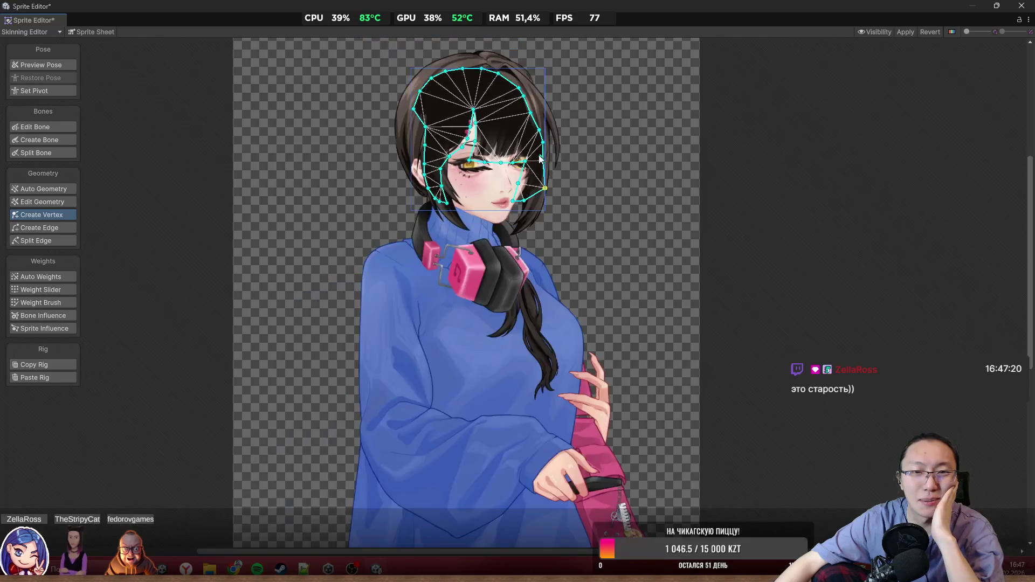
{"action": "scroll", "coordinate": [439, 70], "scroll_direction": "down", "scroll_amount": 2}
{"action": "scroll", "coordinate": [531, 279], "scroll_direction": "up", "scroll_amount": 5}
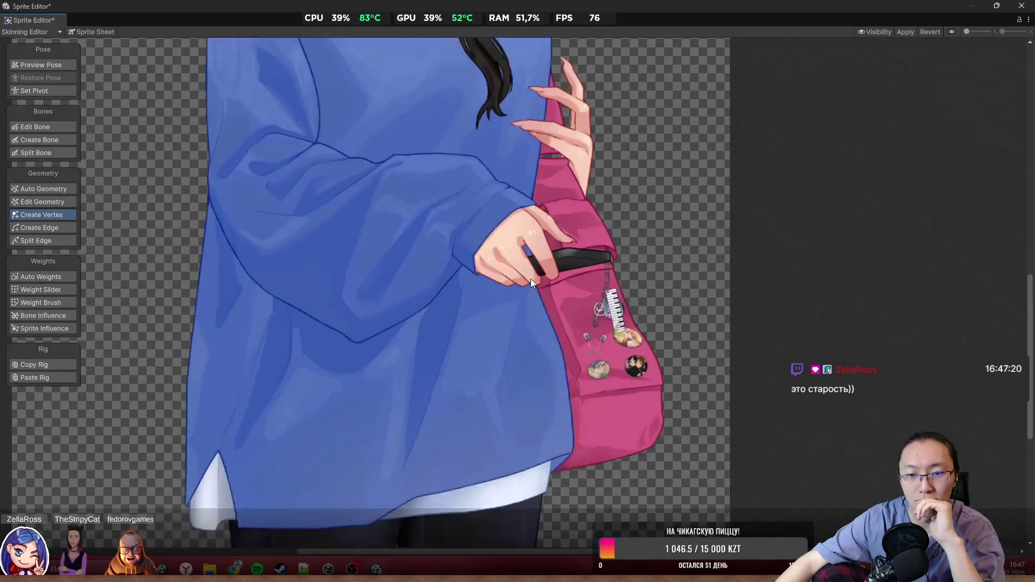
Step: Select the hand sprite's mesh and preview the hand in its pose
{"action": "scroll", "coordinate": [549, 264], "scroll_direction": "up", "scroll_amount": 2}
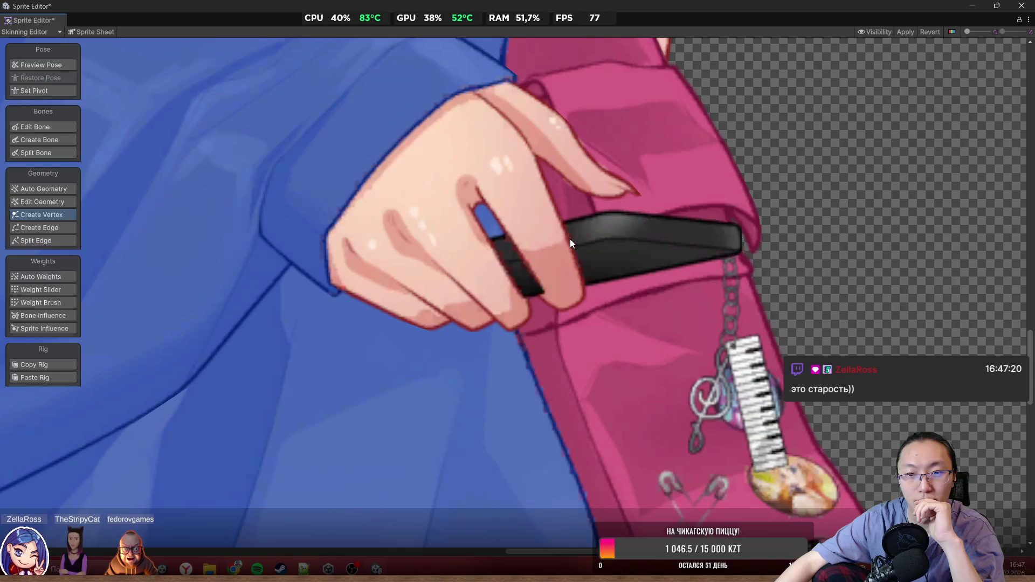
{"action": "left_click", "coordinate": [562, 143]}
{"action": "scroll", "coordinate": [571, 138], "scroll_direction": "up", "scroll_amount": 5}
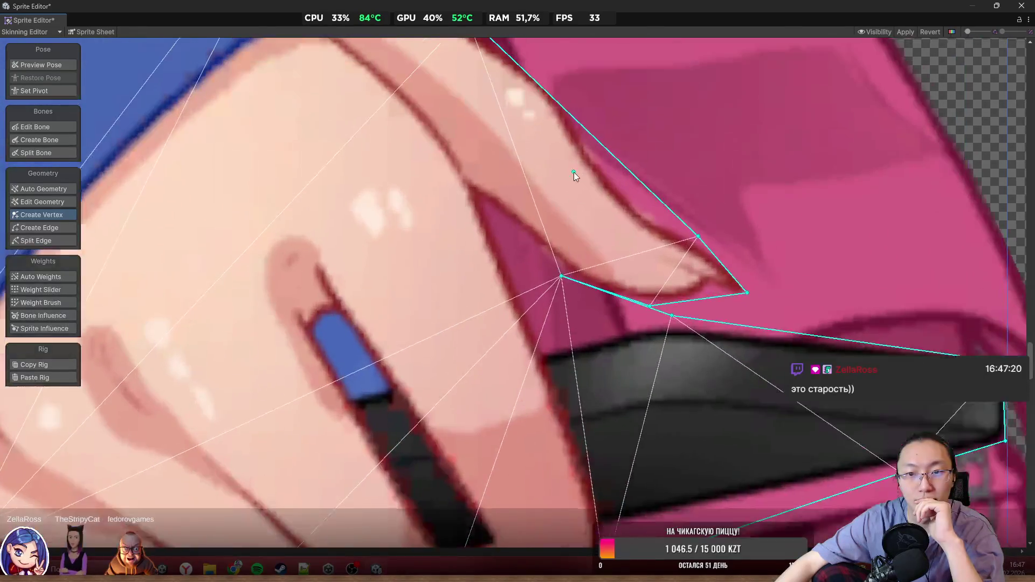
{"action": "scroll", "coordinate": [574, 172], "scroll_direction": "down", "scroll_amount": 5}
{"action": "scroll", "coordinate": [607, 215], "scroll_direction": "up", "scroll_amount": 6}
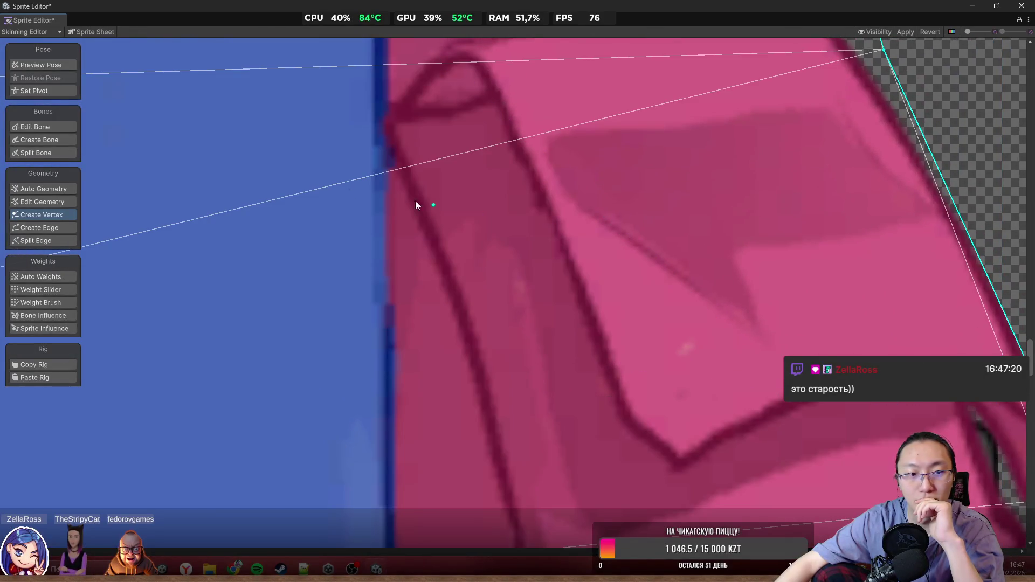
{"action": "left_click", "coordinate": [52, 67]}
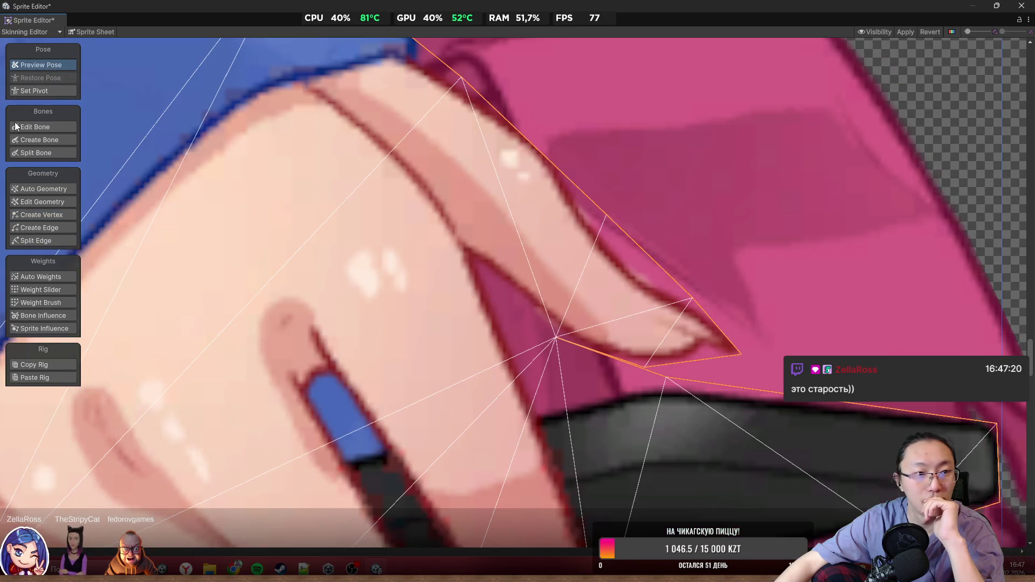
{"action": "scroll", "coordinate": [597, 193], "scroll_direction": "up", "scroll_amount": 2}
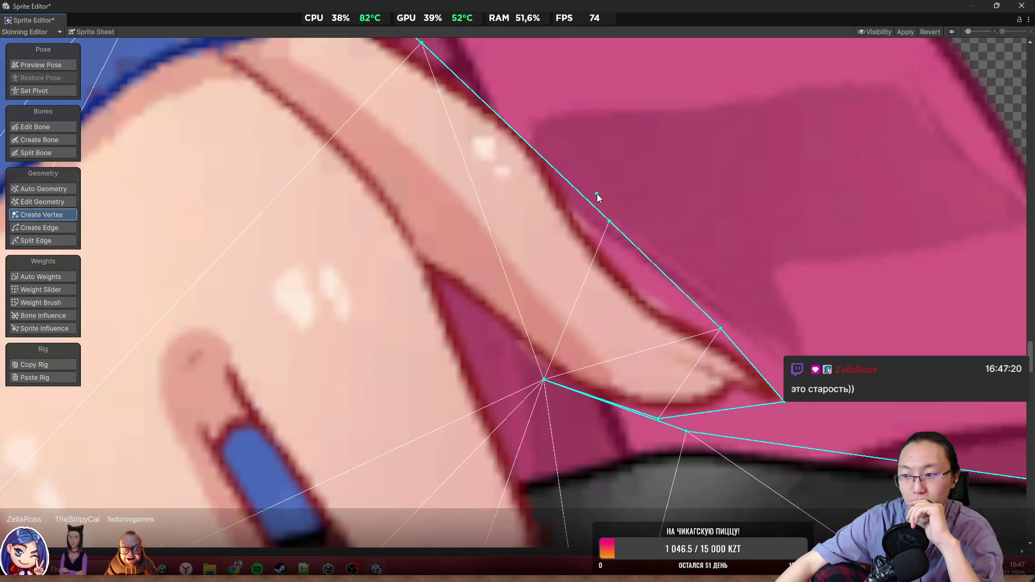
Step: Fit outline vertices along the finger and fingertip, adding two new vertices
{"action": "mouse_move", "coordinate": [611, 223]}
{"action": "left_mouse_down"}
{"action": "mouse_move", "coordinate": [593, 180]}
{"action": "mouse_move", "coordinate": [545, 131]}
{"action": "left_mouse_up"}
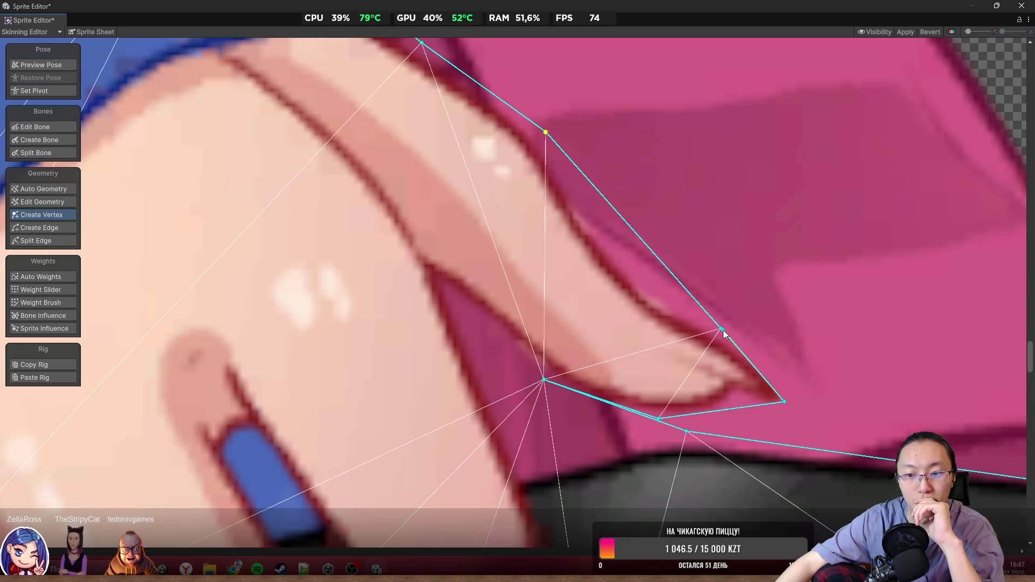
{"action": "left_click", "coordinate": [655, 253]}
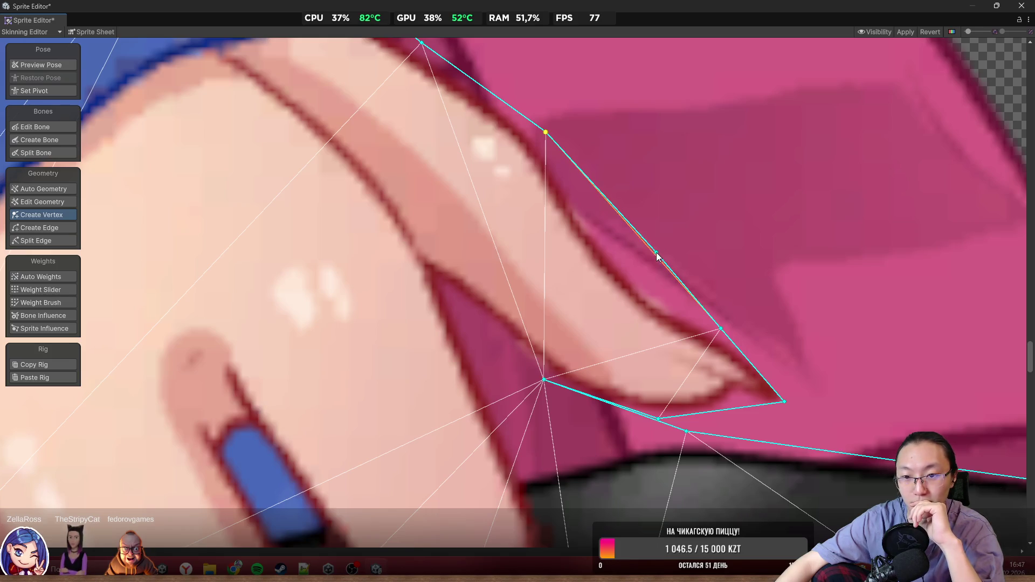
{"action": "left_click_drag", "start_coordinate": [656, 253], "coordinate": [638, 280]}
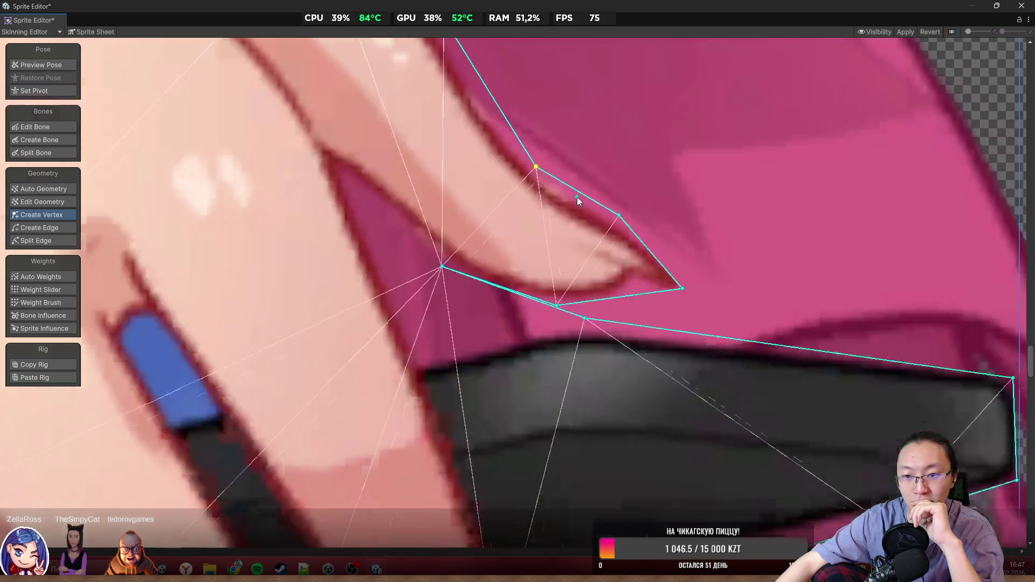
{"action": "left_click_drag", "start_coordinate": [684, 289], "coordinate": [699, 274]}
{"action": "mouse_move", "coordinate": [555, 305]}
{"action": "left_mouse_down"}
{"action": "mouse_move", "coordinate": [615, 303]}
{"action": "mouse_move", "coordinate": [606, 322]}
{"action": "mouse_move", "coordinate": [584, 322]}
{"action": "mouse_move", "coordinate": [592, 309]}
{"action": "mouse_move", "coordinate": [584, 316]}
{"action": "left_mouse_up"}
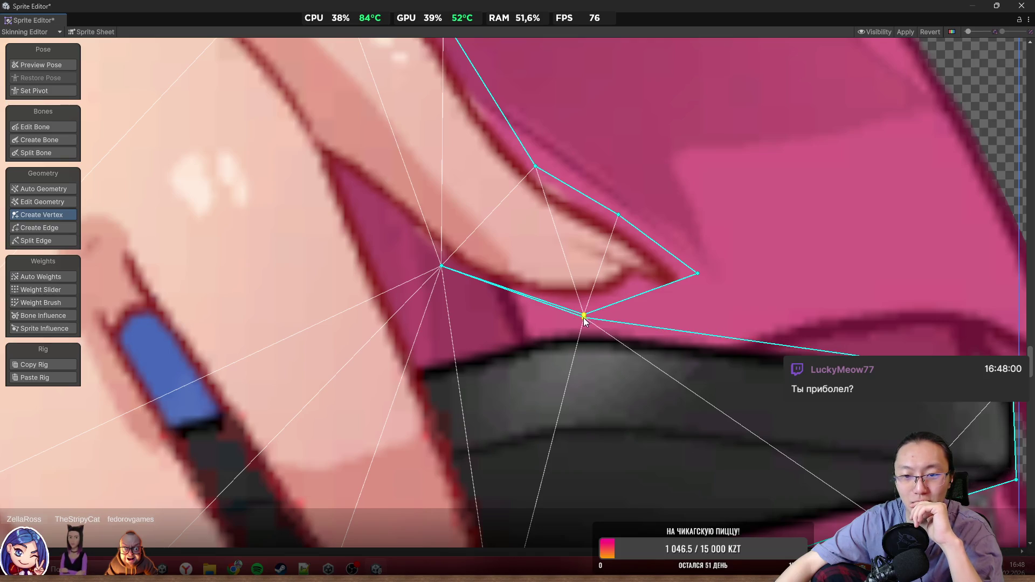
{"action": "left_click", "coordinate": [502, 310]}
Step: Reposition the bottom outline vertices beneath the fingers
{"action": "scroll", "coordinate": [766, 393], "scroll_direction": "down", "scroll_amount": 3}
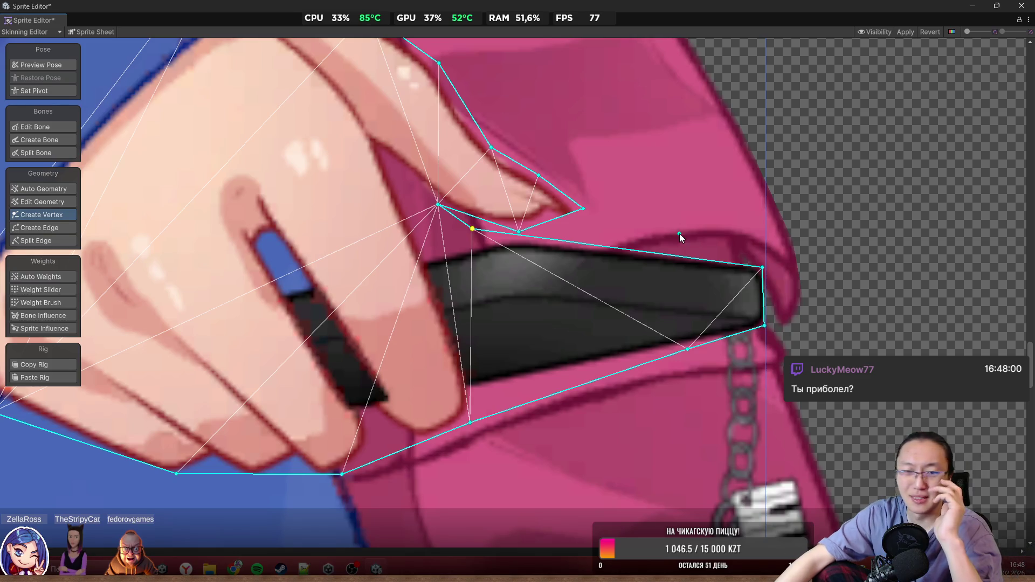
{"action": "scroll", "coordinate": [577, 291], "scroll_direction": "down", "scroll_amount": 5}
{"action": "scroll", "coordinate": [509, 269], "scroll_direction": "up", "scroll_amount": 8}
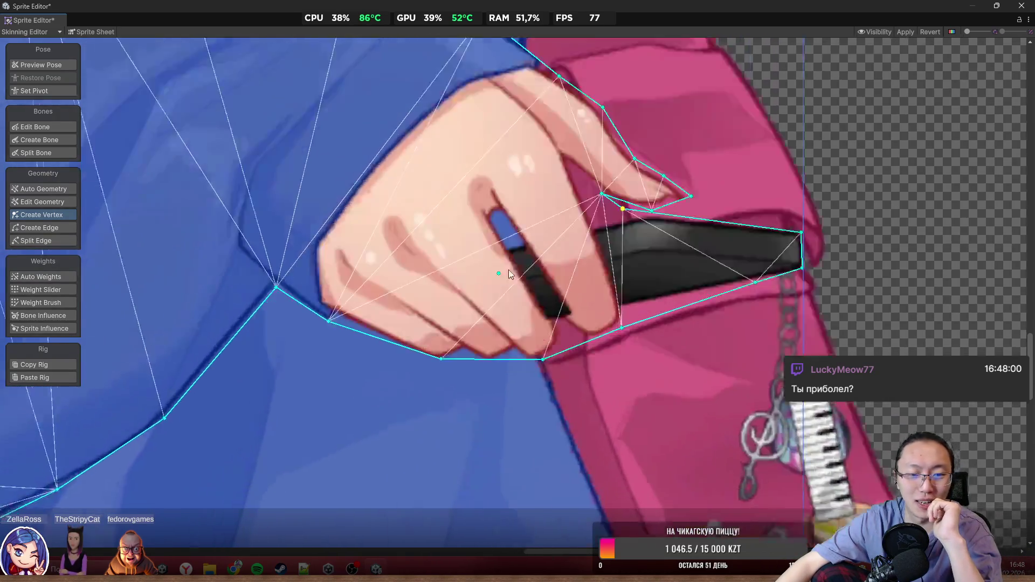
{"action": "left_click_drag", "start_coordinate": [401, 393], "coordinate": [342, 398]}
{"action": "scroll", "coordinate": [370, 389], "scroll_direction": "down", "scroll_amount": 2}
{"action": "scroll", "coordinate": [410, 372], "scroll_direction": "down", "scroll_amount": 3}
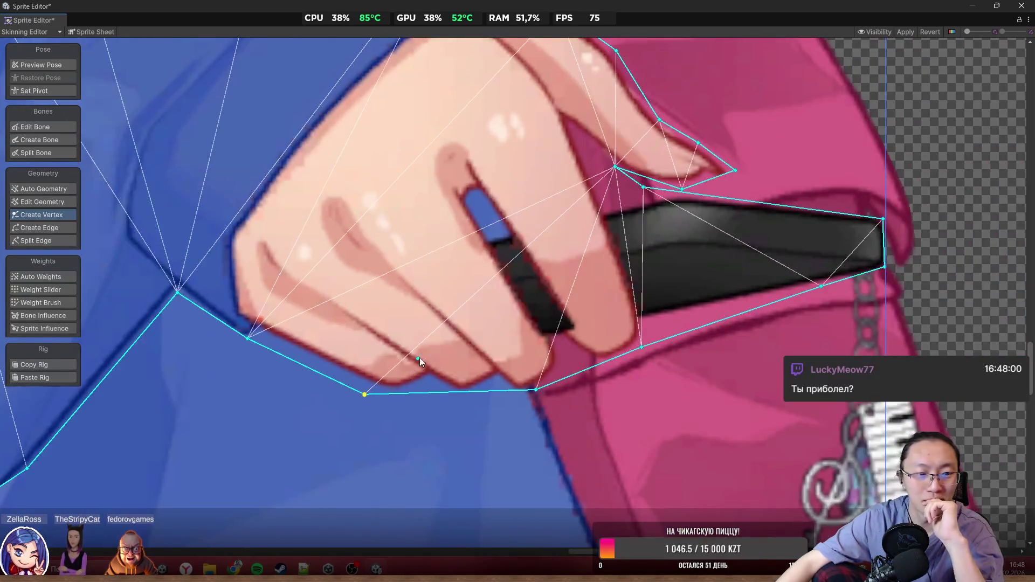
{"action": "scroll", "coordinate": [485, 366], "scroll_direction": "up", "scroll_amount": 2}
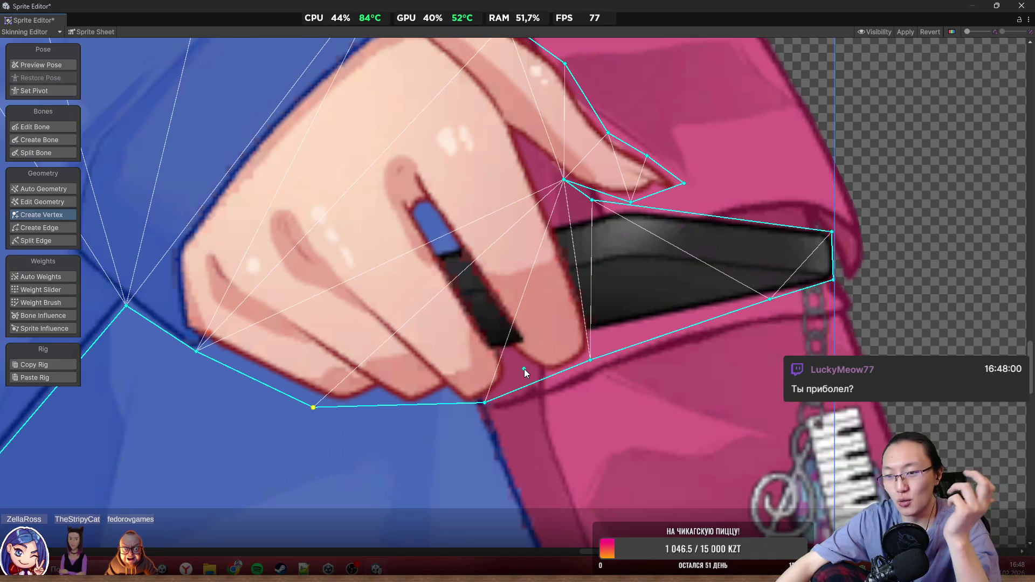
{"action": "scroll", "coordinate": [541, 310], "scroll_direction": "down", "scroll_amount": 3}
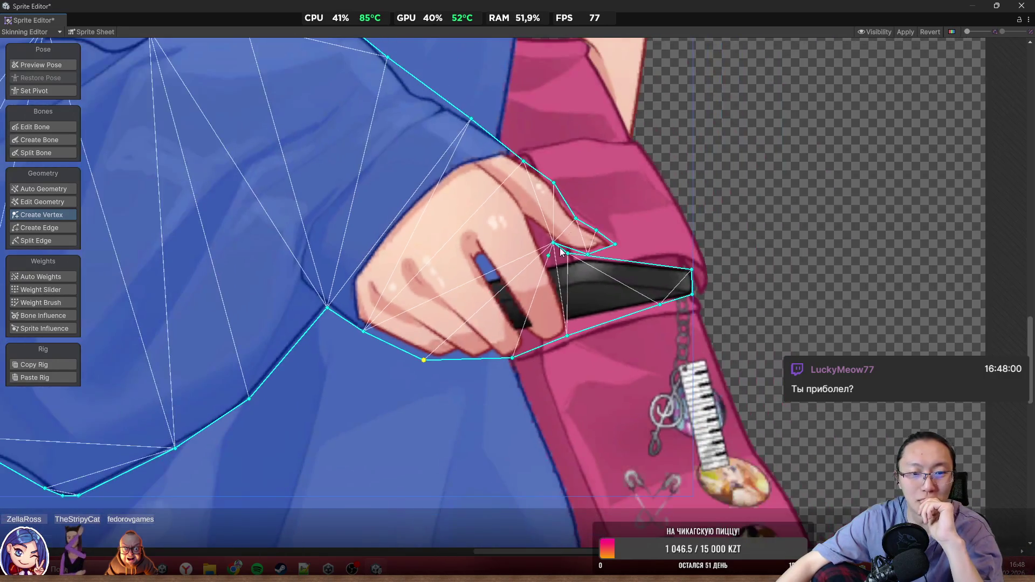
{"action": "scroll", "coordinate": [521, 301], "scroll_direction": "up", "scroll_amount": 2}
{"action": "scroll", "coordinate": [391, 390], "scroll_direction": "up", "scroll_amount": 2}
{"action": "scroll", "coordinate": [411, 400], "scroll_direction": "up", "scroll_amount": 3}
{"action": "left_click_drag", "start_coordinate": [411, 387], "coordinate": [480, 376]}
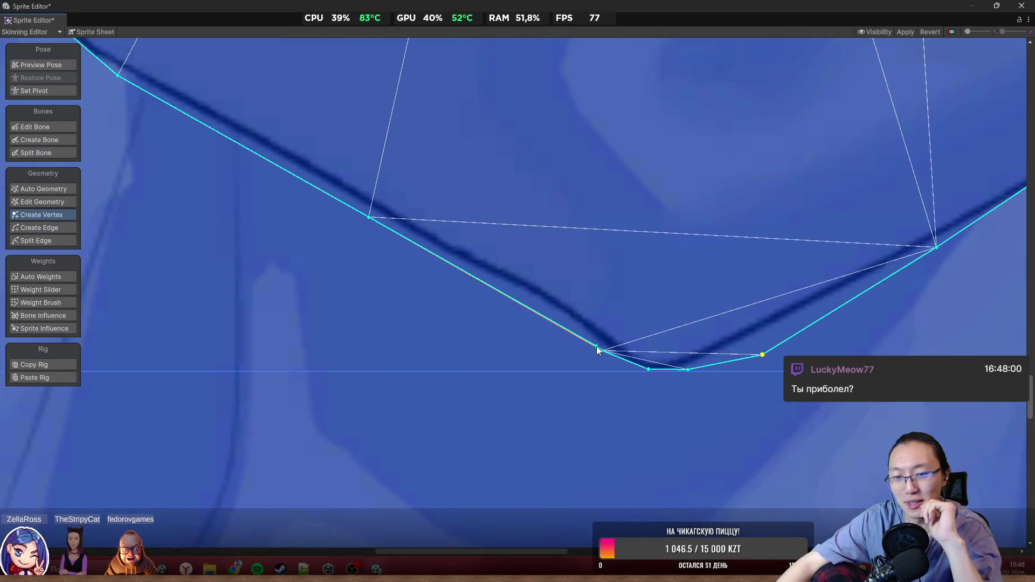
Step: Pull the lower outline vertices onto the sweater's edge and hem
{"action": "mouse_move", "coordinate": [603, 351]}
{"action": "left_mouse_down"}
{"action": "mouse_move", "coordinate": [567, 347]}
{"action": "mouse_move", "coordinate": [451, 285]}
{"action": "mouse_move", "coordinate": [489, 286]}
{"action": "left_mouse_up"}
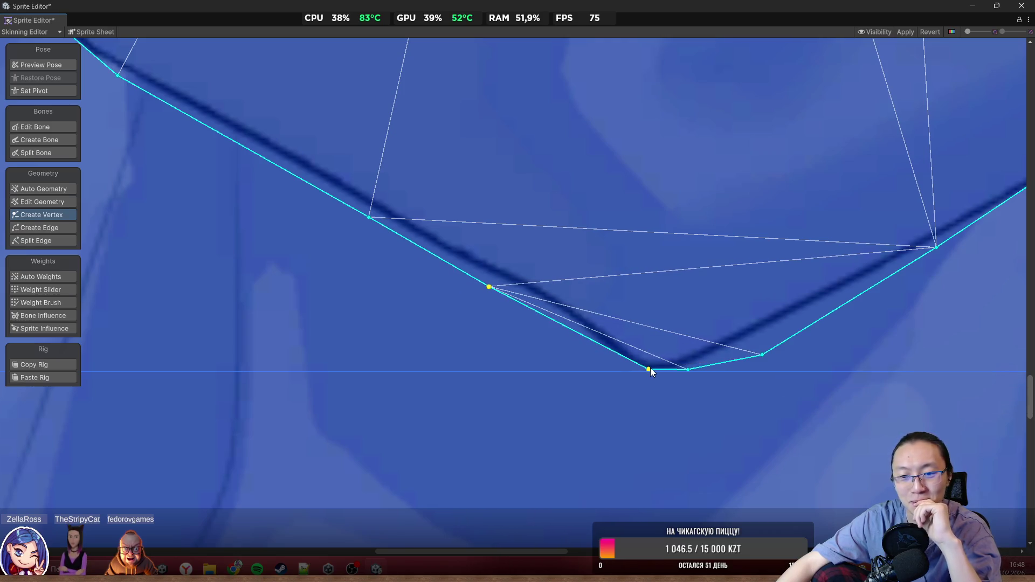
{"action": "mouse_move", "coordinate": [648, 371]}
{"action": "left_mouse_down"}
{"action": "mouse_move", "coordinate": [583, 369]}
{"action": "mouse_move", "coordinate": [611, 372]}
{"action": "left_mouse_up"}
{"action": "left_click_drag", "start_coordinate": [687, 370], "coordinate": [705, 378]}
{"action": "scroll", "coordinate": [704, 379], "scroll_direction": "down", "scroll_amount": 3}
{"action": "scroll", "coordinate": [678, 345], "scroll_direction": "down", "scroll_amount": 5}
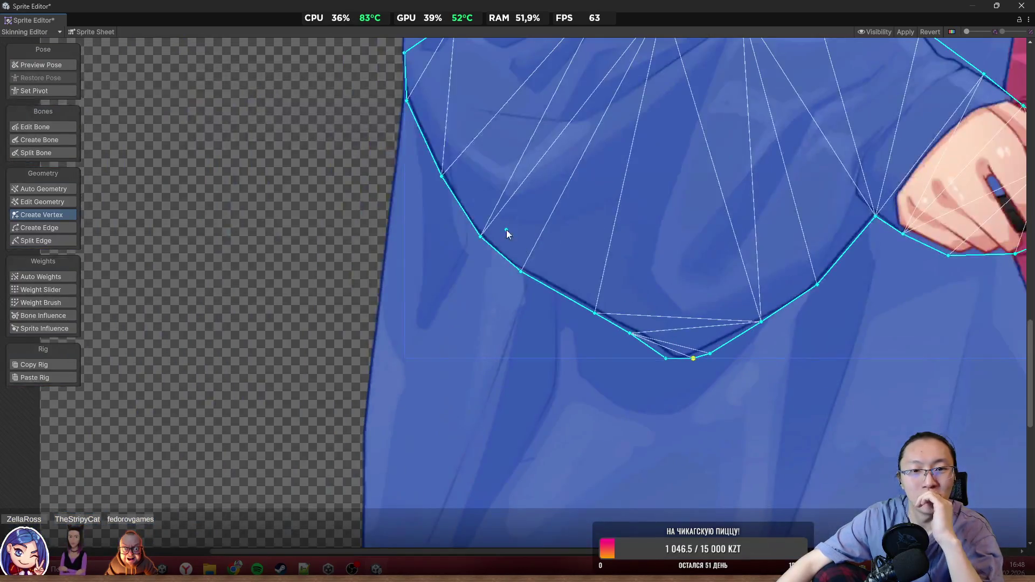
{"action": "left_click_drag", "start_coordinate": [507, 230], "coordinate": [447, 341]}
{"action": "mouse_move", "coordinate": [605, 202]}
{"action": "left_mouse_down"}
{"action": "mouse_move", "coordinate": [526, 153]}
{"action": "mouse_move", "coordinate": [643, 141]}
{"action": "left_mouse_up"}
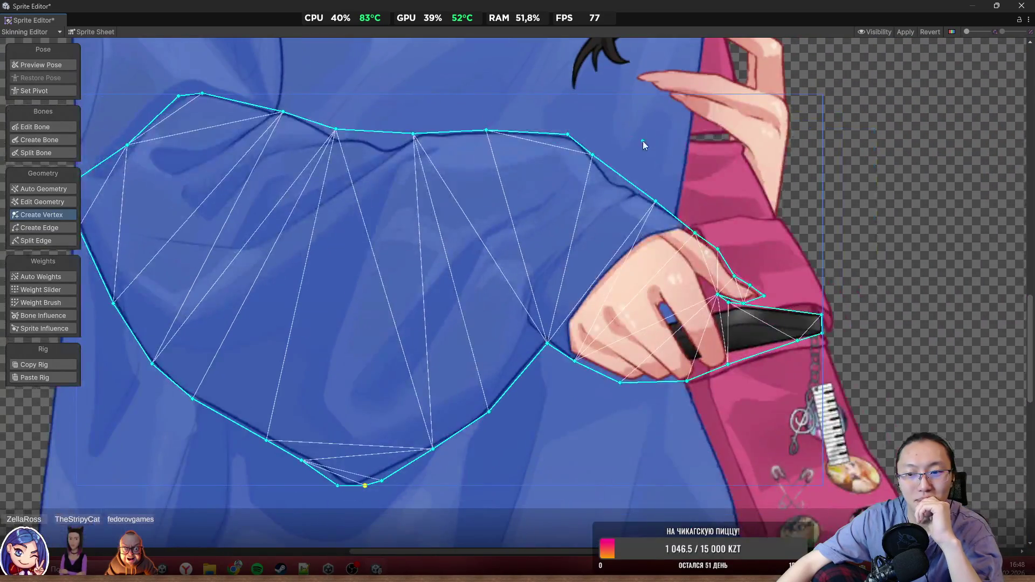
{"action": "scroll", "coordinate": [874, 303], "scroll_direction": "up", "scroll_amount": 3}
{"action": "scroll", "coordinate": [637, 169], "scroll_direction": "down", "scroll_amount": 4}
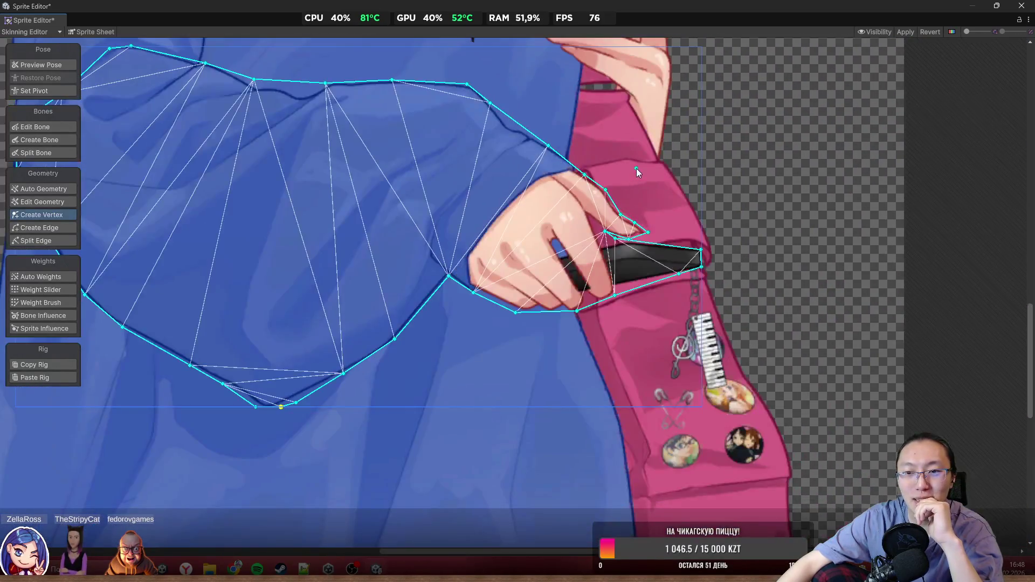
{"action": "scroll", "coordinate": [760, 489], "scroll_direction": "down", "scroll_amount": 6}
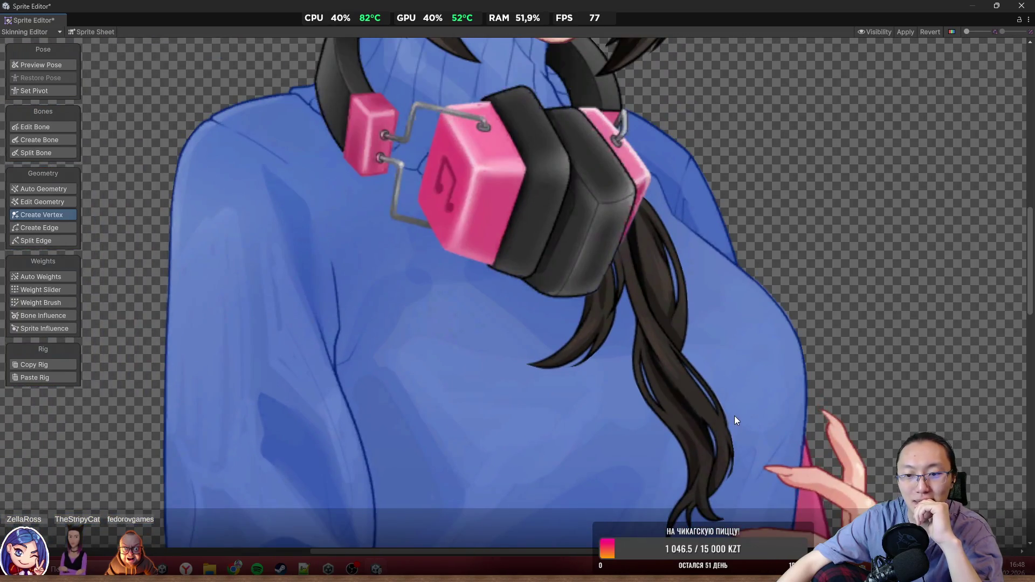
Step: Select the hair sprite, add a vertex at the strand tip, and pull the tip corner outward
{"action": "scroll", "coordinate": [644, 289], "scroll_direction": "up", "scroll_amount": 5}
{"action": "left_click", "coordinate": [375, 211]}
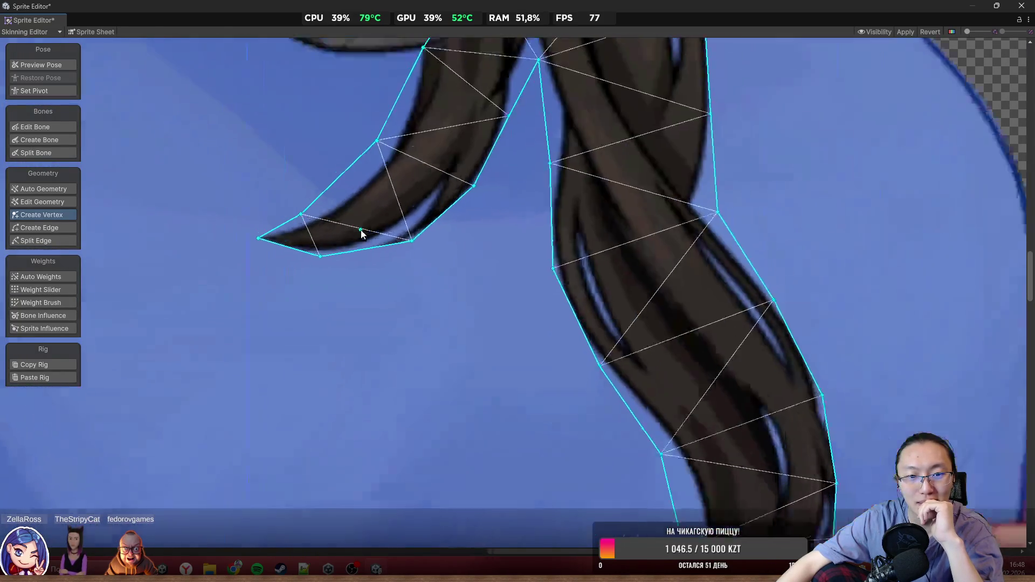
{"action": "scroll", "coordinate": [358, 232], "scroll_direction": "up", "scroll_amount": 4}
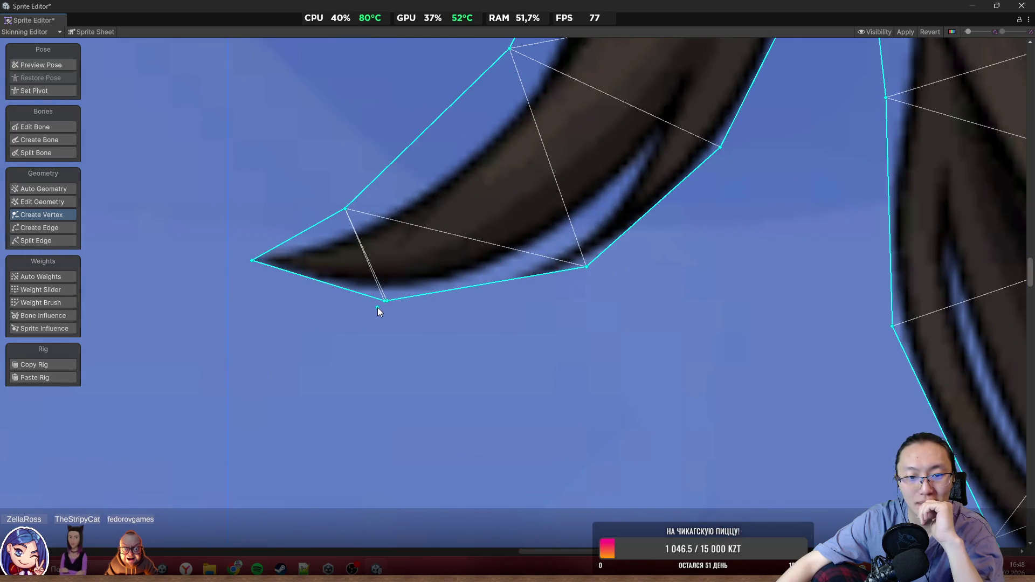
{"action": "left_click_drag", "start_coordinate": [388, 302], "coordinate": [389, 314]}
{"action": "left_click", "coordinate": [328, 288]}
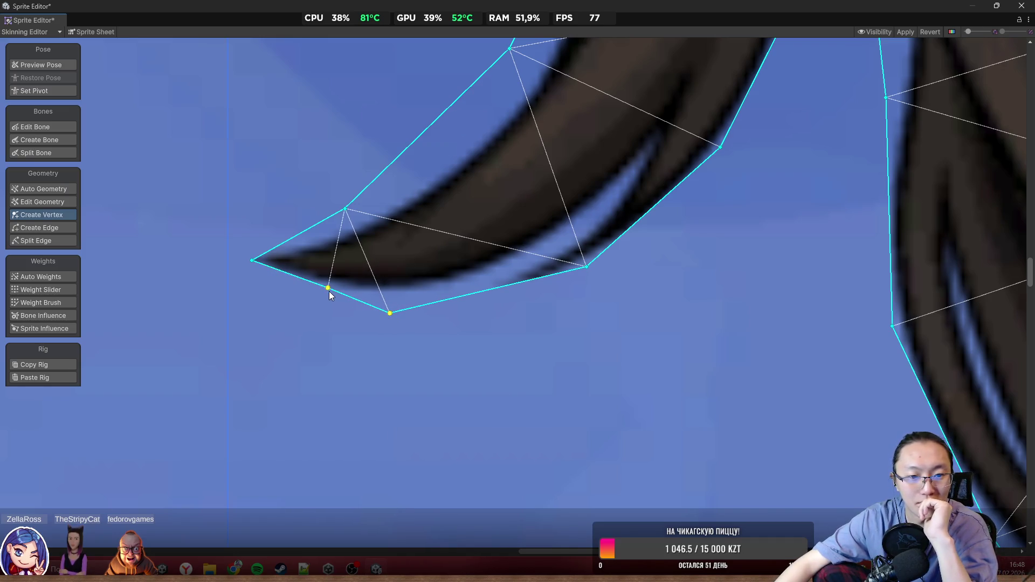
{"action": "mouse_move", "coordinate": [328, 288]}
{"action": "left_mouse_down"}
{"action": "mouse_move", "coordinate": [270, 293]}
{"action": "mouse_move", "coordinate": [241, 238]}
{"action": "left_mouse_up"}
{"action": "left_click", "coordinate": [252, 261]}
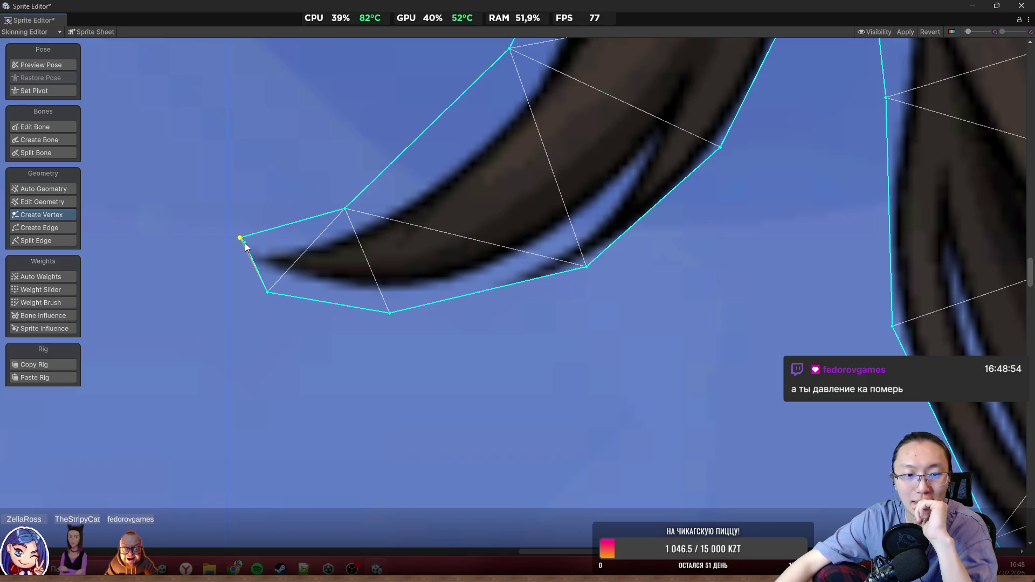
{"action": "left_click_drag", "start_coordinate": [267, 293], "coordinate": [235, 281]}
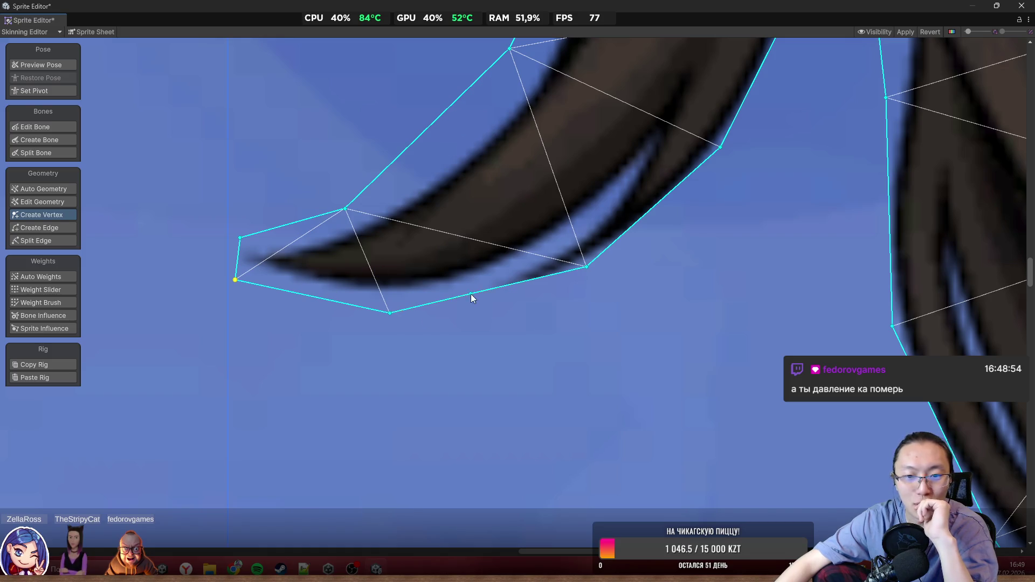
Step: Adjust several strand vertices down and right to hug the hair strand's edge
{"action": "left_click_drag", "start_coordinate": [587, 267], "coordinate": [587, 297]}
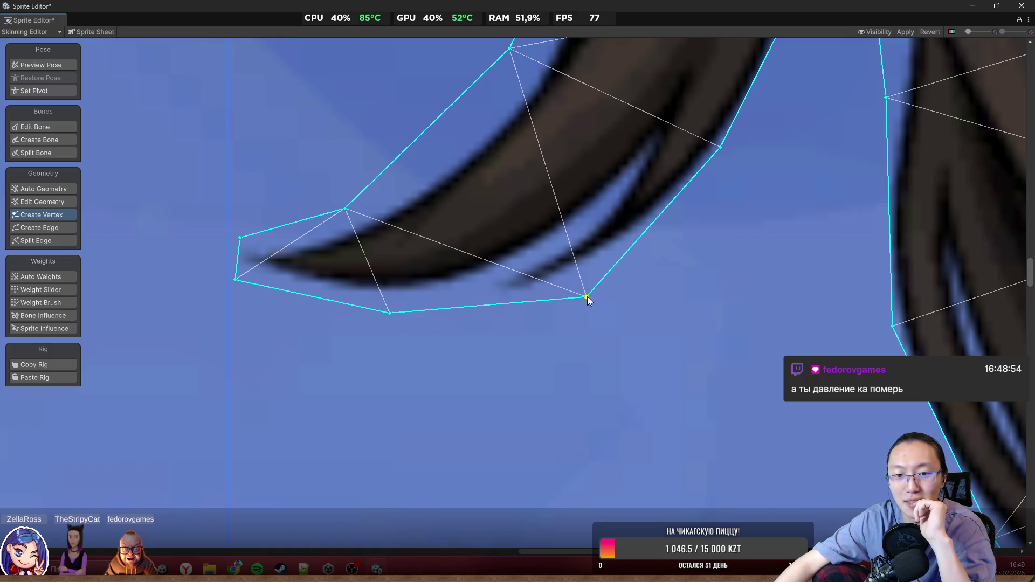
{"action": "scroll", "coordinate": [615, 276], "scroll_direction": "down", "scroll_amount": 2}
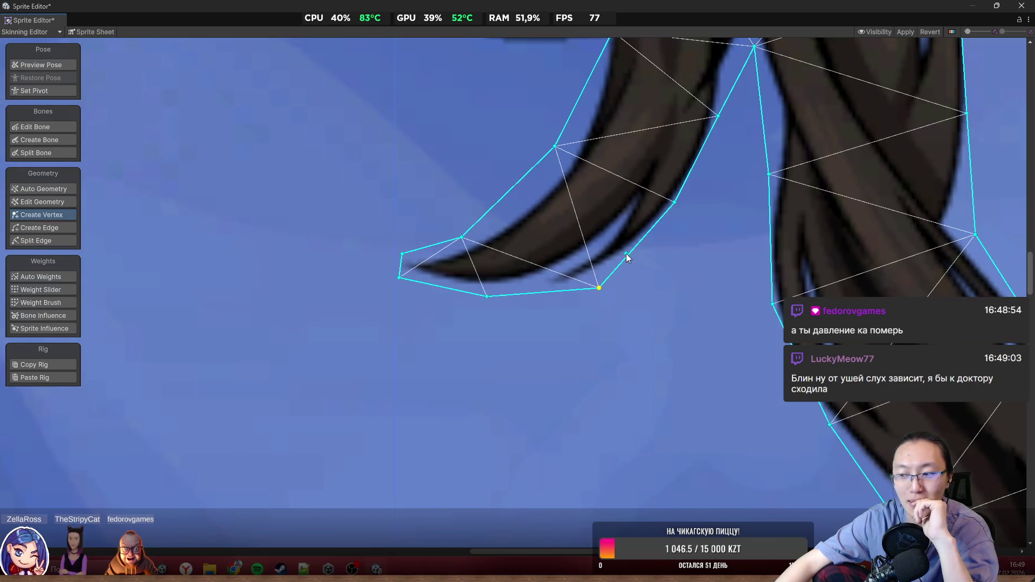
{"action": "scroll", "coordinate": [626, 253], "scroll_direction": "up", "scroll_amount": 3}
{"action": "left_click_drag", "start_coordinate": [580, 327], "coordinate": [600, 325]}
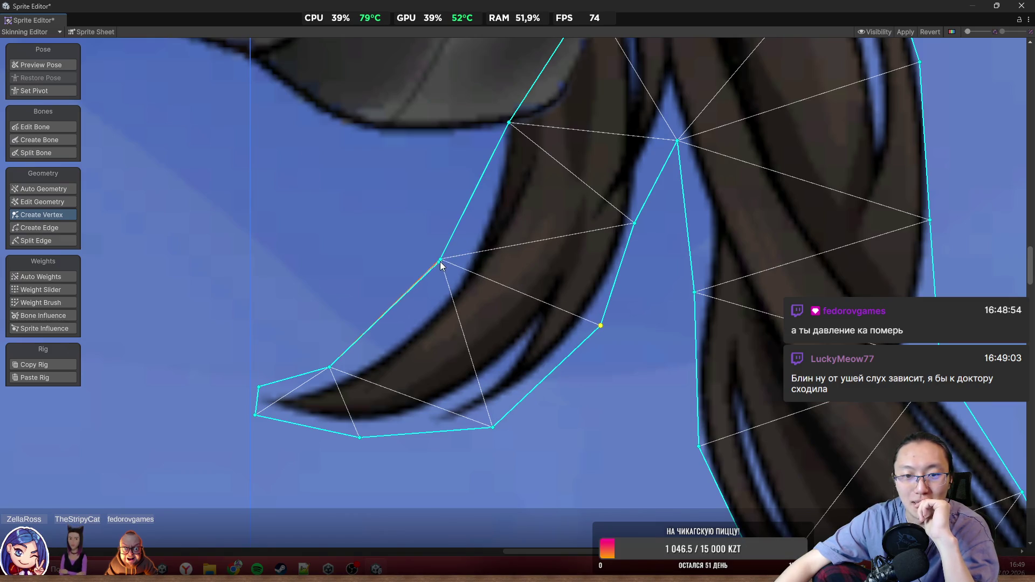
{"action": "left_click_drag", "start_coordinate": [440, 261], "coordinate": [442, 272]}
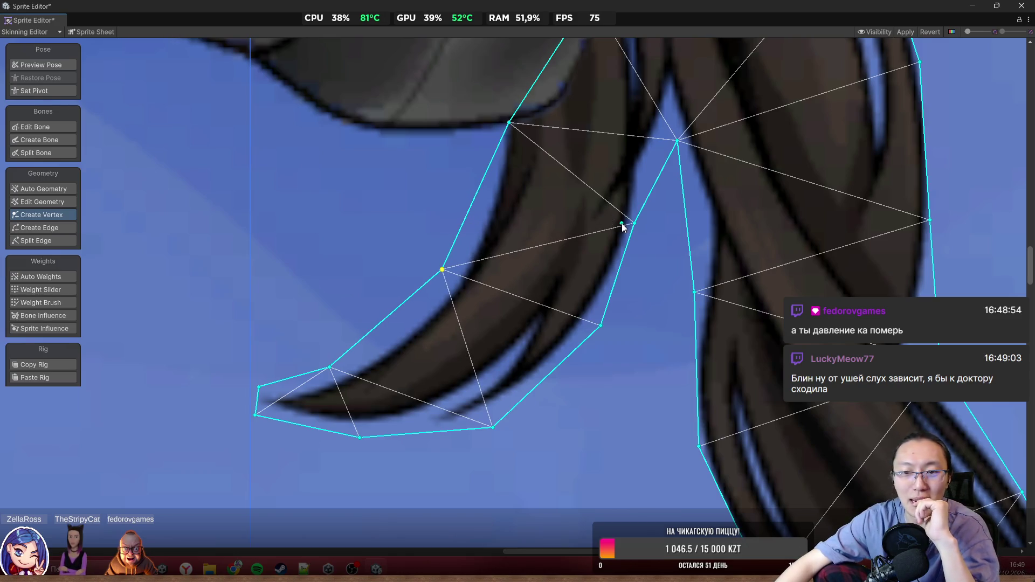
{"action": "left_click_drag", "start_coordinate": [637, 223], "coordinate": [643, 226]}
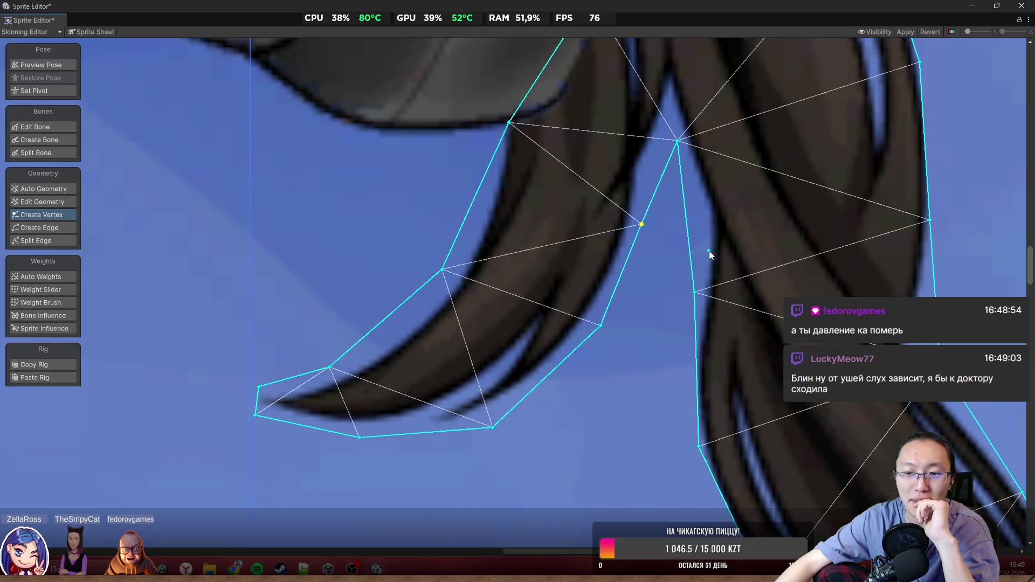
{"action": "scroll", "coordinate": [683, 194], "scroll_direction": "down", "scroll_amount": 3}
{"action": "scroll", "coordinate": [693, 310], "scroll_direction": "up", "scroll_amount": 2}
{"action": "left_click_drag", "start_coordinate": [683, 308], "coordinate": [679, 313]}
Step: Fit vertices along the longer hair strand and its lower tip
{"action": "left_click_drag", "start_coordinate": [713, 373], "coordinate": [582, 233]}
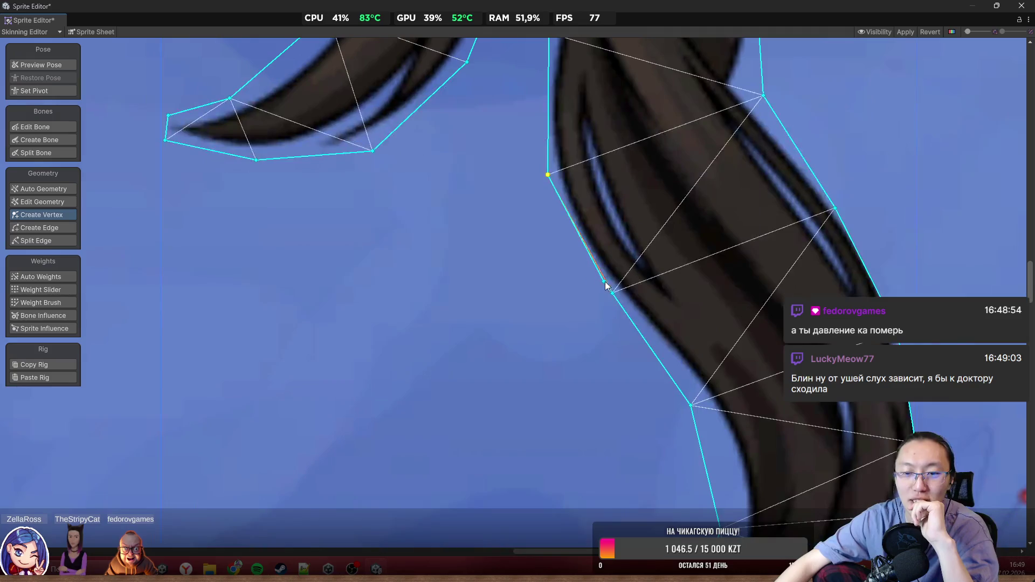
{"action": "left_click_drag", "start_coordinate": [684, 375], "coordinate": [600, 314]}
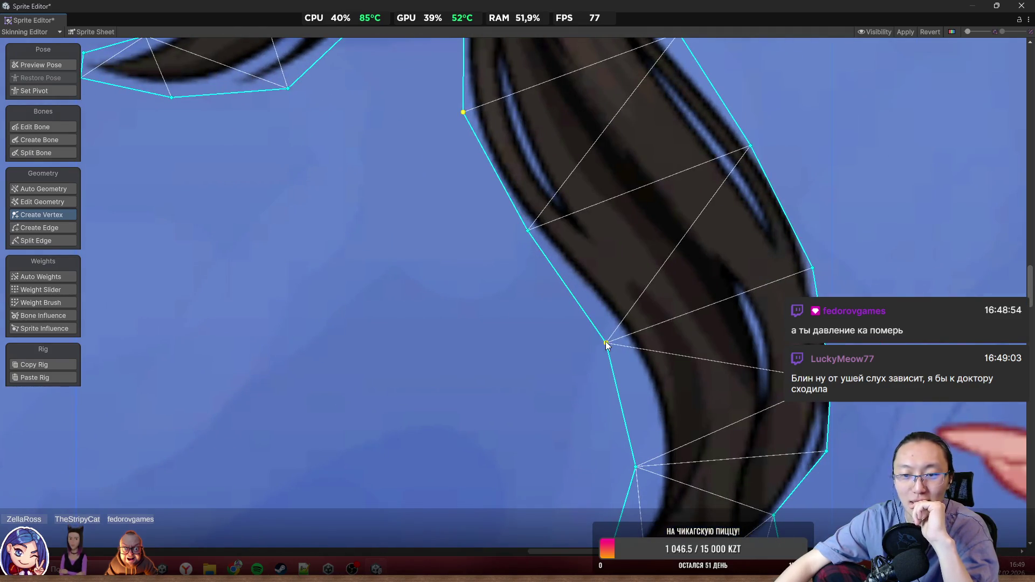
{"action": "left_click_drag", "start_coordinate": [606, 344], "coordinate": [628, 356]}
{"action": "left_click_drag", "start_coordinate": [646, 473], "coordinate": [637, 282]}
{"action": "left_click_drag", "start_coordinate": [620, 381], "coordinate": [639, 278]}
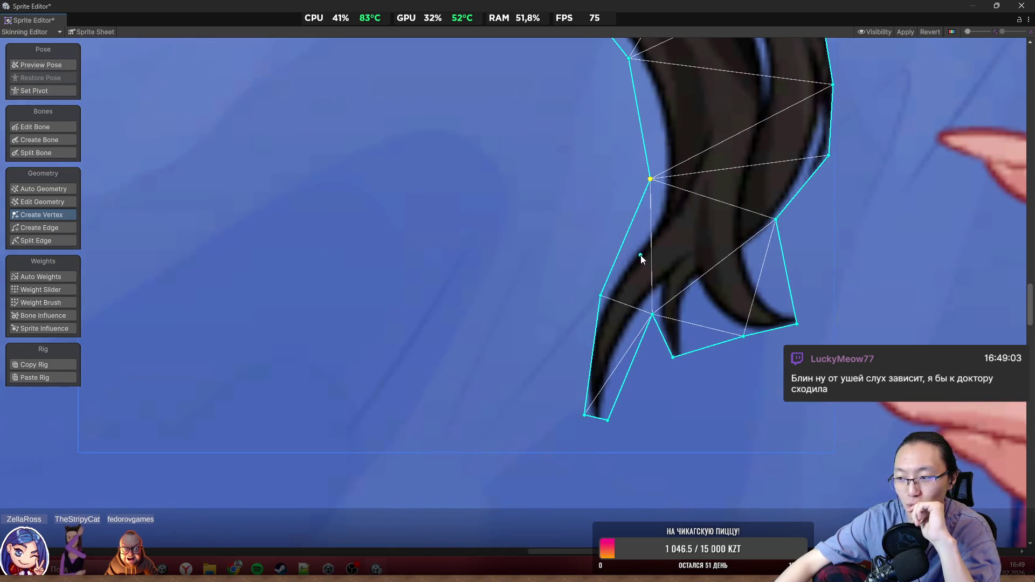
Step: Pull the left and bottom mesh points to the strand's edge and tip, adding two right-outline vertices
{"action": "scroll", "coordinate": [614, 316], "scroll_direction": "up", "scroll_amount": 3}
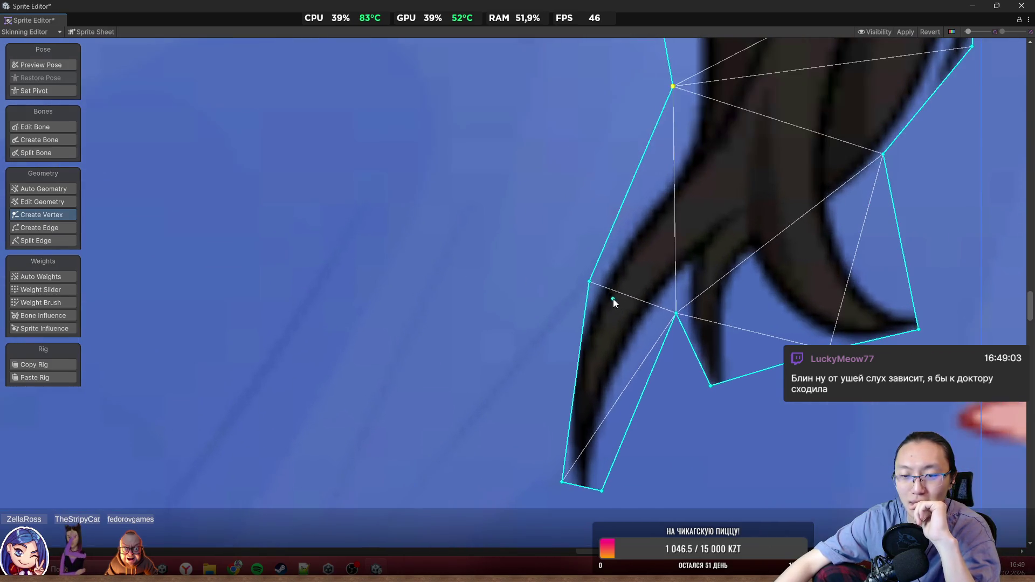
{"action": "left_click_drag", "start_coordinate": [589, 282], "coordinate": [567, 280]}
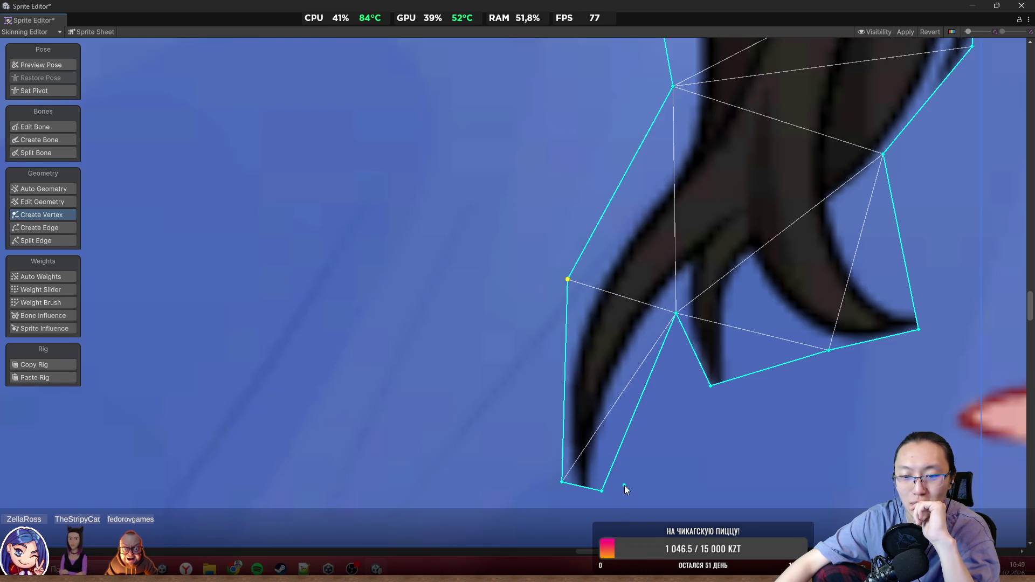
{"action": "scroll", "coordinate": [624, 485], "scroll_direction": "up", "scroll_amount": 1}
{"action": "mouse_move", "coordinate": [600, 393]}
{"action": "left_mouse_down"}
{"action": "mouse_move", "coordinate": [600, 420]}
{"action": "mouse_move", "coordinate": [572, 442]}
{"action": "mouse_move", "coordinate": [577, 458]}
{"action": "mouse_move", "coordinate": [598, 459]}
{"action": "mouse_move", "coordinate": [582, 458]}
{"action": "left_mouse_up"}
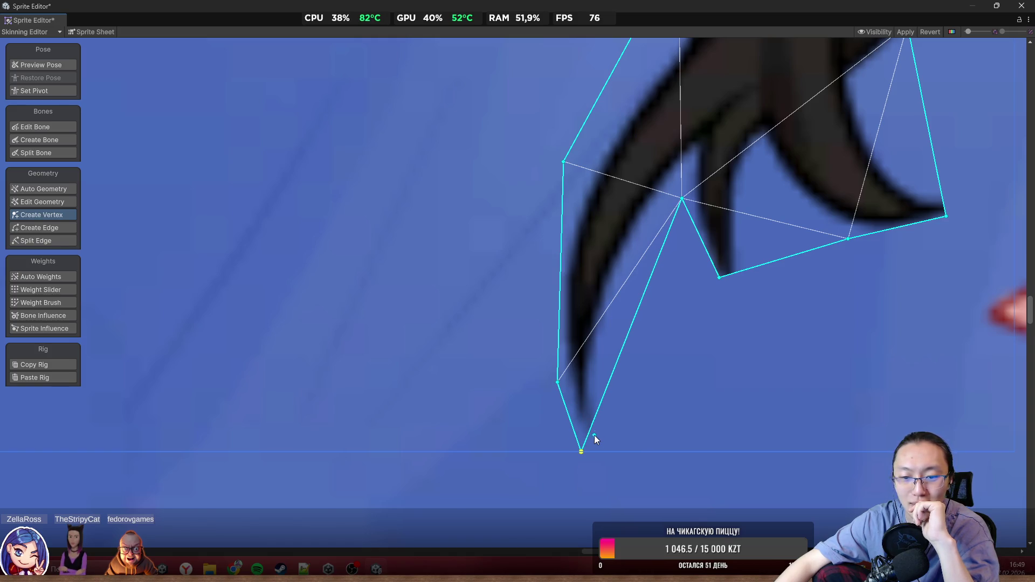
{"action": "left_click", "coordinate": [595, 419]}
{"action": "left_click_drag", "start_coordinate": [595, 419], "coordinate": [614, 435]}
{"action": "left_click", "coordinate": [648, 318]}
{"action": "left_click_drag", "start_coordinate": [648, 319], "coordinate": [621, 308]}
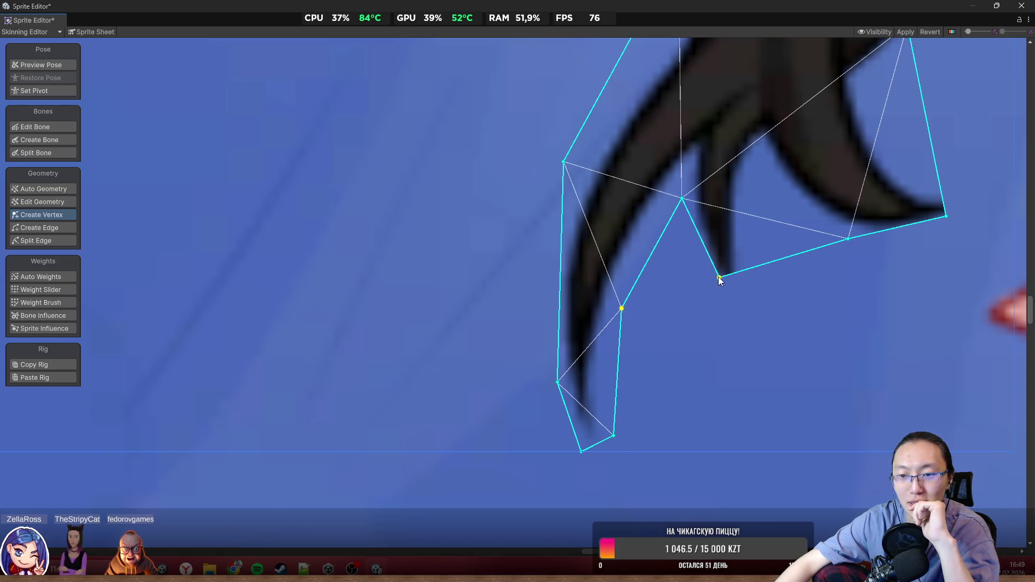
{"action": "left_click_drag", "start_coordinate": [720, 277], "coordinate": [713, 324]}
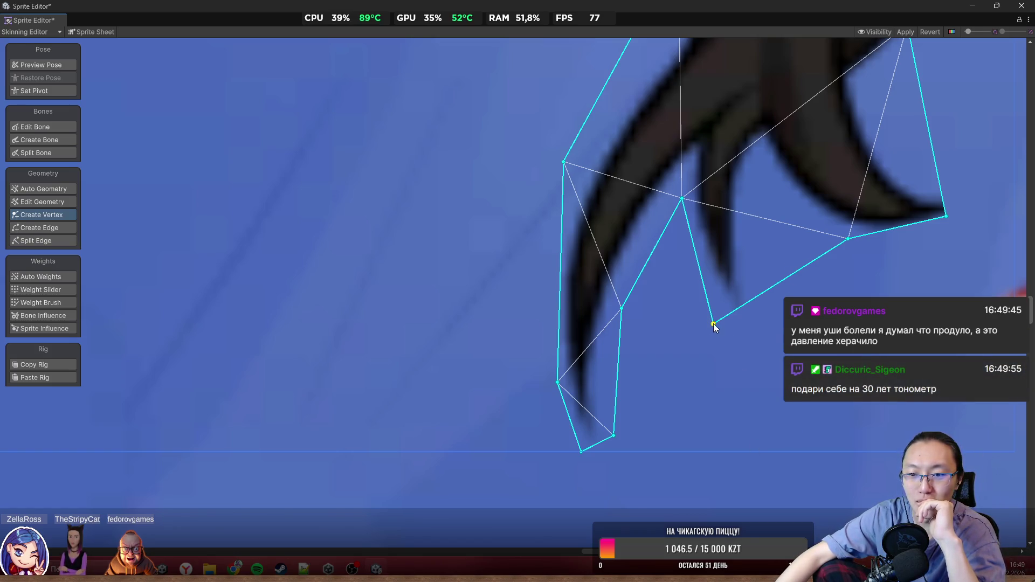
Step: Add and position more outline vertices around the strand's split tips and its right edge
{"action": "mouse_move", "coordinate": [760, 296]}
{"action": "left_mouse_down"}
{"action": "mouse_move", "coordinate": [816, 329]}
{"action": "mouse_move", "coordinate": [770, 351]}
{"action": "left_mouse_up"}
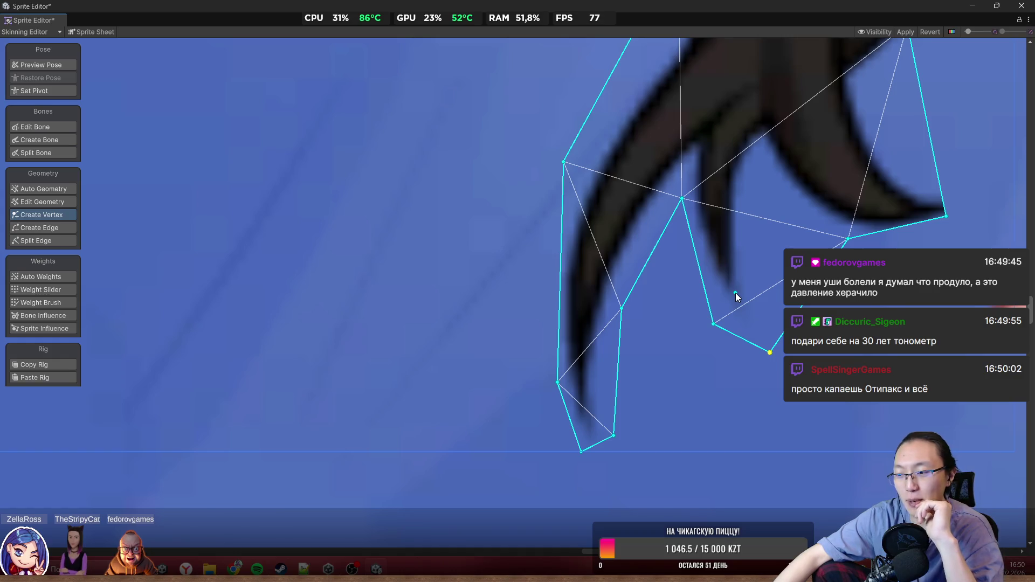
{"action": "left_click_drag", "start_coordinate": [713, 324], "coordinate": [690, 288]}
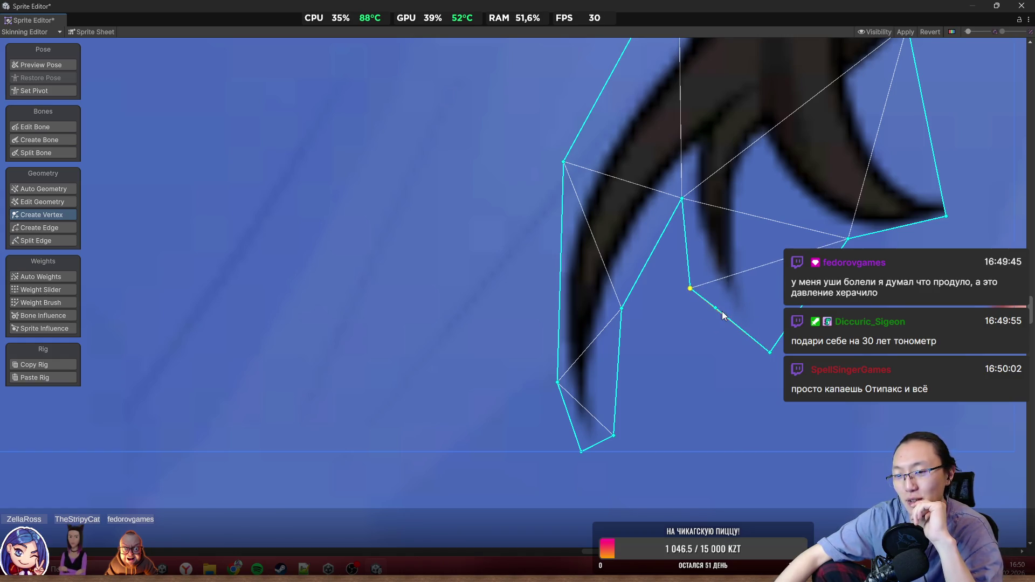
{"action": "left_click_drag", "start_coordinate": [769, 355], "coordinate": [736, 358]}
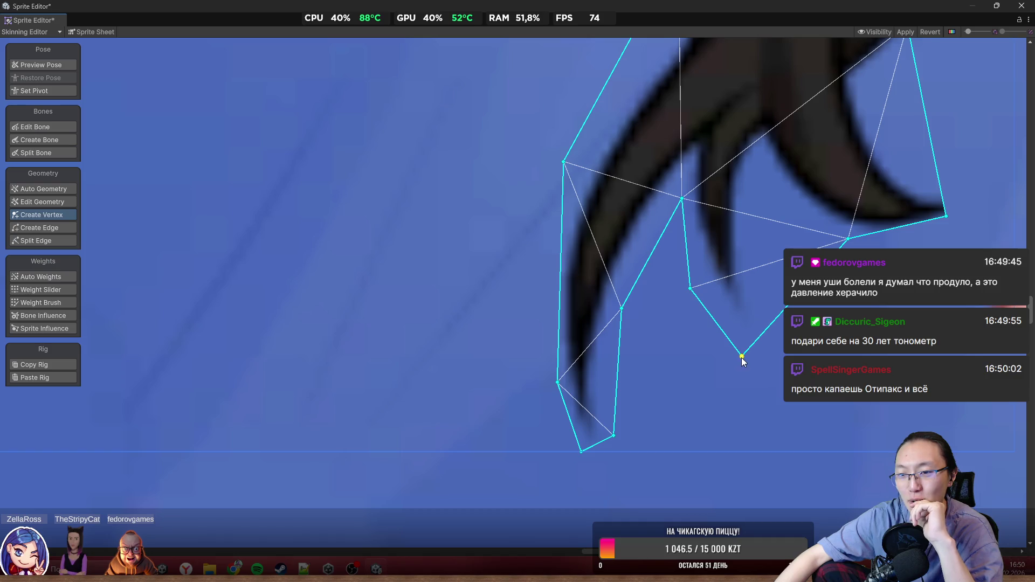
{"action": "scroll", "coordinate": [718, 356], "scroll_direction": "up", "scroll_amount": 2}
{"action": "left_click_drag", "start_coordinate": [800, 312], "coordinate": [883, 328]}
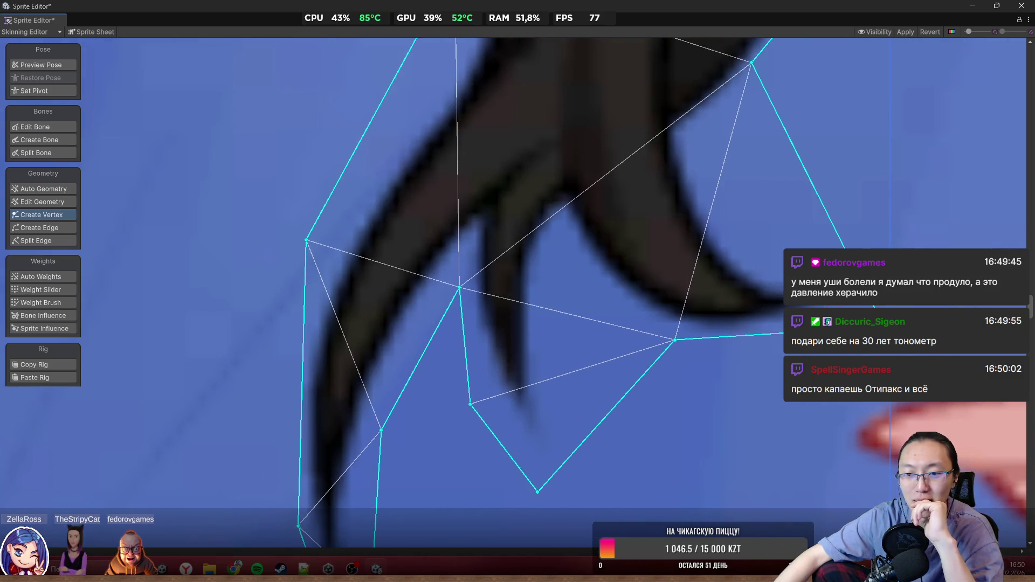
{"action": "left_click", "coordinate": [634, 386]}
{"action": "left_click_drag", "start_coordinate": [633, 386], "coordinate": [590, 424]}
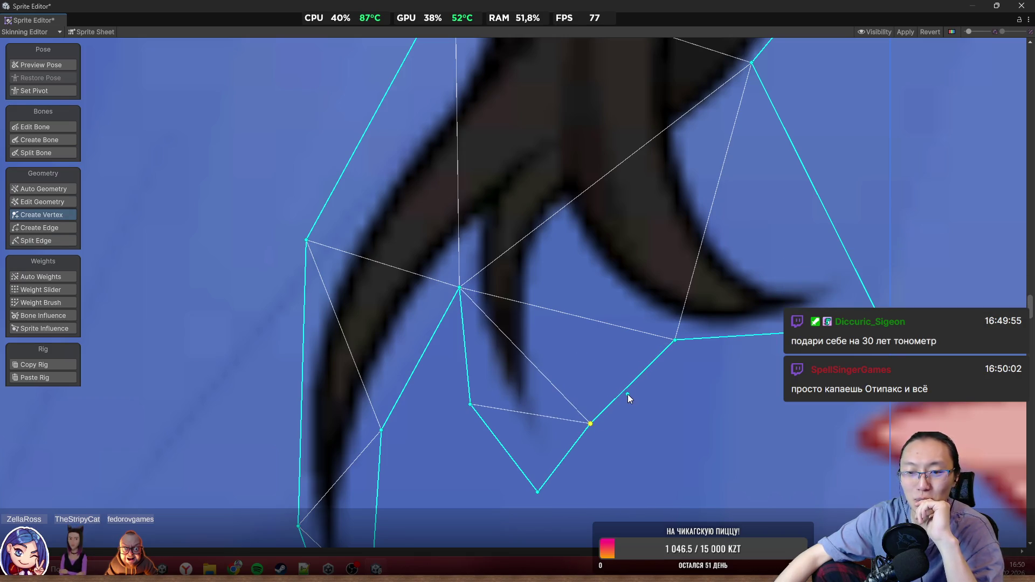
{"action": "left_click_drag", "start_coordinate": [627, 390], "coordinate": [554, 254]}
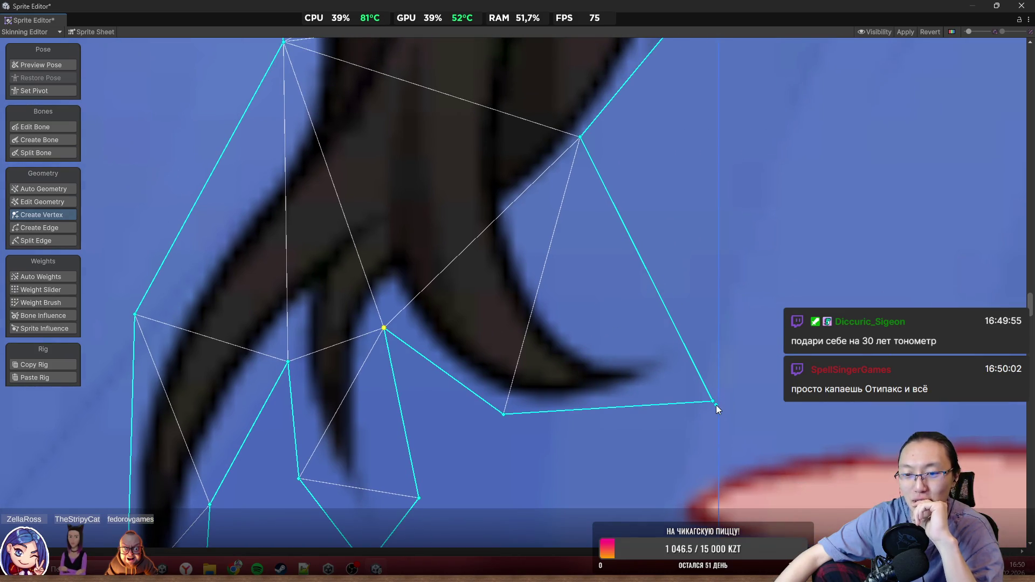
{"action": "left_click_drag", "start_coordinate": [713, 402], "coordinate": [722, 404]}
Step: Fine-tune the upper and lower outline vertices so they sit on the hair edges and upper tip
{"action": "scroll", "coordinate": [686, 283], "scroll_direction": "down", "scroll_amount": 3}
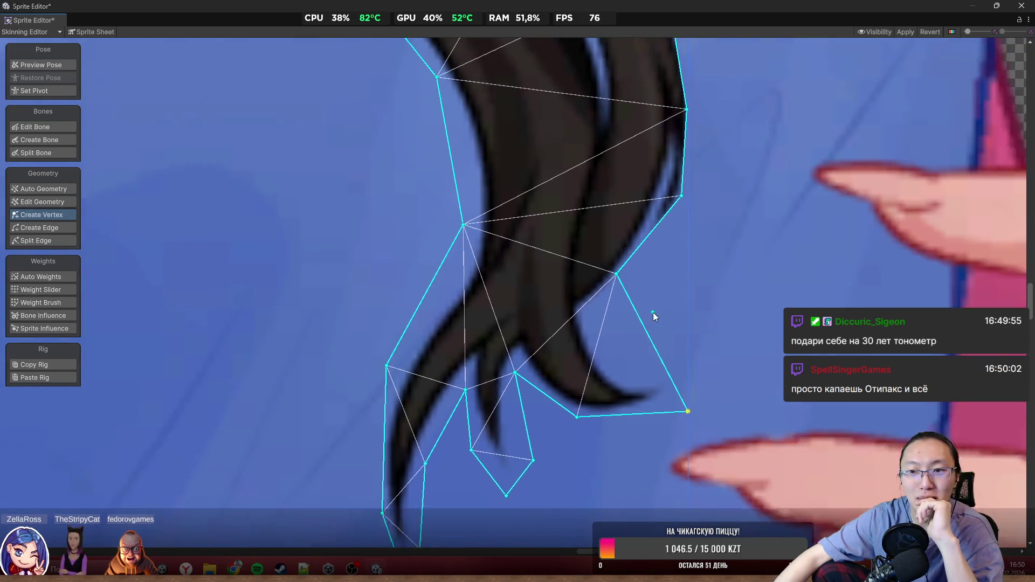
{"action": "scroll", "coordinate": [668, 275], "scroll_direction": "up", "scroll_amount": 2}
{"action": "left_click_drag", "start_coordinate": [681, 250], "coordinate": [688, 258]}
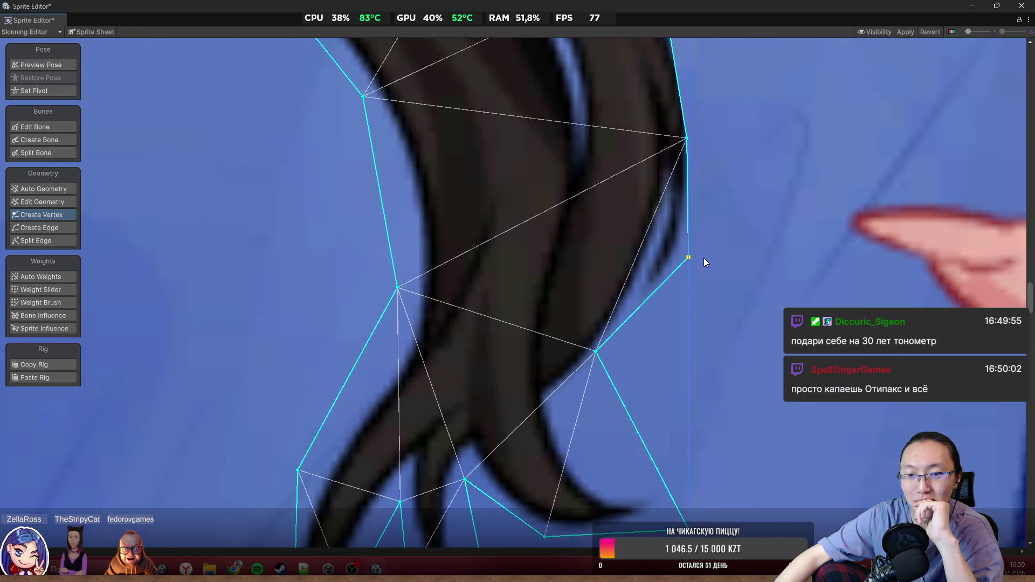
{"action": "scroll", "coordinate": [696, 259], "scroll_direction": "down", "scroll_amount": 3}
{"action": "scroll", "coordinate": [682, 324], "scroll_direction": "up", "scroll_amount": 4}
{"action": "mouse_move", "coordinate": [685, 308]}
{"action": "left_mouse_down"}
{"action": "mouse_move", "coordinate": [711, 271]}
{"action": "mouse_move", "coordinate": [685, 294]}
{"action": "left_mouse_up"}
{"action": "scroll", "coordinate": [708, 276], "scroll_direction": "down", "scroll_amount": 2}
{"action": "scroll", "coordinate": [608, 228], "scroll_direction": "down", "scroll_amount": 1}
{"action": "scroll", "coordinate": [668, 277], "scroll_direction": "up", "scroll_amount": 4}
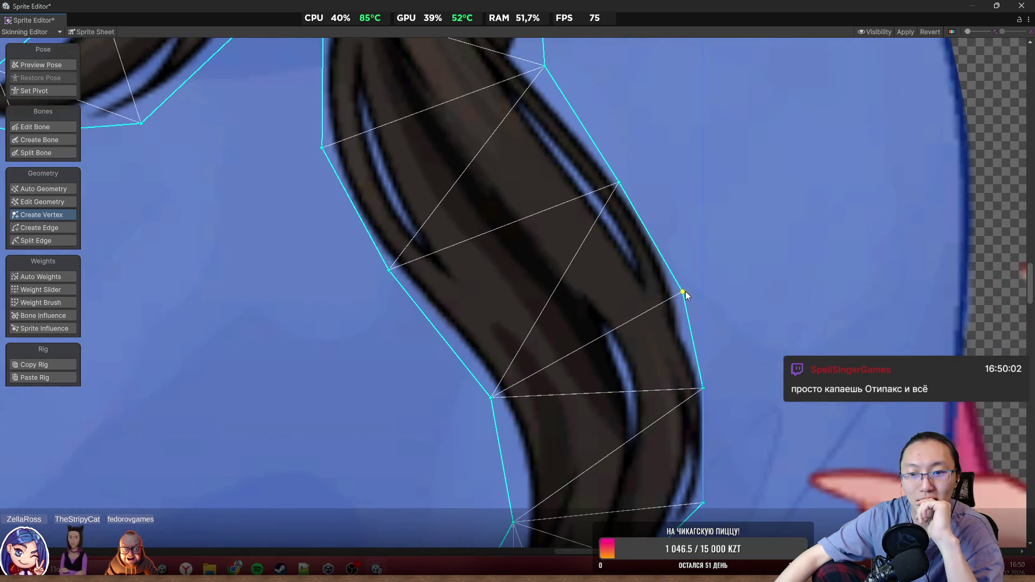
{"action": "scroll", "coordinate": [681, 278], "scroll_direction": "down", "scroll_amount": 3}
{"action": "scroll", "coordinate": [681, 272], "scroll_direction": "up", "scroll_amount": 1}
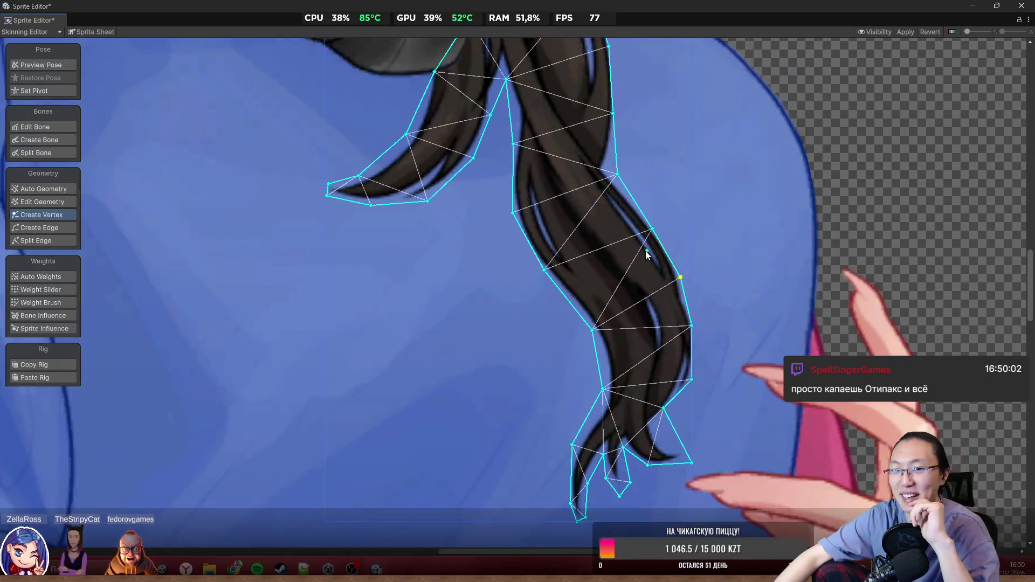
{"action": "scroll", "coordinate": [629, 242], "scroll_direction": "up", "scroll_amount": 2}
{"action": "scroll", "coordinate": [532, 266], "scroll_direction": "down", "scroll_amount": 1}
{"action": "scroll", "coordinate": [608, 261], "scroll_direction": "up", "scroll_amount": 2}
{"action": "scroll", "coordinate": [635, 329], "scroll_direction": "down", "scroll_amount": 2}
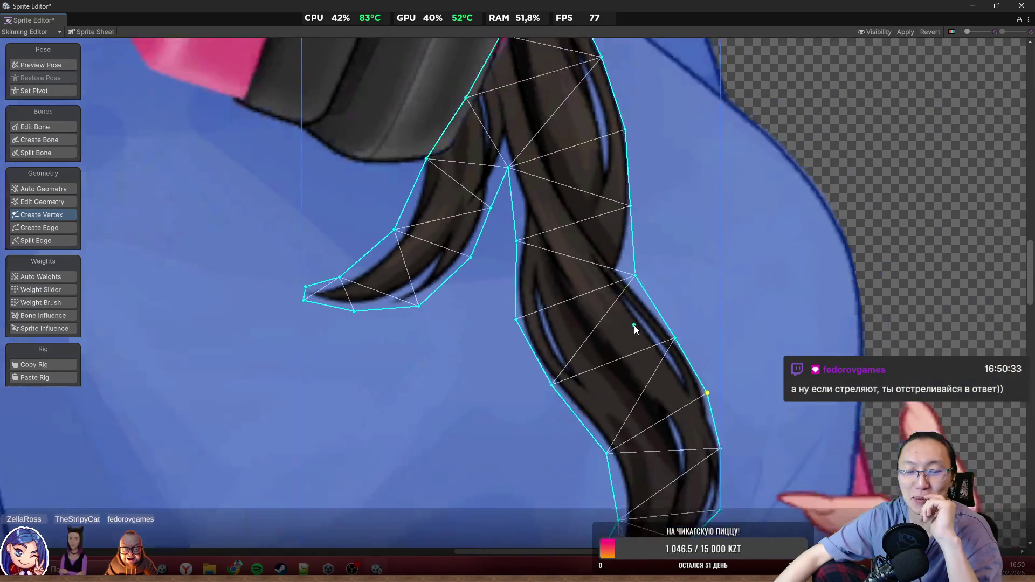
{"action": "scroll", "coordinate": [634, 325], "scroll_direction": "down", "scroll_amount": 2}
{"action": "scroll", "coordinate": [651, 303], "scroll_direction": "up", "scroll_amount": 5}
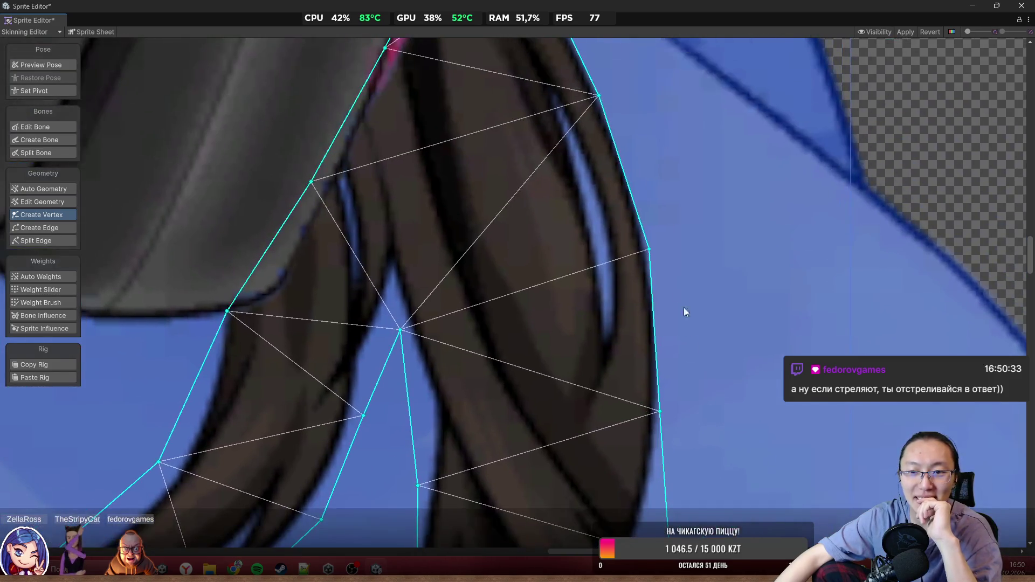
{"action": "left_click_drag", "start_coordinate": [649, 250], "coordinate": [662, 250]}
{"action": "left_click_drag", "start_coordinate": [660, 412], "coordinate": [671, 420]}
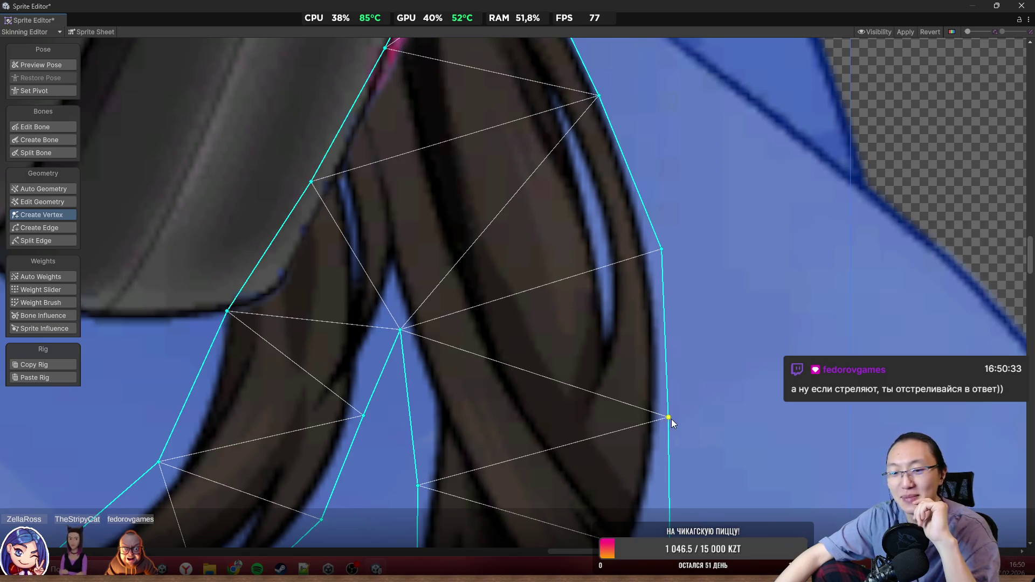
{"action": "scroll", "coordinate": [668, 386], "scroll_direction": "down", "scroll_amount": 3}
{"action": "scroll", "coordinate": [647, 213], "scroll_direction": "up", "scroll_amount": 3}
{"action": "left_click", "coordinate": [641, 232]}
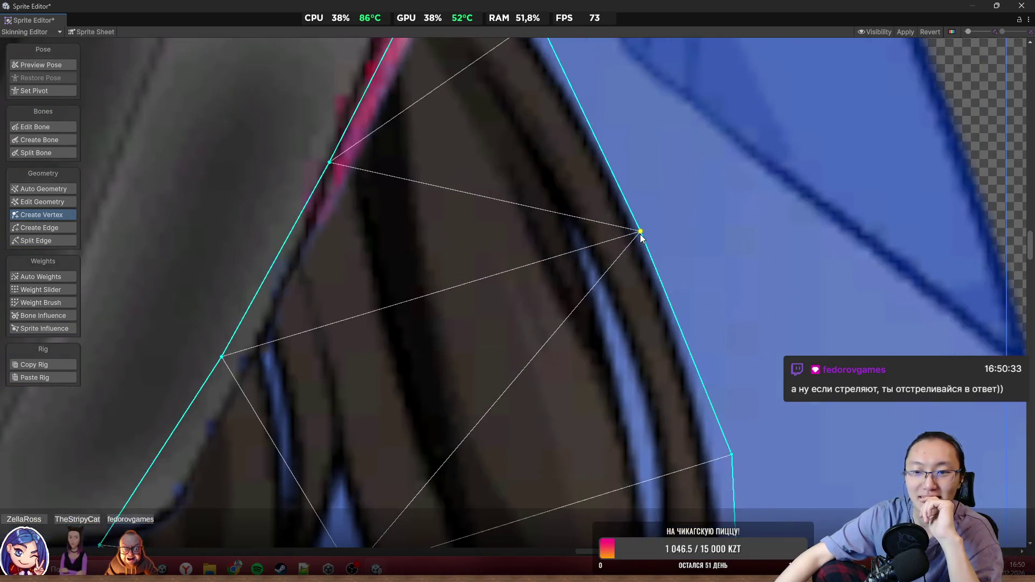
{"action": "left_click_drag", "start_coordinate": [641, 233], "coordinate": [654, 228]}
{"action": "scroll", "coordinate": [653, 221], "scroll_direction": "down", "scroll_amount": 3}
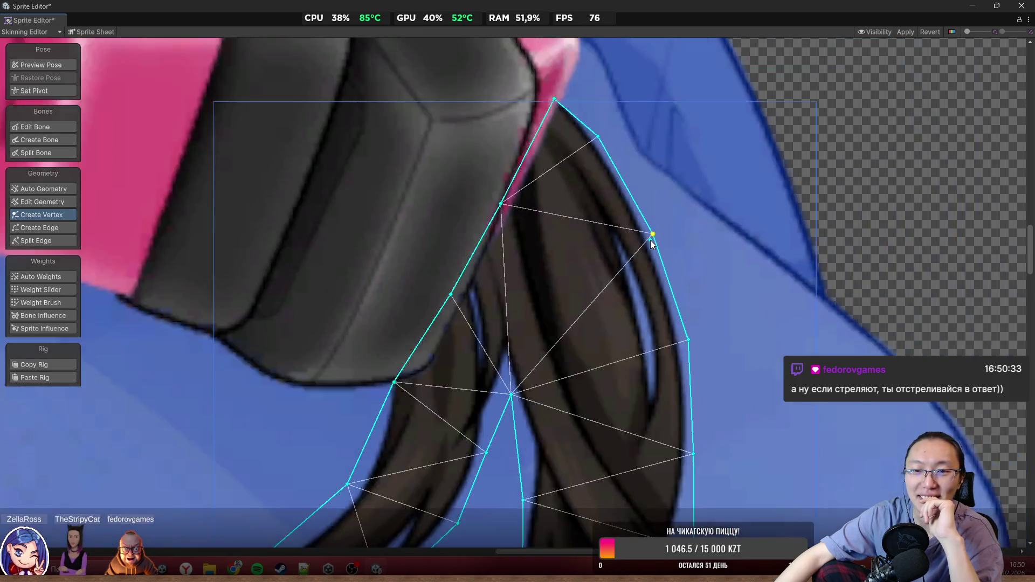
{"action": "scroll", "coordinate": [653, 226], "scroll_direction": "down", "scroll_amount": 2}
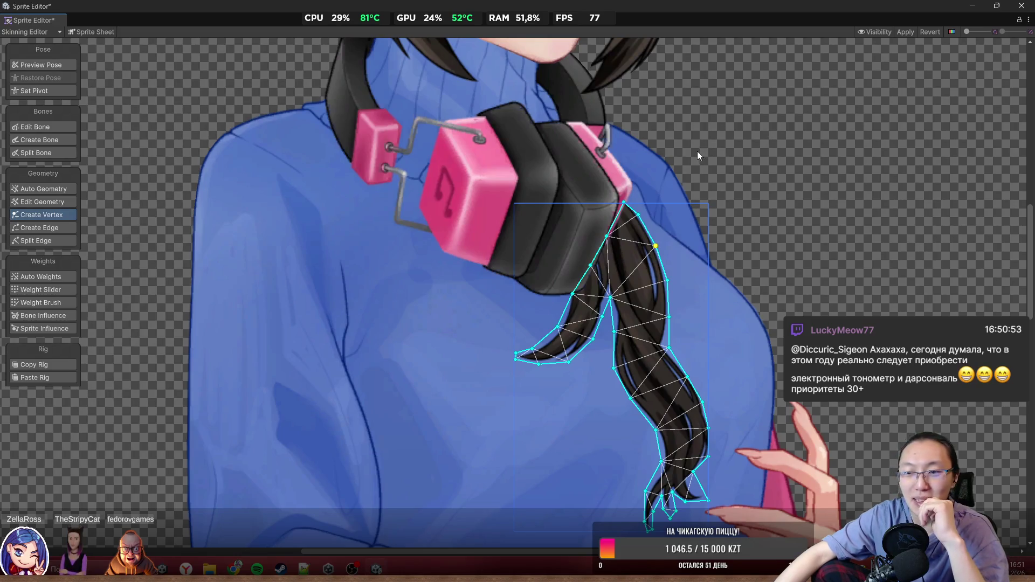
Step: Inspect the fitted head and hair meshes with Create Vertex active, then switch to Create Bone
{"action": "scroll", "coordinate": [580, 402], "scroll_direction": "down", "scroll_amount": 6}
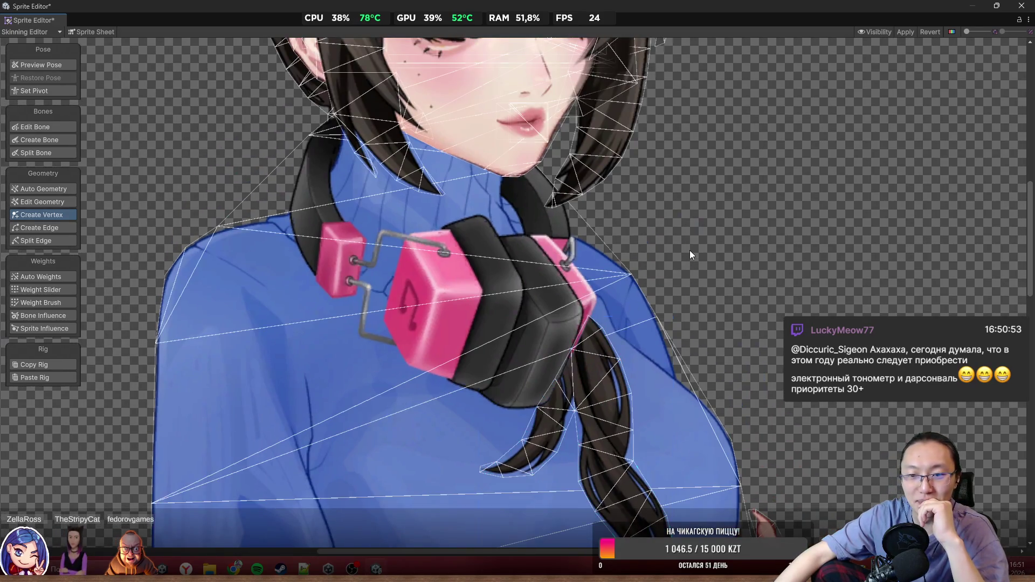
{"action": "scroll", "coordinate": [667, 260], "scroll_direction": "up", "scroll_amount": 5}
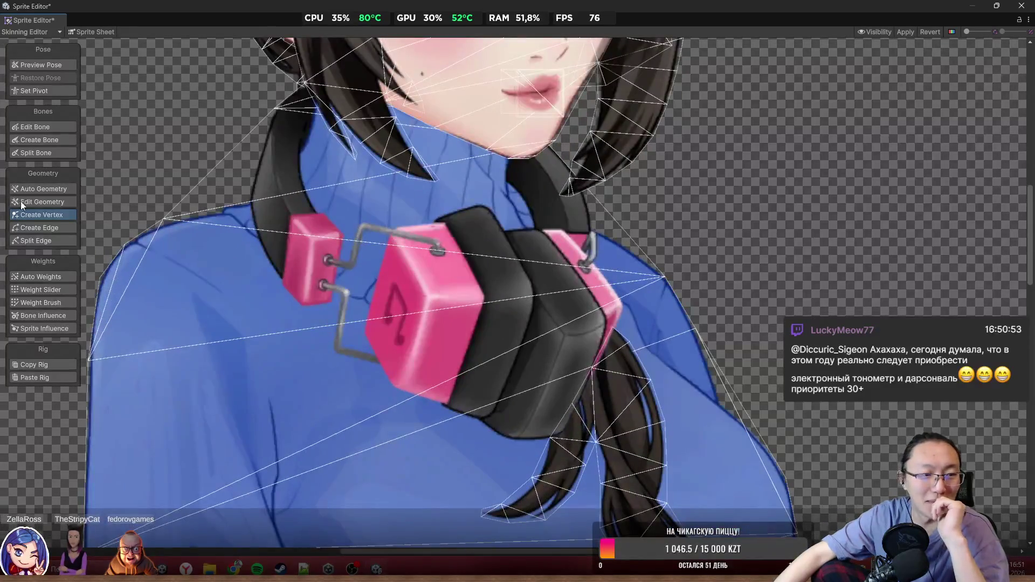
{"action": "left_click", "coordinate": [19, 215]}
{"action": "scroll", "coordinate": [665, 280], "scroll_direction": "up", "scroll_amount": 4}
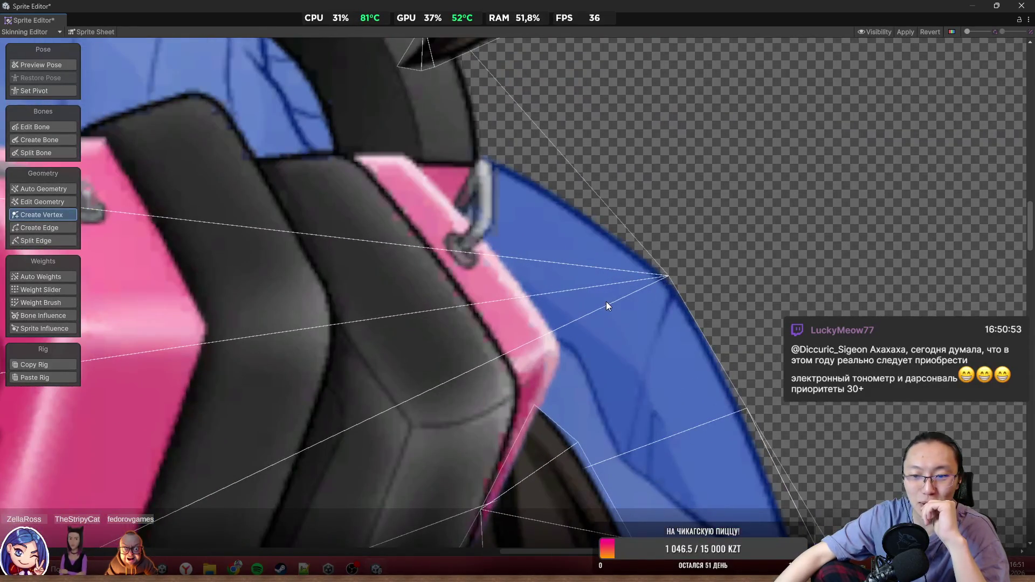
{"action": "scroll", "coordinate": [606, 302], "scroll_direction": "down", "scroll_amount": 4}
{"action": "scroll", "coordinate": [609, 287], "scroll_direction": "down", "scroll_amount": 5}
{"action": "scroll", "coordinate": [573, 313], "scroll_direction": "up", "scroll_amount": 6}
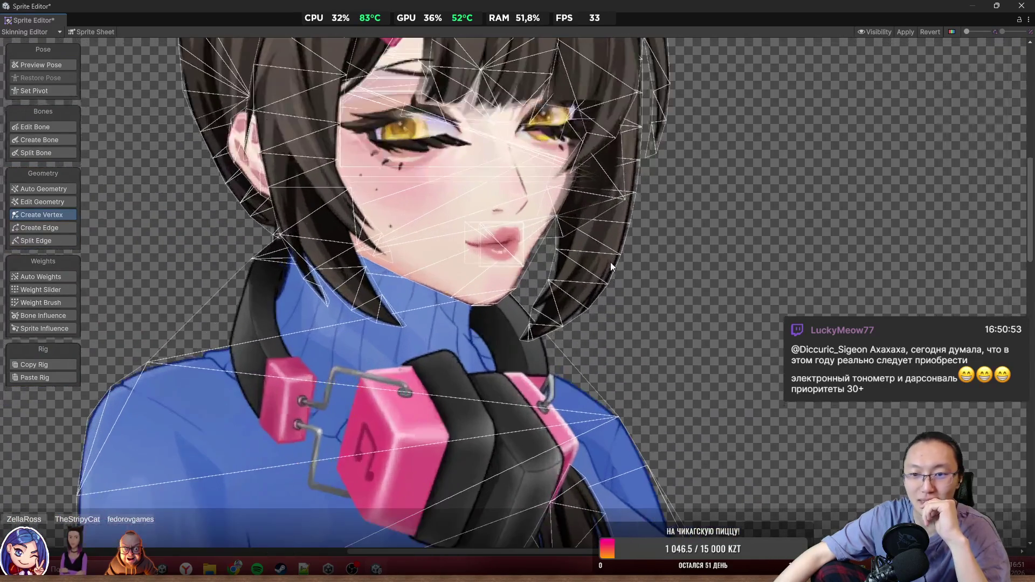
{"action": "scroll", "coordinate": [662, 332], "scroll_direction": "down", "scroll_amount": 3}
{"action": "scroll", "coordinate": [541, 188], "scroll_direction": "up", "scroll_amount": 3}
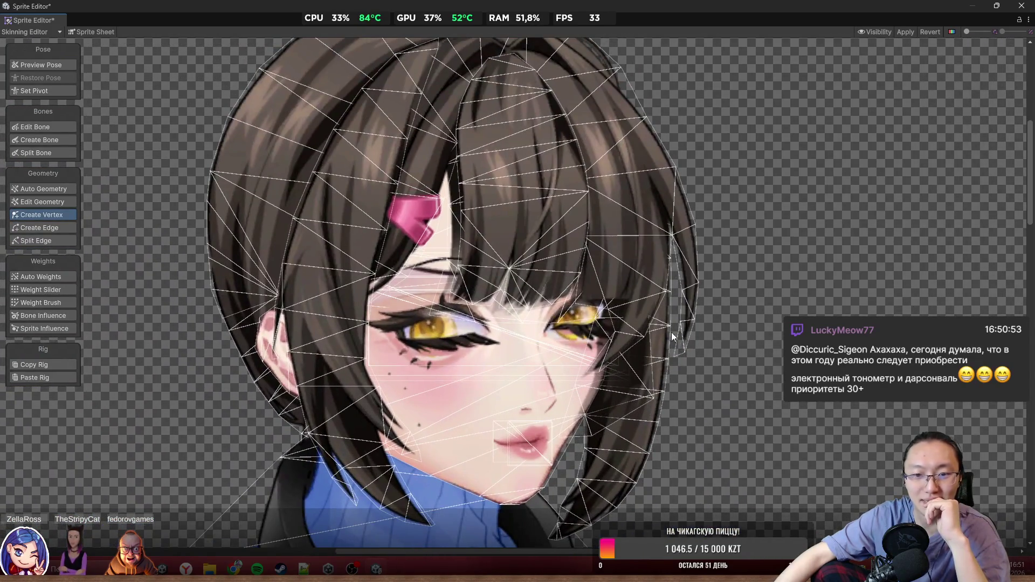
{"action": "scroll", "coordinate": [671, 332], "scroll_direction": "up", "scroll_amount": 6}
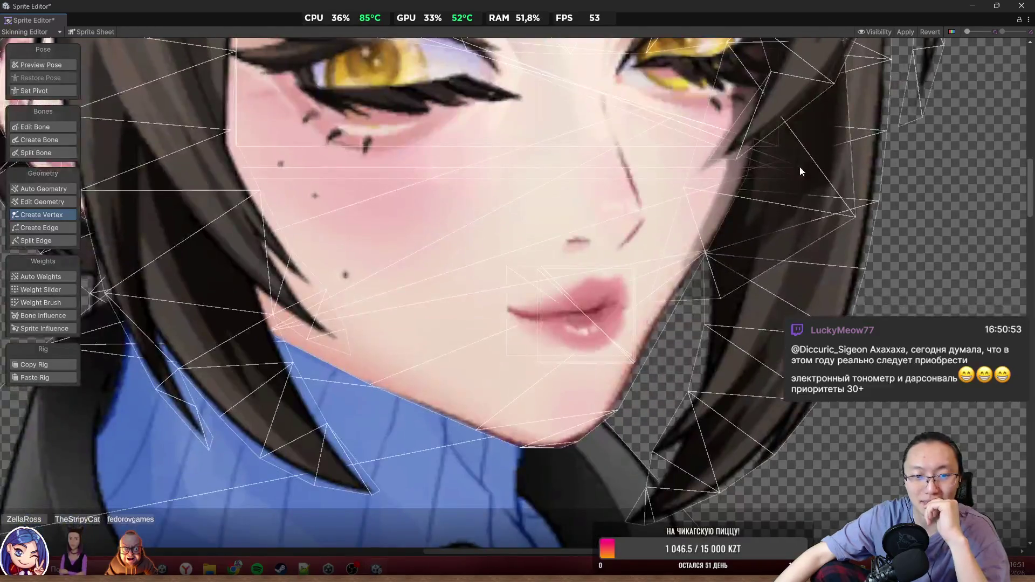
{"action": "scroll", "coordinate": [720, 305], "scroll_direction": "up", "scroll_amount": 3}
{"action": "scroll", "coordinate": [719, 305], "scroll_direction": "down", "scroll_amount": 3}
{"action": "scroll", "coordinate": [545, 387], "scroll_direction": "up", "scroll_amount": 4}
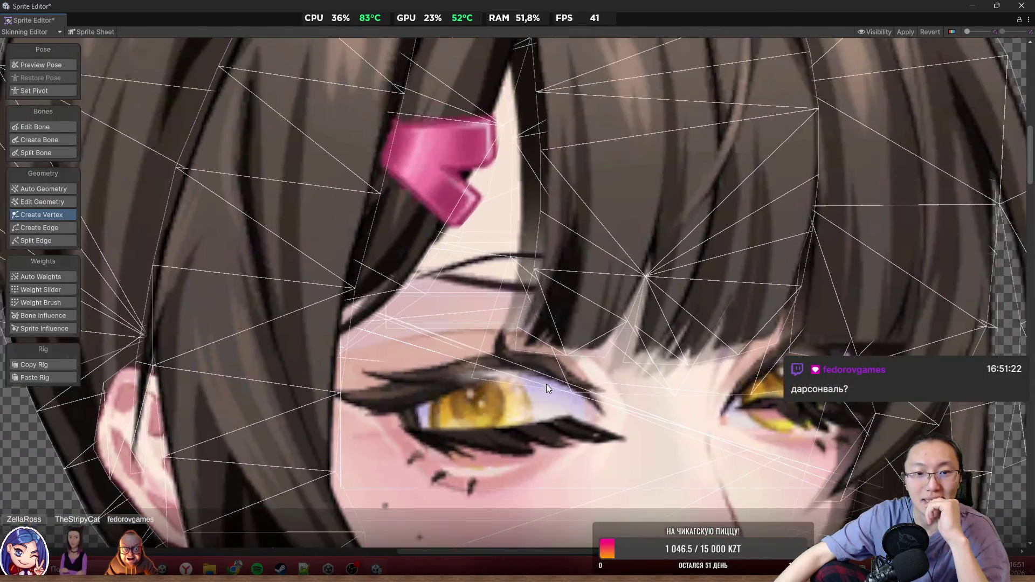
{"action": "scroll", "coordinate": [439, 237], "scroll_direction": "down", "scroll_amount": 8}
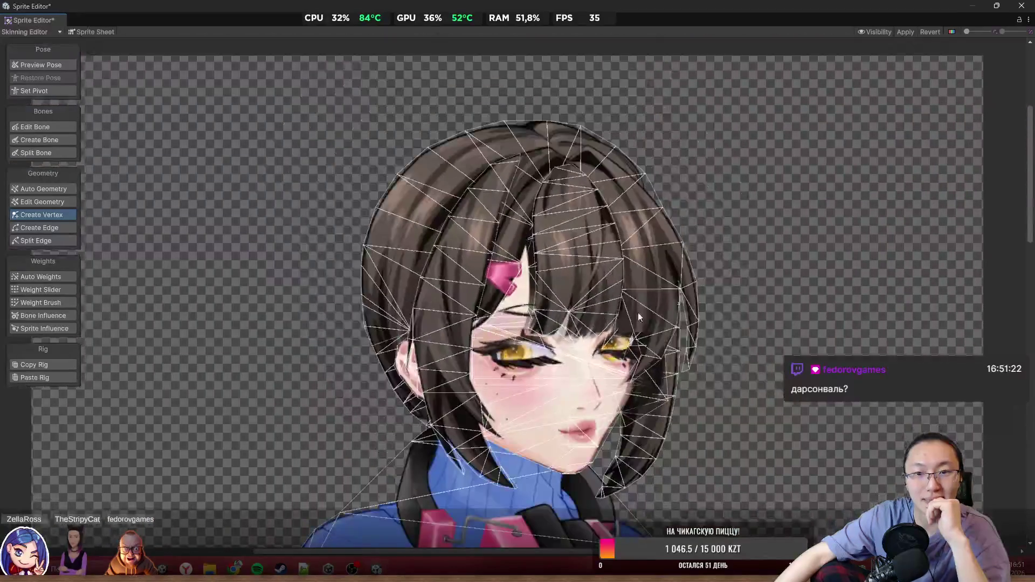
{"action": "scroll", "coordinate": [656, 229], "scroll_direction": "down", "scroll_amount": 3}
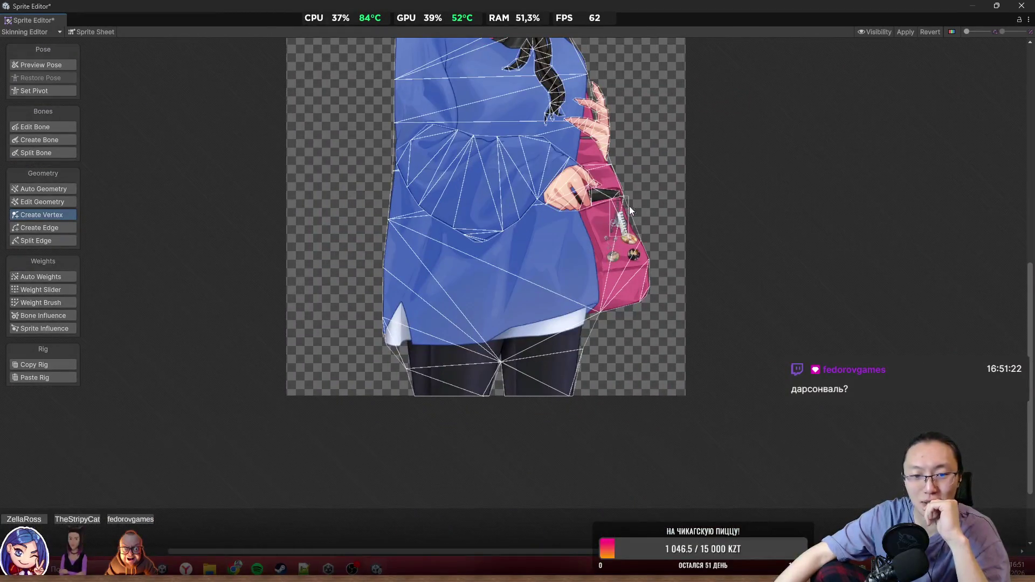
{"action": "scroll", "coordinate": [629, 206], "scroll_direction": "up", "scroll_amount": 4}
{"action": "scroll", "coordinate": [554, 263], "scroll_direction": "up", "scroll_amount": 3}
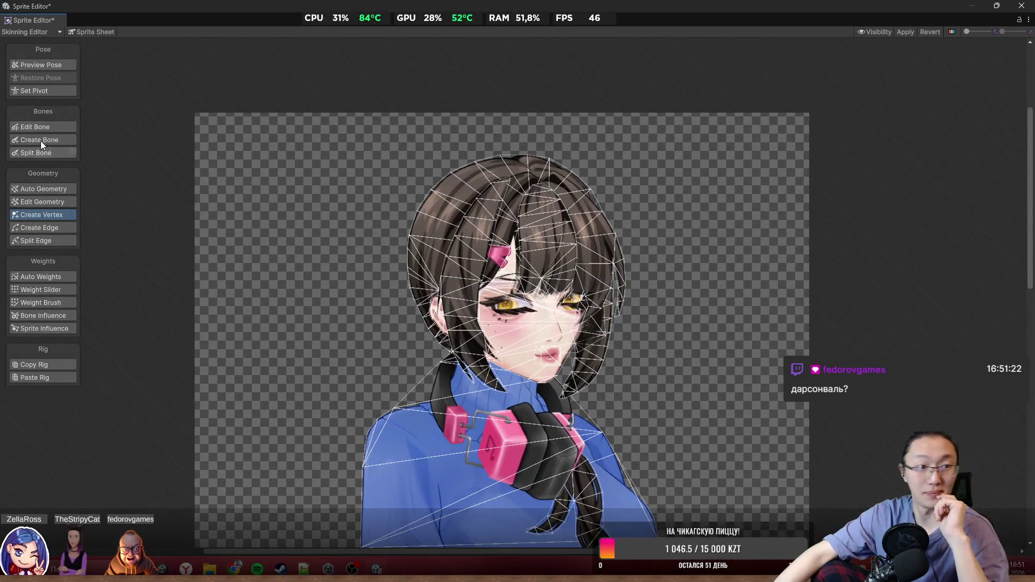
{"action": "left_click", "coordinate": [65, 139]}
Step: Place spine bones from the lower sweater to mid-chest, the neck and the top of the head
{"action": "scroll", "coordinate": [647, 367], "scroll_direction": "down", "scroll_amount": 3}
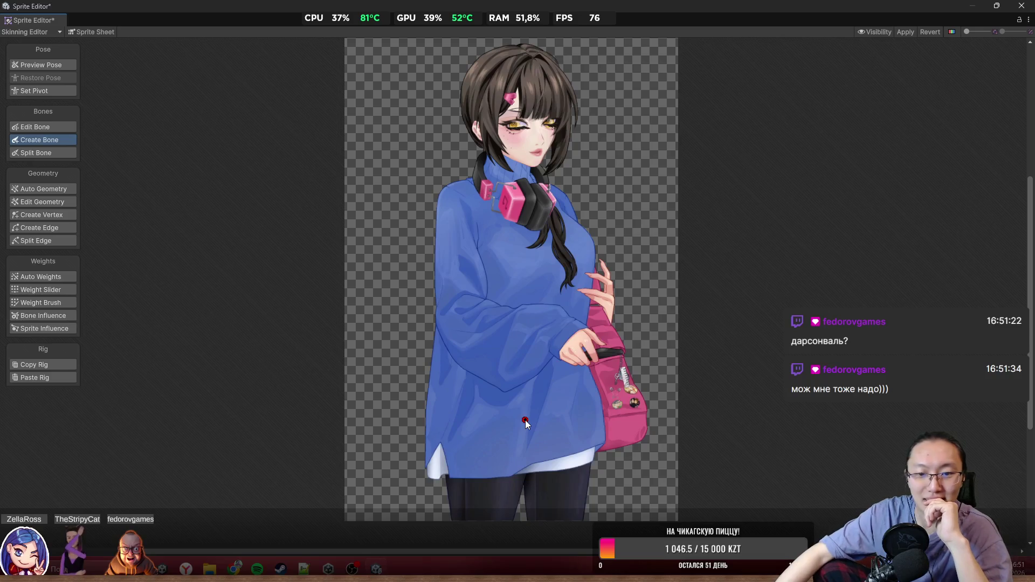
{"action": "left_click", "coordinate": [526, 306]}
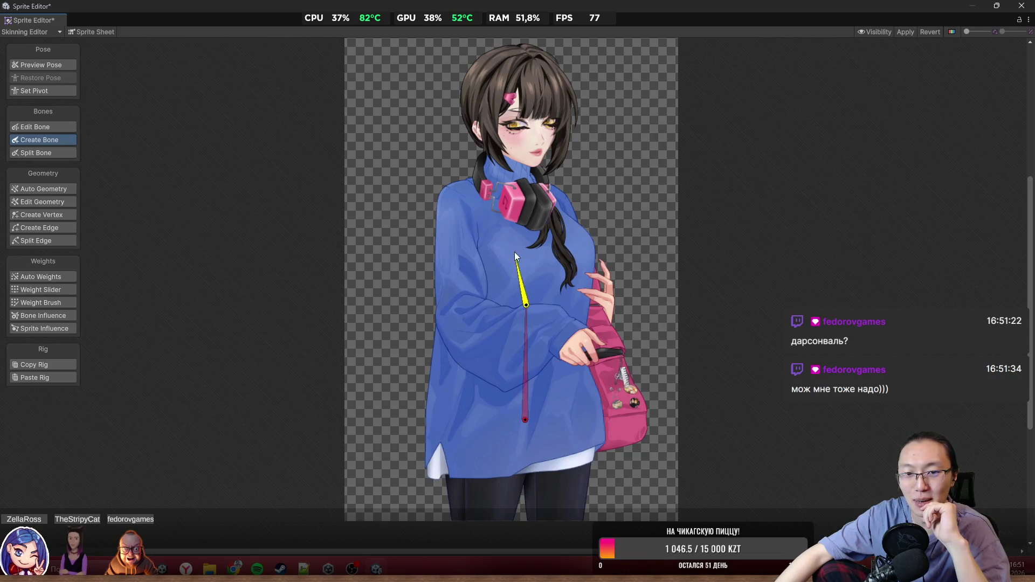
{"action": "left_click", "coordinate": [509, 182]}
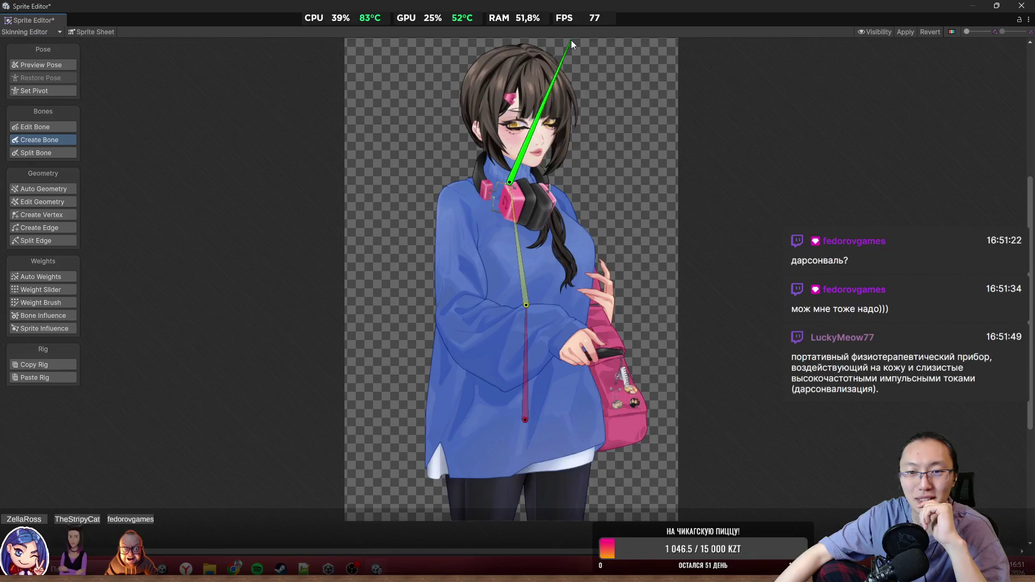
{"action": "left_click", "coordinate": [526, 50]}
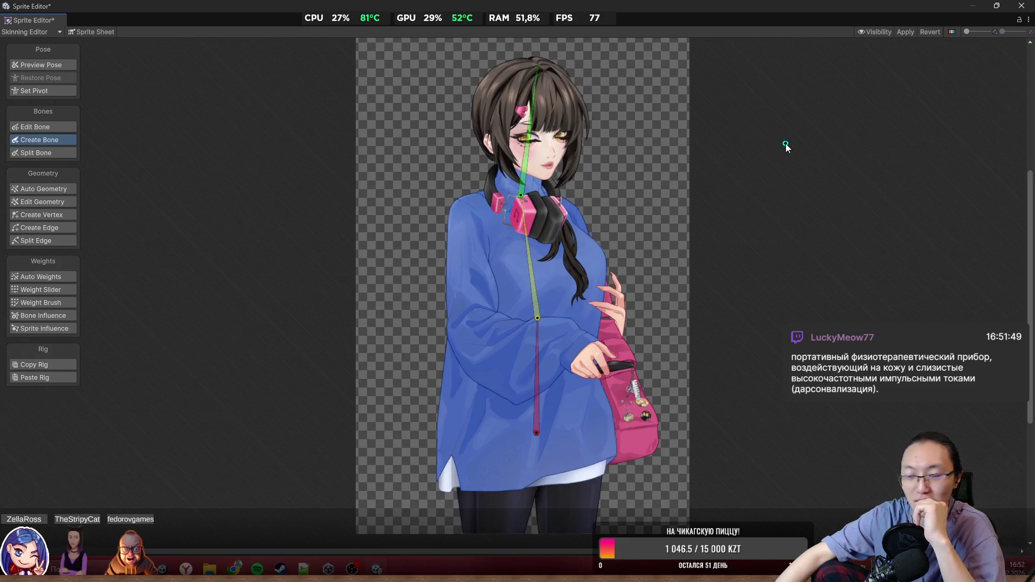
{"action": "scroll", "coordinate": [593, 102], "scroll_direction": "up", "scroll_amount": 3}
{"action": "scroll", "coordinate": [614, 167], "scroll_direction": "down", "scroll_amount": 5}
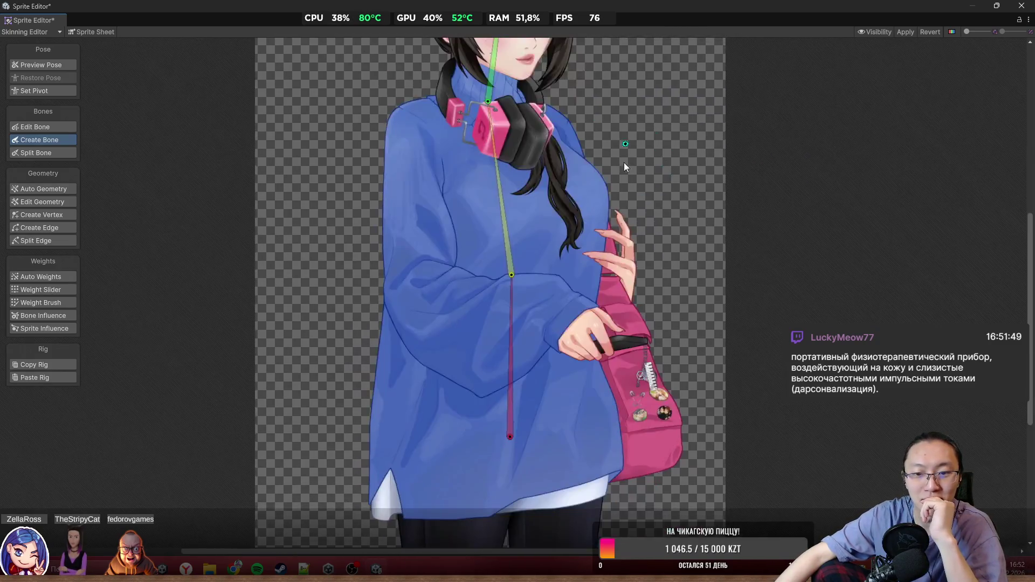
Step: Branch a forearm bone from the chest via the elbow to the bag-holding hand, plus a short hand bone
{"action": "left_click", "coordinate": [492, 272]}
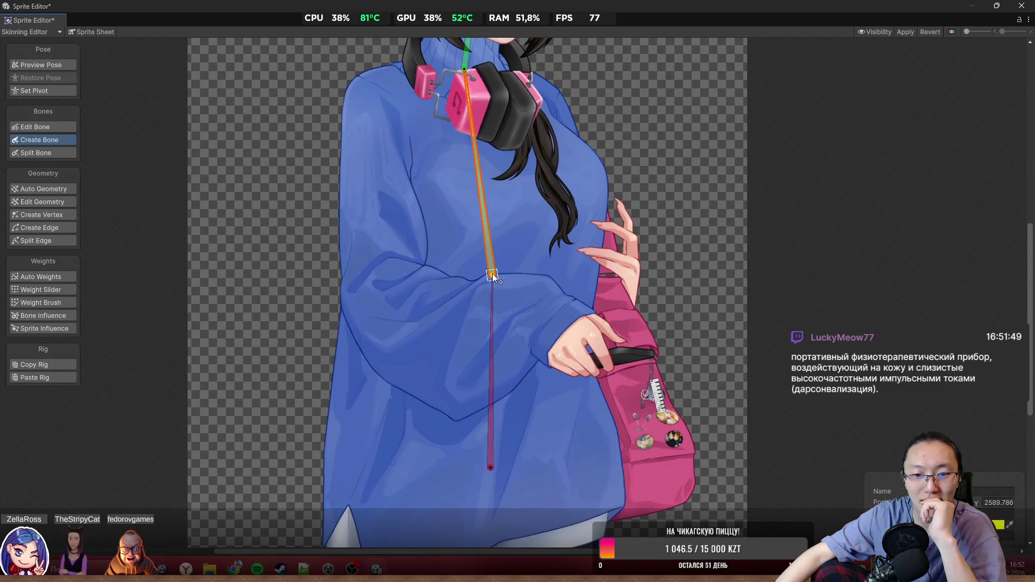
{"action": "left_click", "coordinate": [389, 303]}
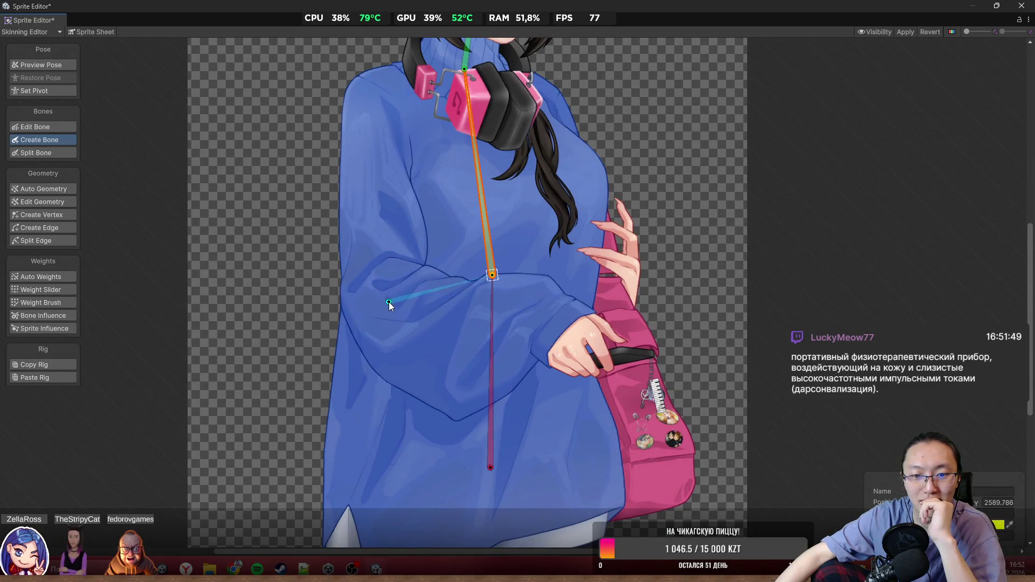
{"action": "left_click", "coordinate": [572, 331]}
{"action": "left_click", "coordinate": [618, 357]}
{"action": "scroll", "coordinate": [617, 358], "scroll_direction": "down", "scroll_amount": 3}
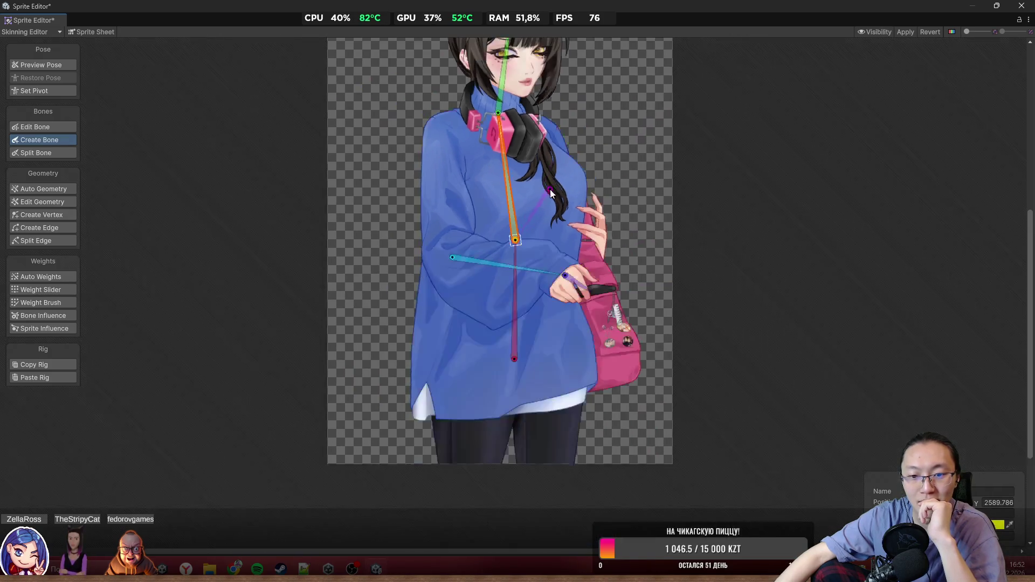
{"action": "scroll", "coordinate": [522, 282], "scroll_direction": "up", "scroll_amount": 3}
Step: Start a bone toward the raised hand, then enter Preview Pose and deselect the spine bone
{"action": "left_click", "coordinate": [516, 255]}
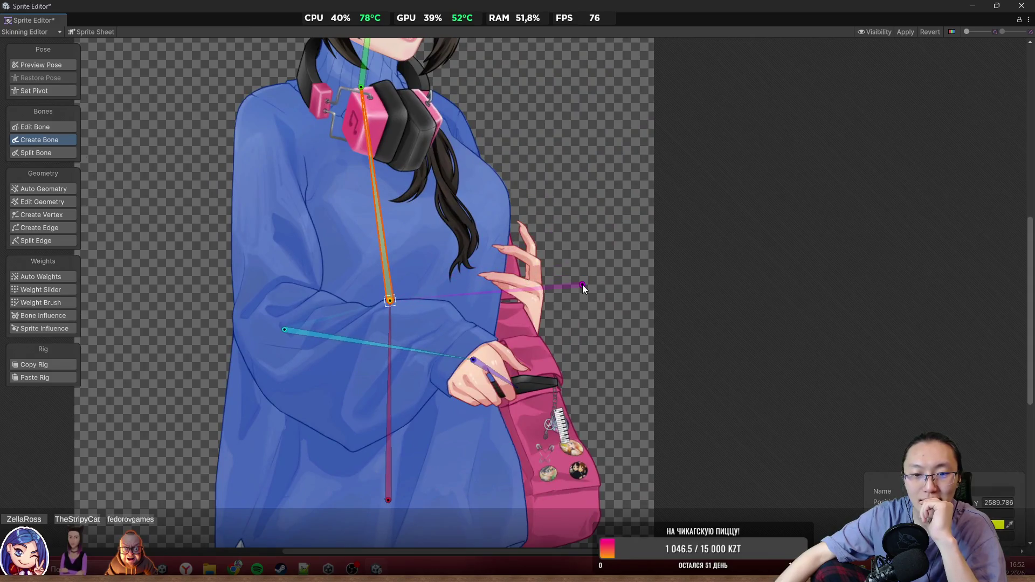
{"action": "scroll", "coordinate": [508, 263], "scroll_direction": "up", "scroll_amount": 4}
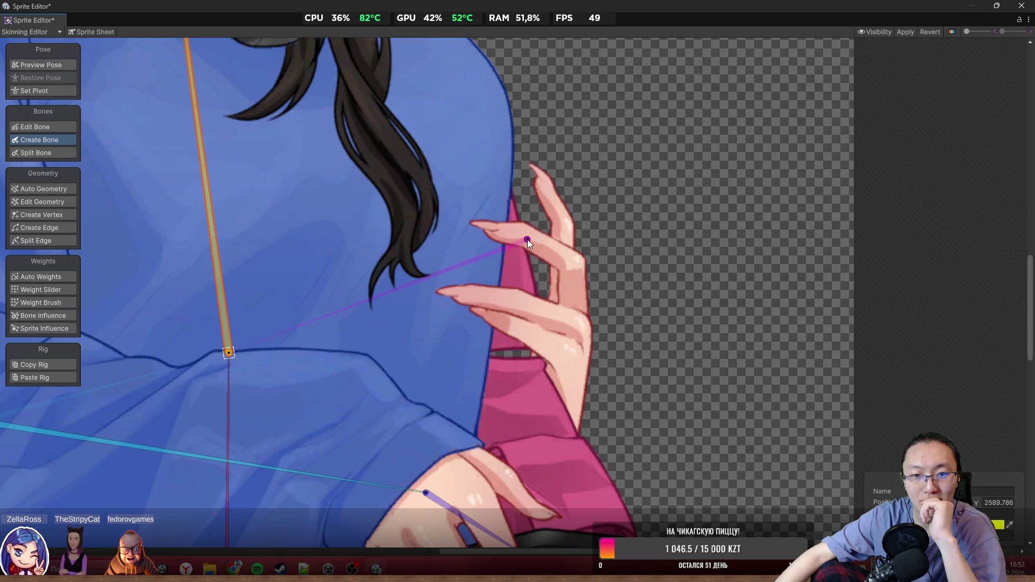
{"action": "scroll", "coordinate": [576, 302], "scroll_direction": "down", "scroll_amount": 3}
{"action": "left_click", "coordinate": [71, 70]}
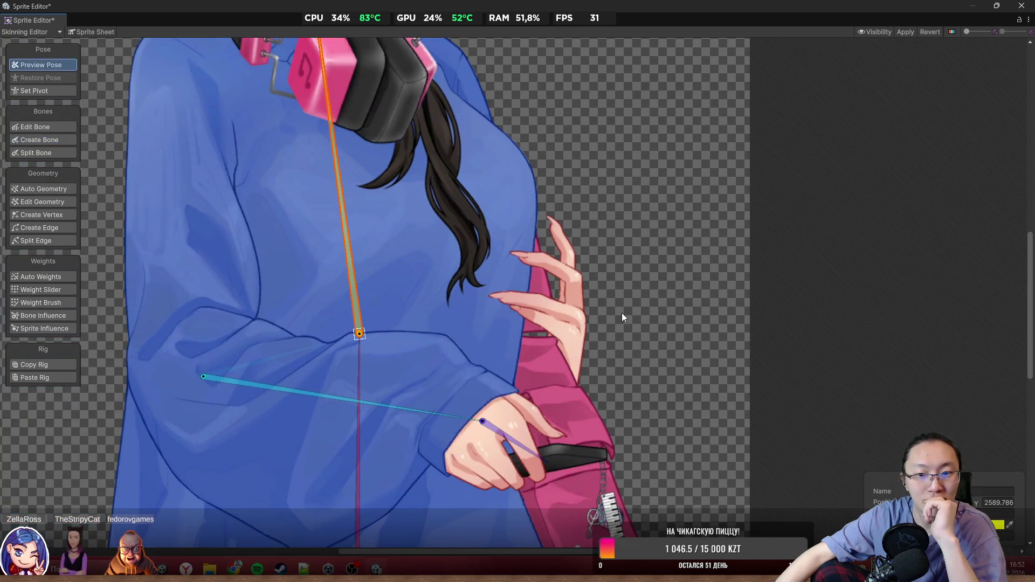
{"action": "left_click", "coordinate": [577, 341]}
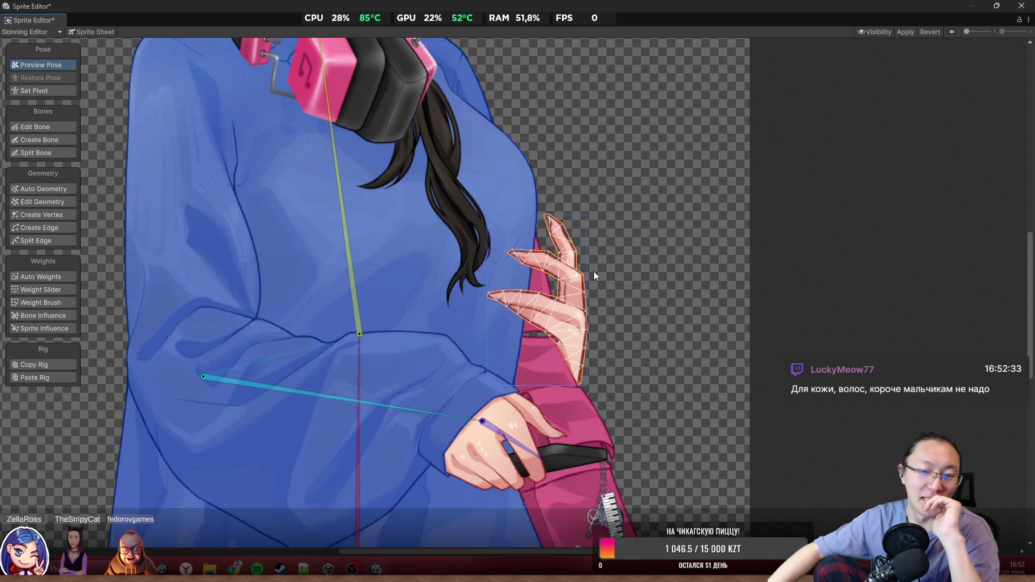
{"action": "left_click", "coordinate": [43, 215]}
{"action": "scroll", "coordinate": [604, 278], "scroll_direction": "up", "scroll_amount": 2}
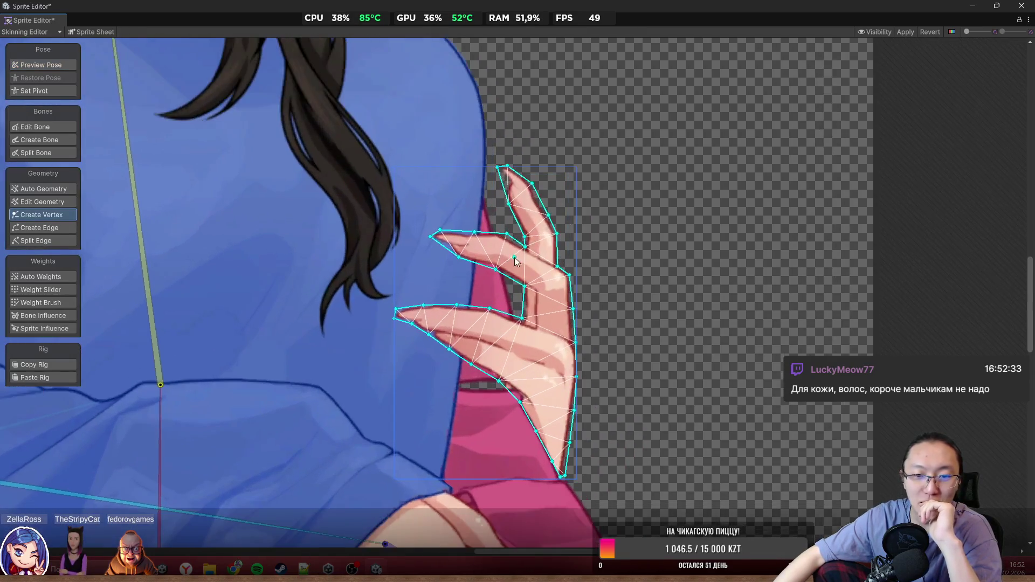
{"action": "scroll", "coordinate": [514, 258], "scroll_direction": "down", "scroll_amount": 5}
{"action": "scroll", "coordinate": [518, 248], "scroll_direction": "up", "scroll_amount": 3}
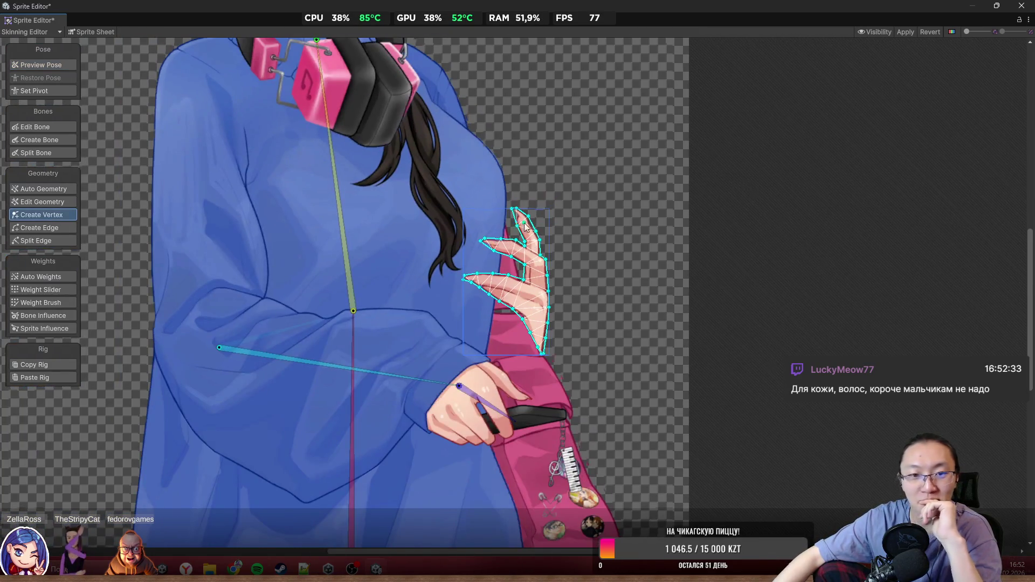
{"action": "scroll", "coordinate": [534, 218], "scroll_direction": "down", "scroll_amount": 3}
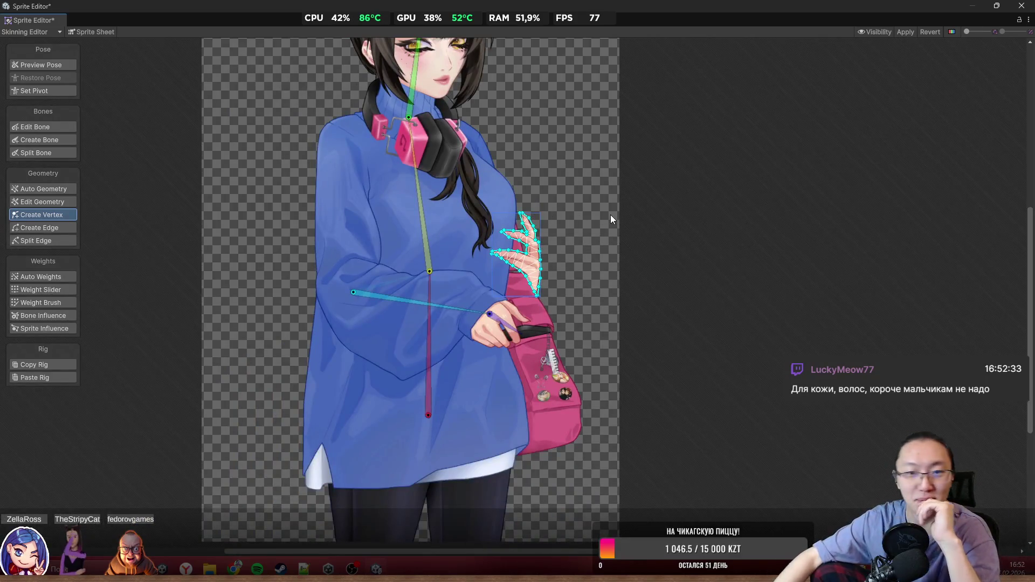
{"action": "scroll", "coordinate": [610, 265], "scroll_direction": "up", "scroll_amount": 3}
{"action": "scroll", "coordinate": [610, 265], "scroll_direction": "down", "scroll_amount": 3}
{"action": "scroll", "coordinate": [619, 160], "scroll_direction": "down", "scroll_amount": 5}
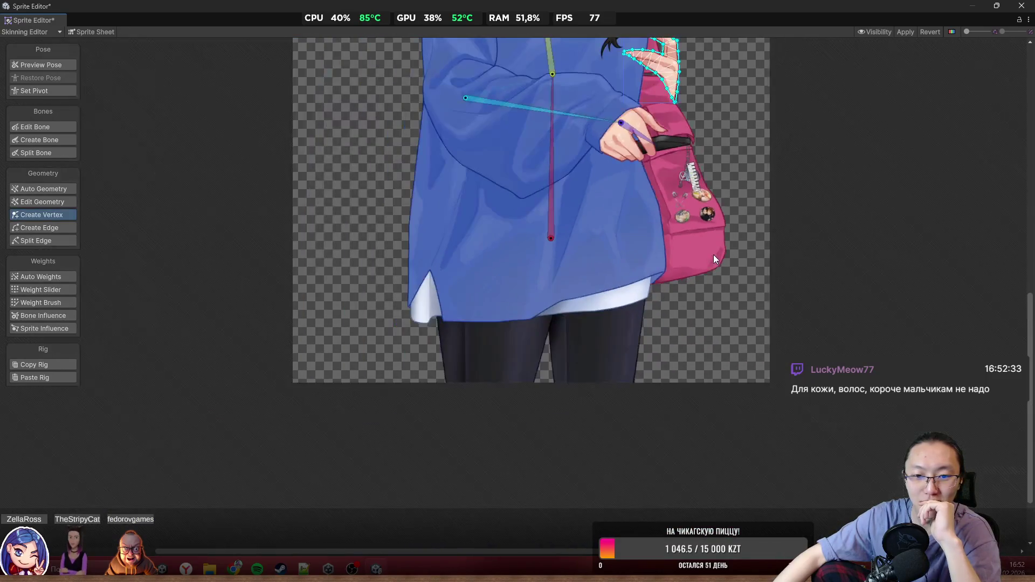
{"action": "scroll", "coordinate": [708, 259], "scroll_direction": "up", "scroll_amount": 2}
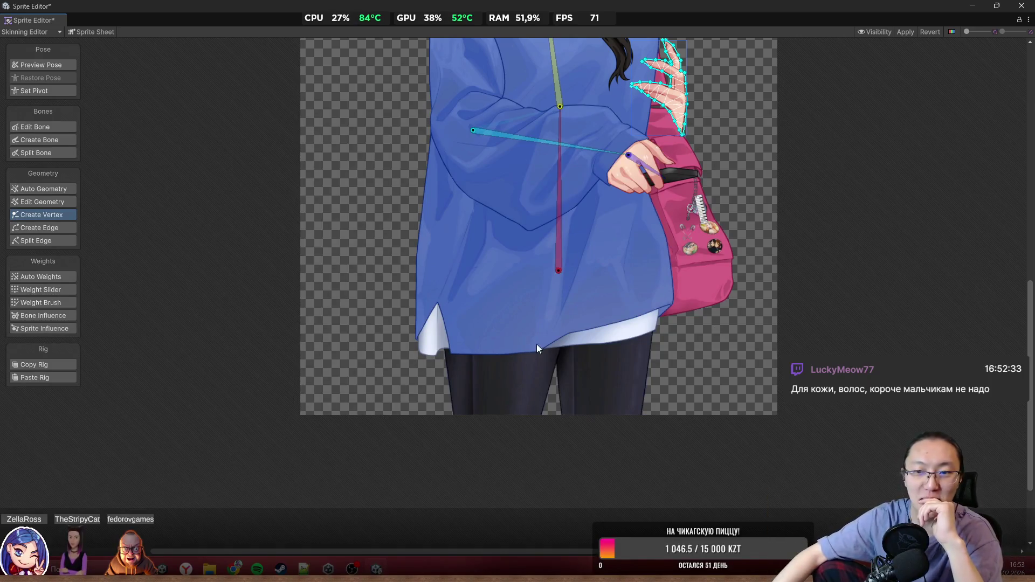
{"action": "scroll", "coordinate": [538, 275], "scroll_direction": "down", "scroll_amount": 3}
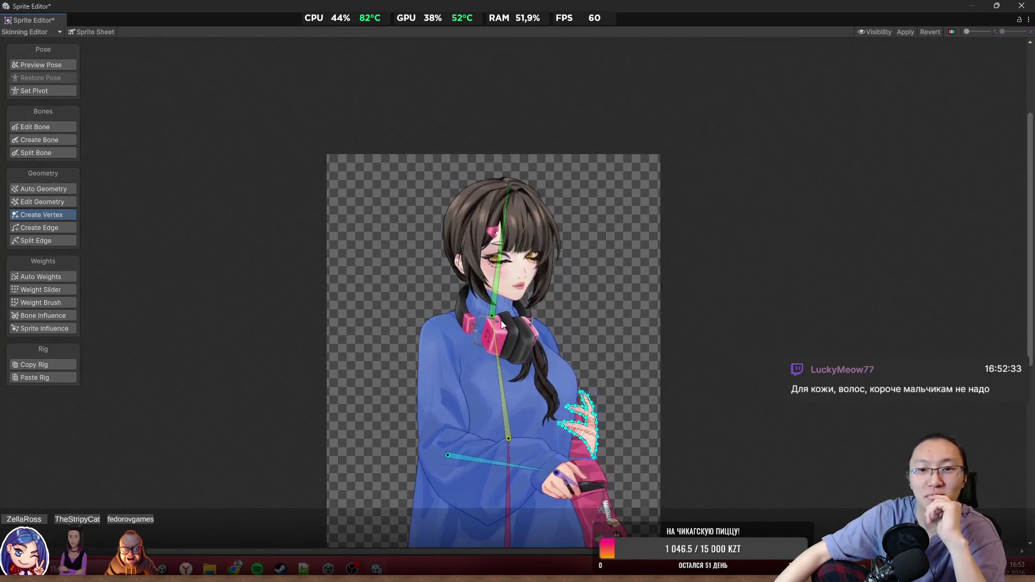
{"action": "scroll", "coordinate": [530, 260], "scroll_direction": "up", "scroll_amount": 5}
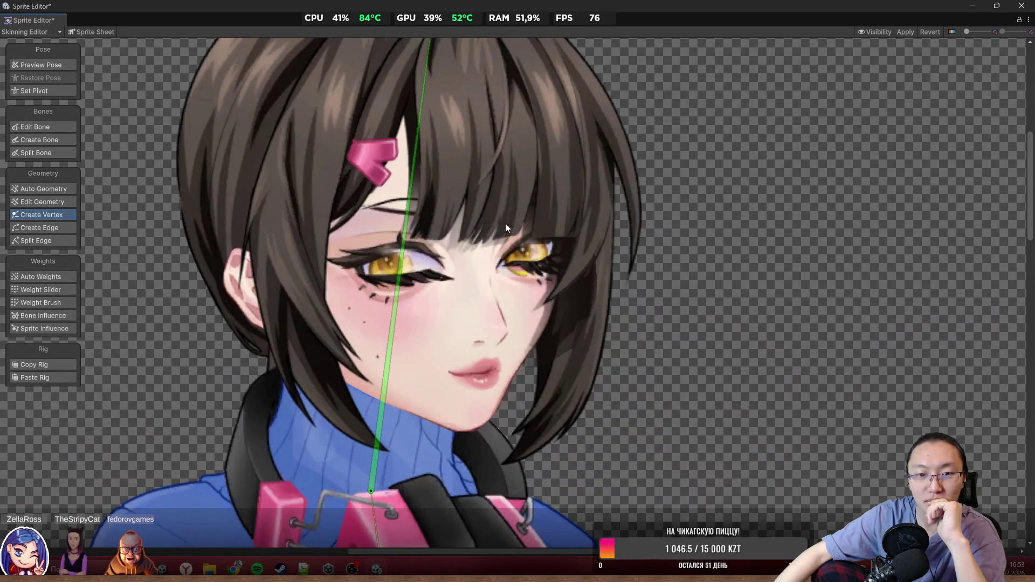
{"action": "scroll", "coordinate": [505, 227], "scroll_direction": "down", "scroll_amount": 5}
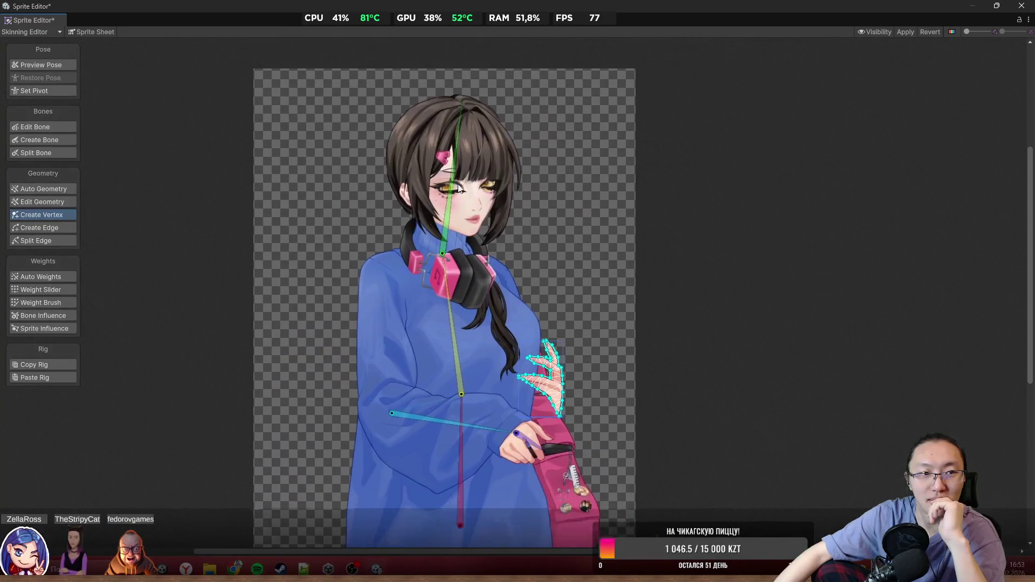
{"action": "left_click", "coordinate": [41, 64]}
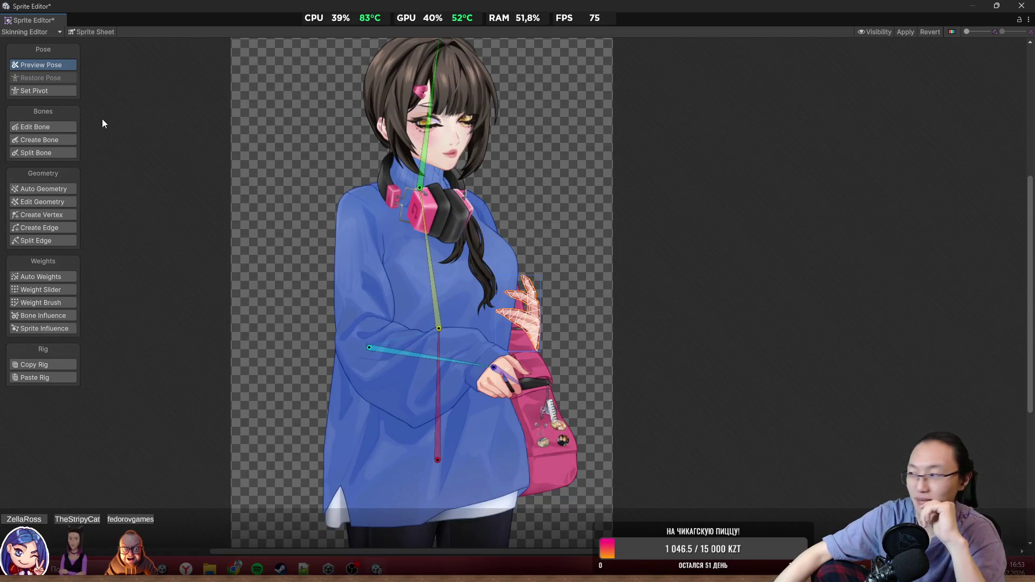
{"action": "scroll", "coordinate": [584, 309], "scroll_direction": "down", "scroll_amount": 2}
{"action": "left_click_drag", "start_coordinate": [584, 309], "coordinate": [555, 231]}
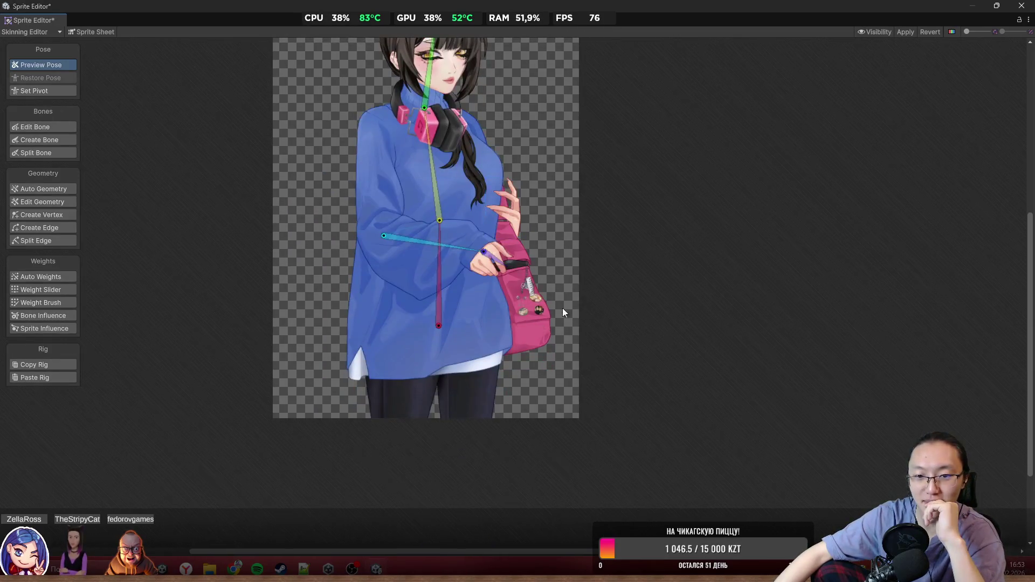
{"action": "scroll", "coordinate": [562, 311], "scroll_direction": "up", "scroll_amount": 3}
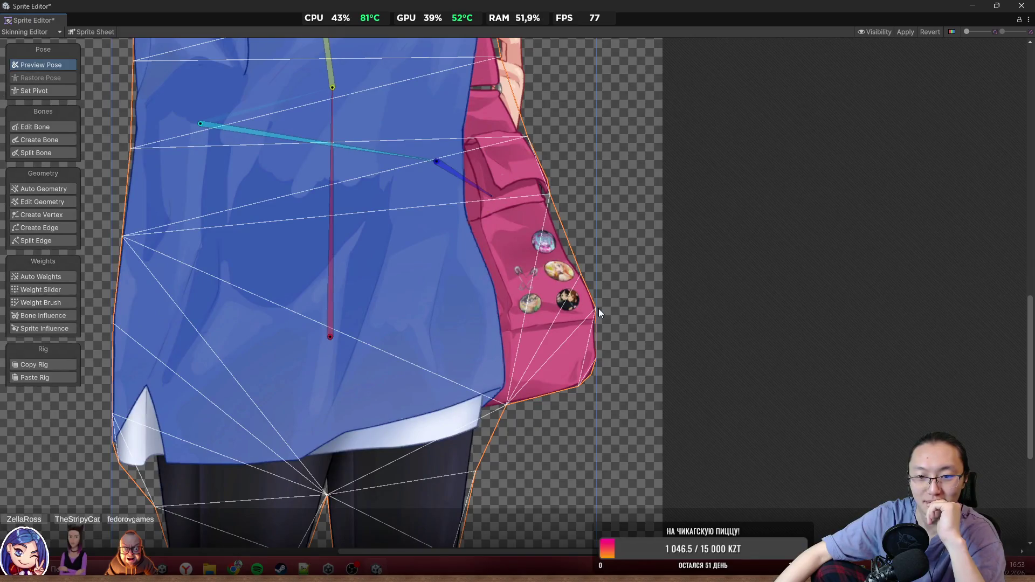
{"action": "scroll", "coordinate": [600, 307], "scroll_direction": "down", "scroll_amount": 2}
{"action": "scroll", "coordinate": [584, 146], "scroll_direction": "down", "scroll_amount": 2}
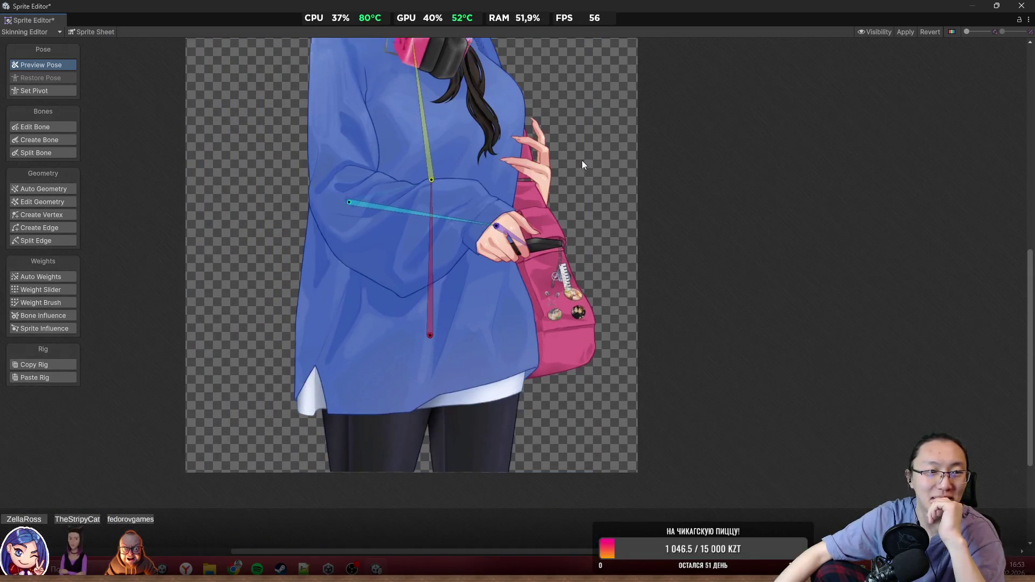
{"action": "scroll", "coordinate": [645, 332], "scroll_direction": "up", "scroll_amount": 1}
{"action": "scroll", "coordinate": [563, 300], "scroll_direction": "up", "scroll_amount": 5}
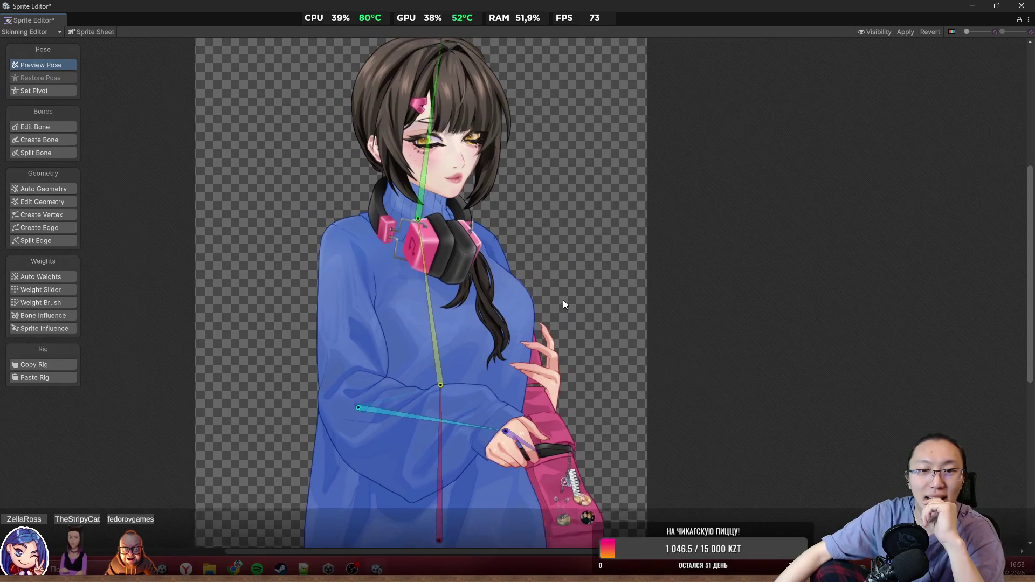
{"action": "scroll", "coordinate": [473, 206], "scroll_direction": "up", "scroll_amount": 1}
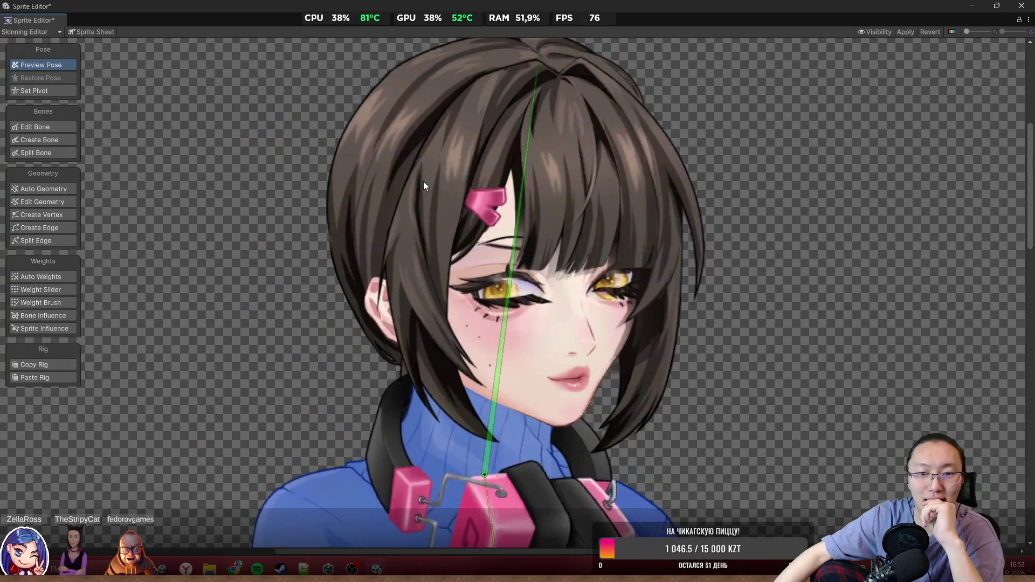
{"action": "left_click", "coordinate": [494, 162]}
Step: Select the bangs, back hair, side locks and sweater layers in turn, ending on the left hair lock
{"action": "left_click", "coordinate": [548, 164]}
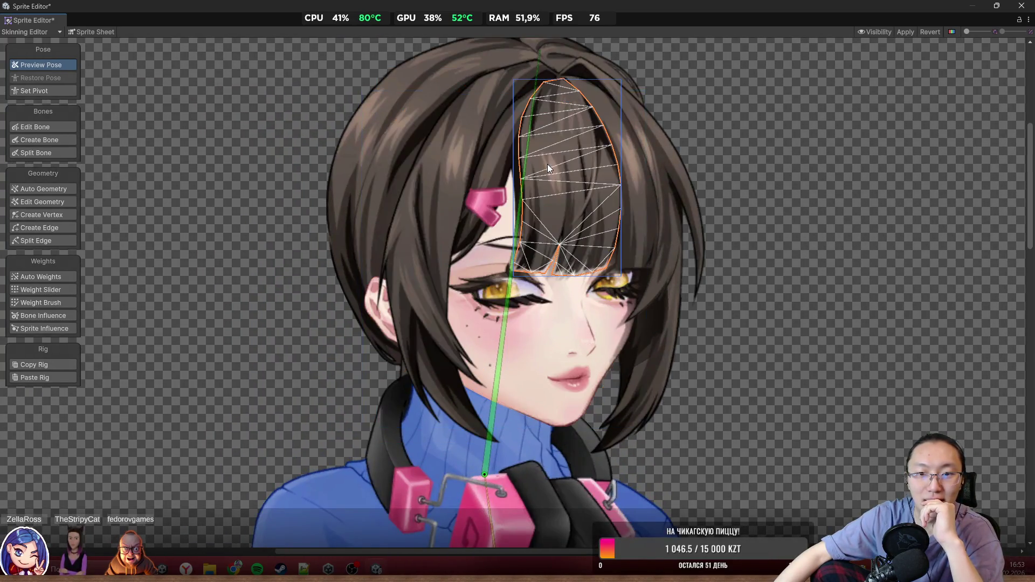
{"action": "left_click", "coordinate": [633, 176]}
{"action": "left_click", "coordinate": [633, 176]}
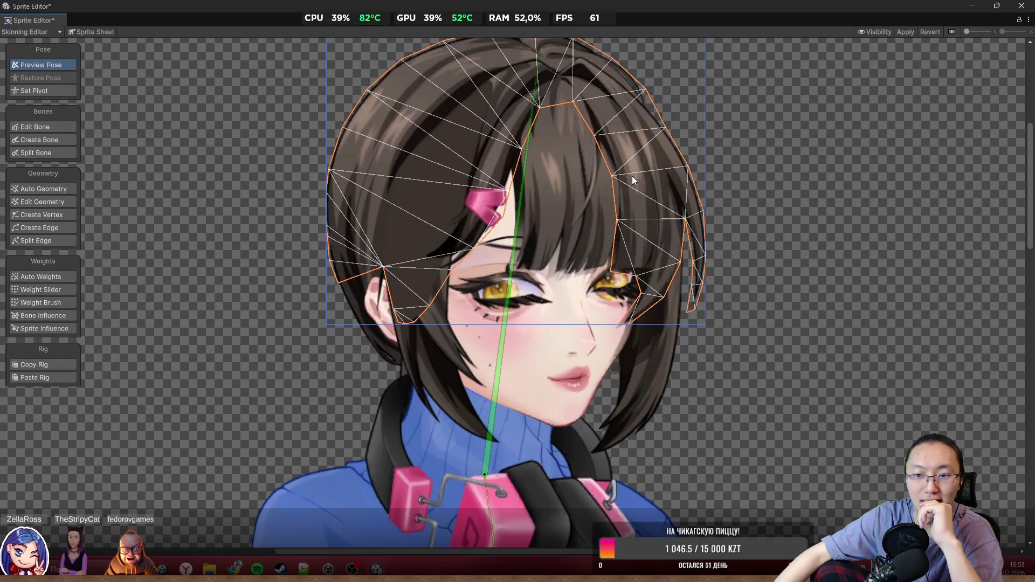
{"action": "left_click", "coordinate": [651, 369]}
{"action": "left_click", "coordinate": [415, 380]}
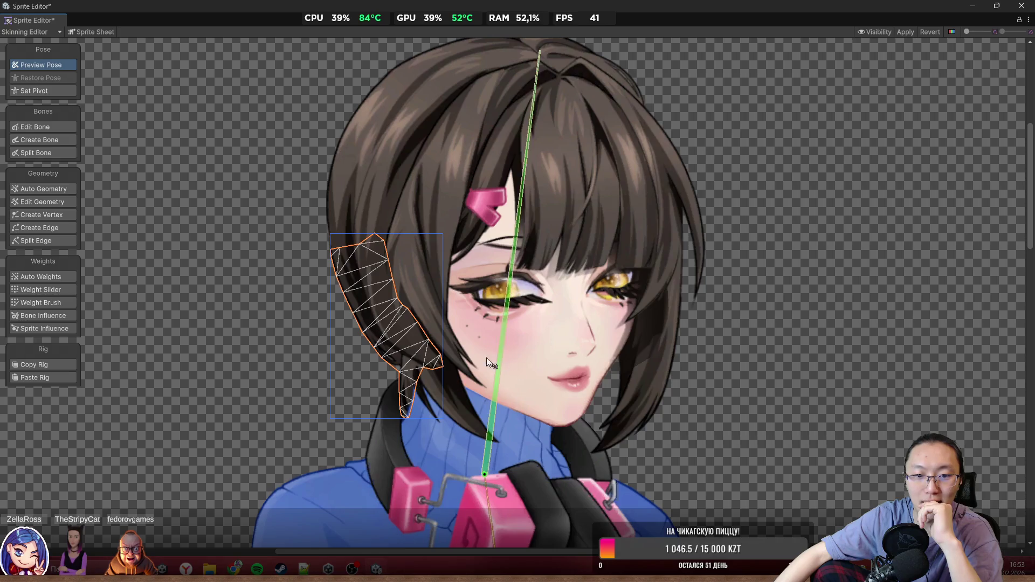
{"action": "left_click", "coordinate": [445, 386]}
{"action": "left_click", "coordinate": [439, 366]}
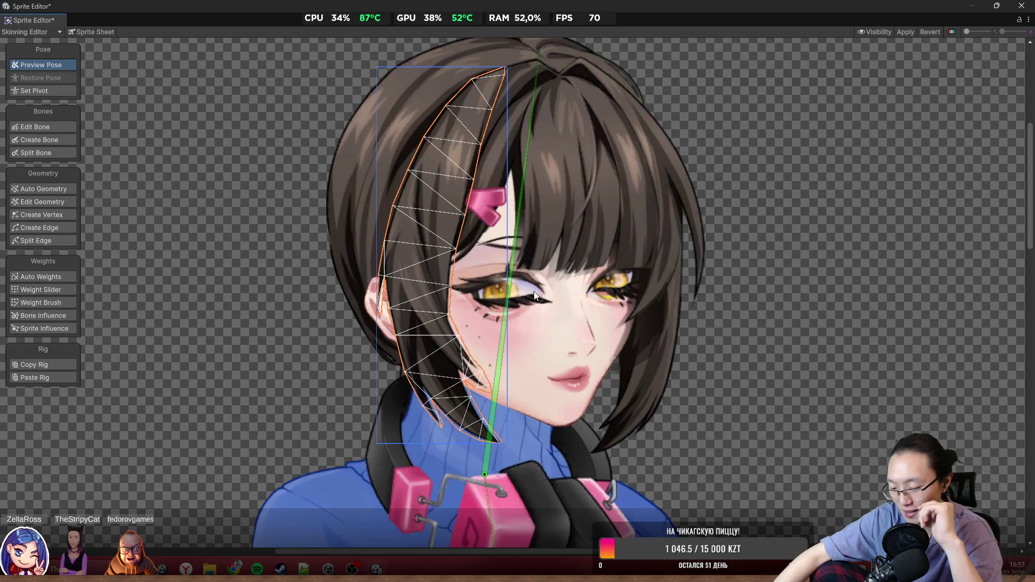
Step: Edit the left hair lock's geometry, try Weight Brush and Create Vertex, then choose Create Bone
{"action": "left_click", "coordinate": [55, 214]}
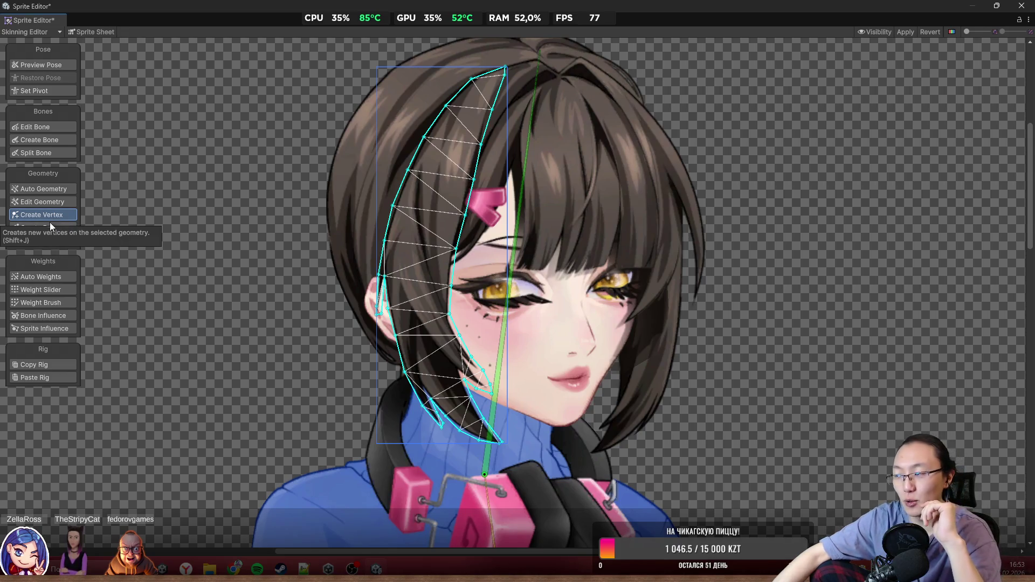
{"action": "left_click", "coordinate": [1019, 566]}
{"action": "left_click", "coordinate": [655, 4]}
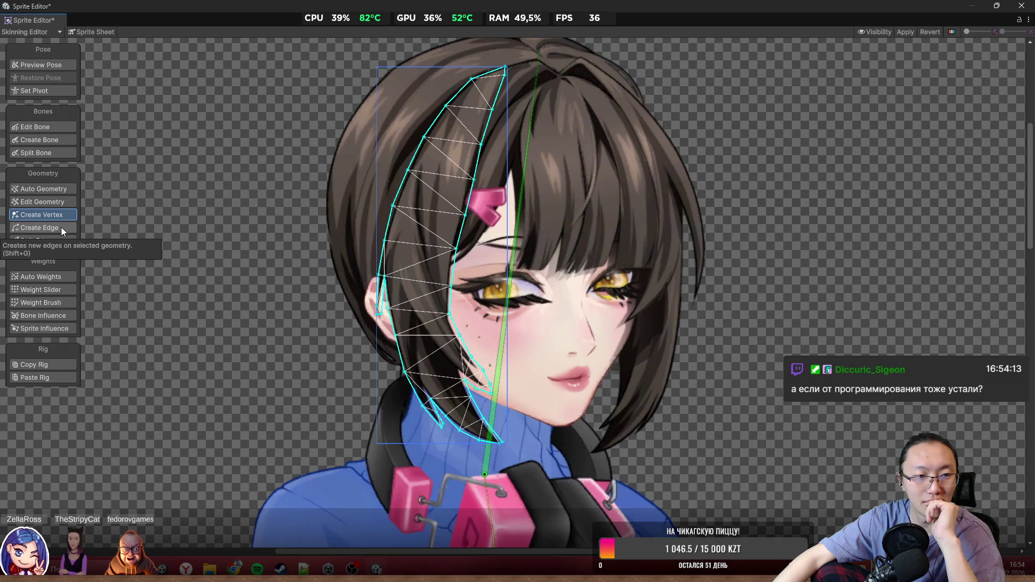
{"action": "left_click", "coordinate": [57, 302]}
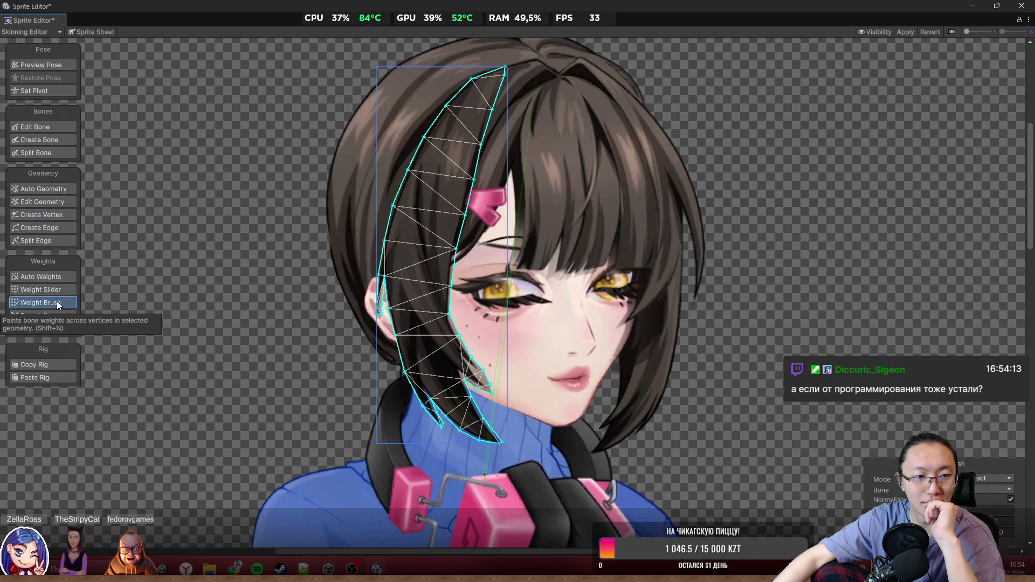
{"action": "left_click", "coordinate": [60, 214]}
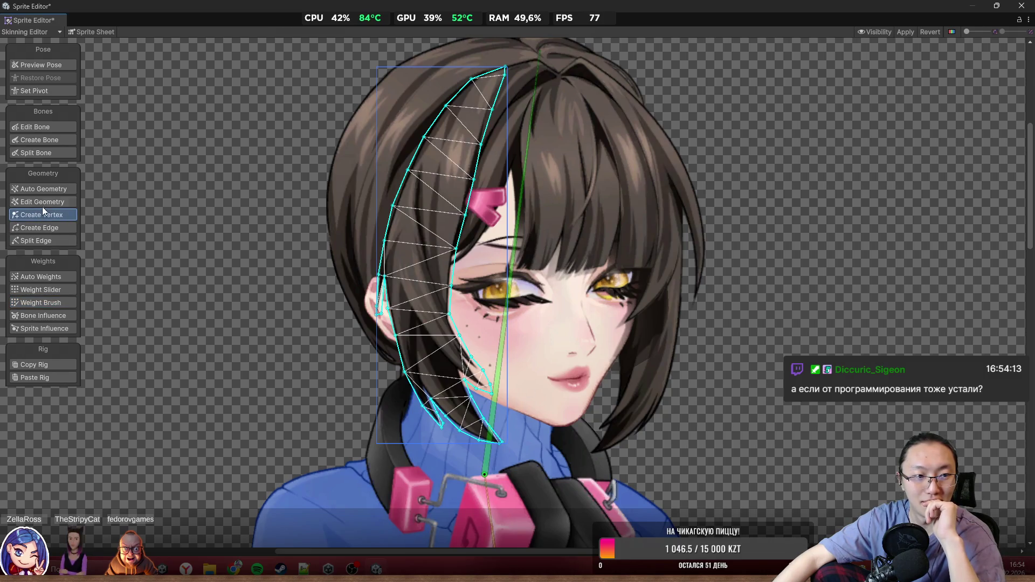
{"action": "left_click", "coordinate": [41, 142]}
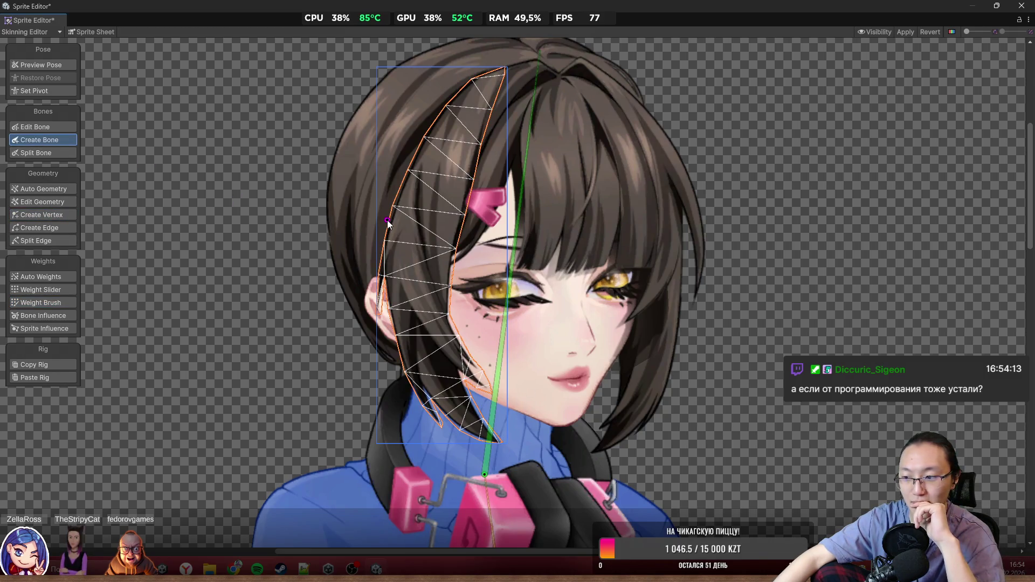
Step: Branch bones from the spine's tip down the left hair strand, stop with Esc, and switch to the browser
{"action": "left_click", "coordinate": [483, 468]}
{"action": "left_click", "coordinate": [483, 474]}
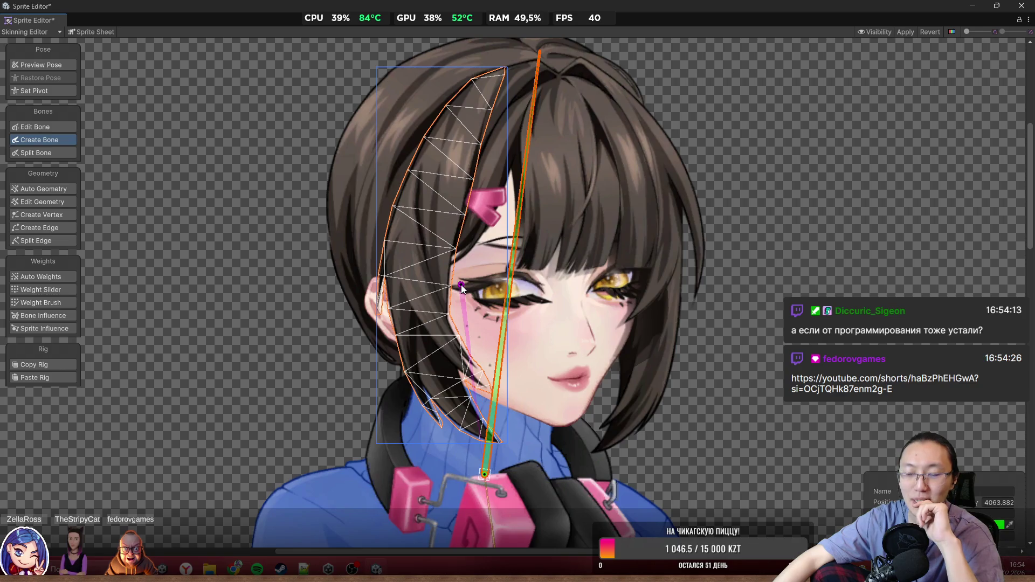
{"action": "left_click", "coordinate": [492, 82]}
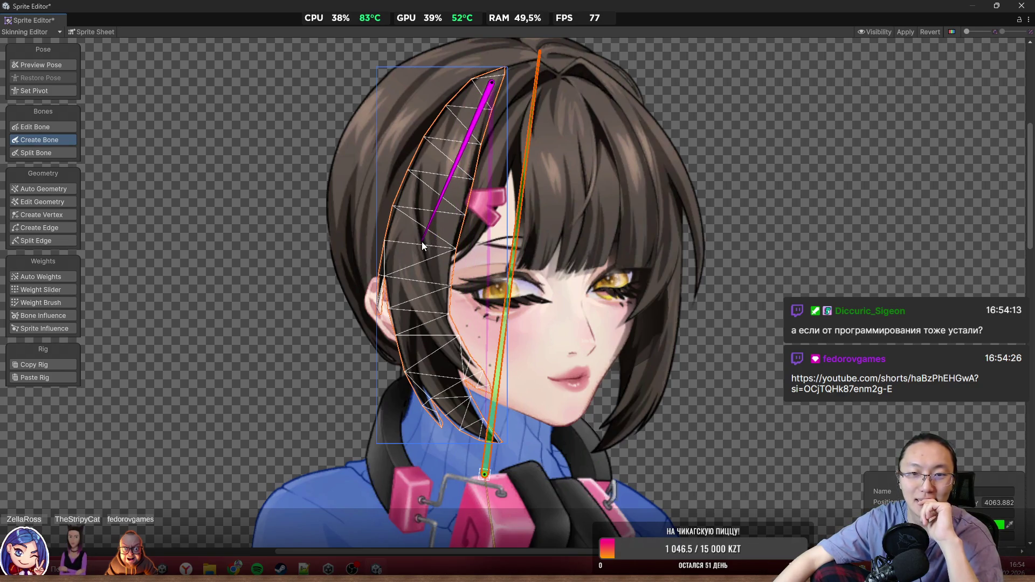
{"action": "left_click", "coordinate": [417, 271]}
{"action": "left_click", "coordinate": [497, 446]}
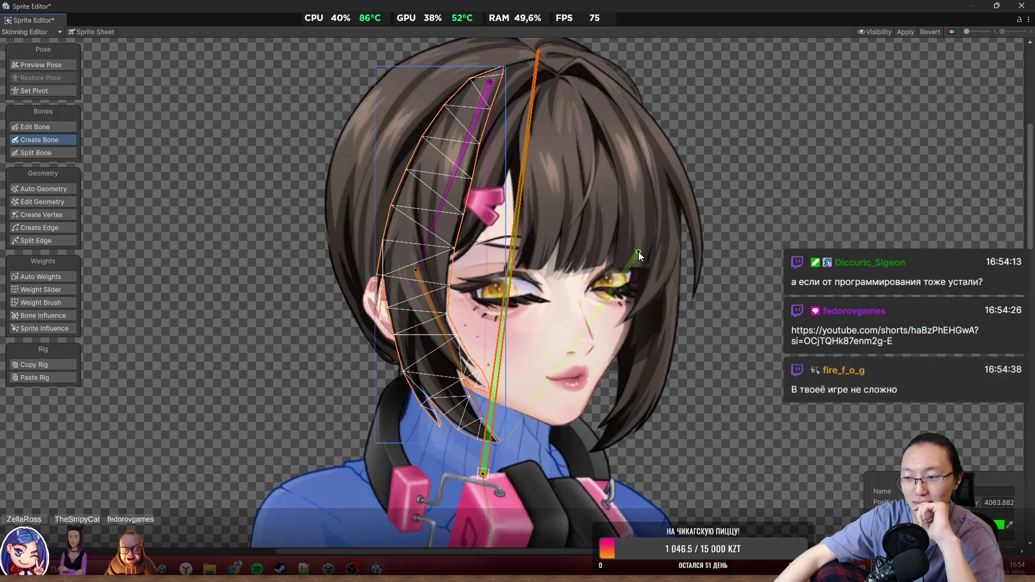
{"action": "left_click_drag", "start_coordinate": [638, 239], "coordinate": [600, 257]}
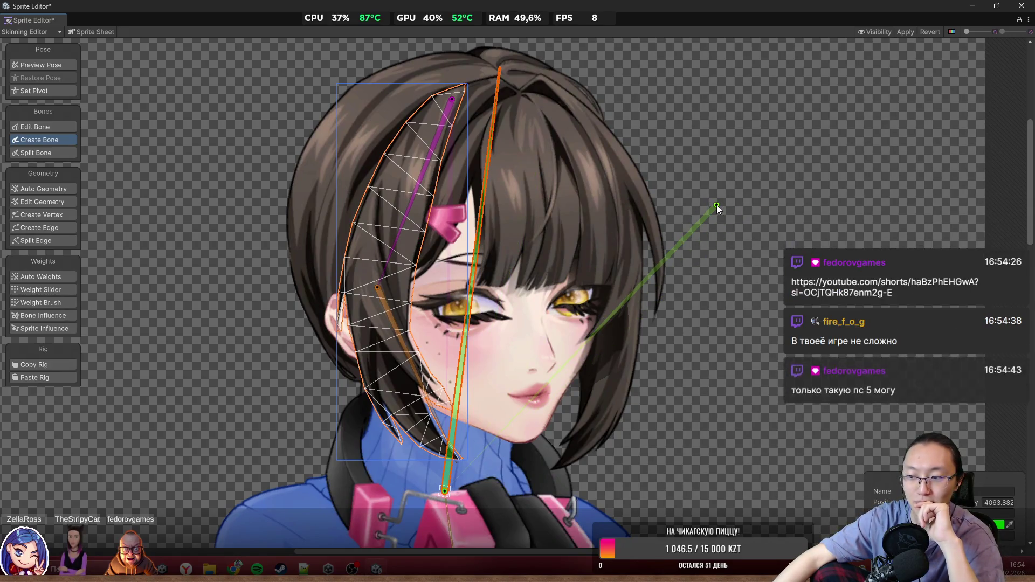
{"action": "key", "text": "Escape"}
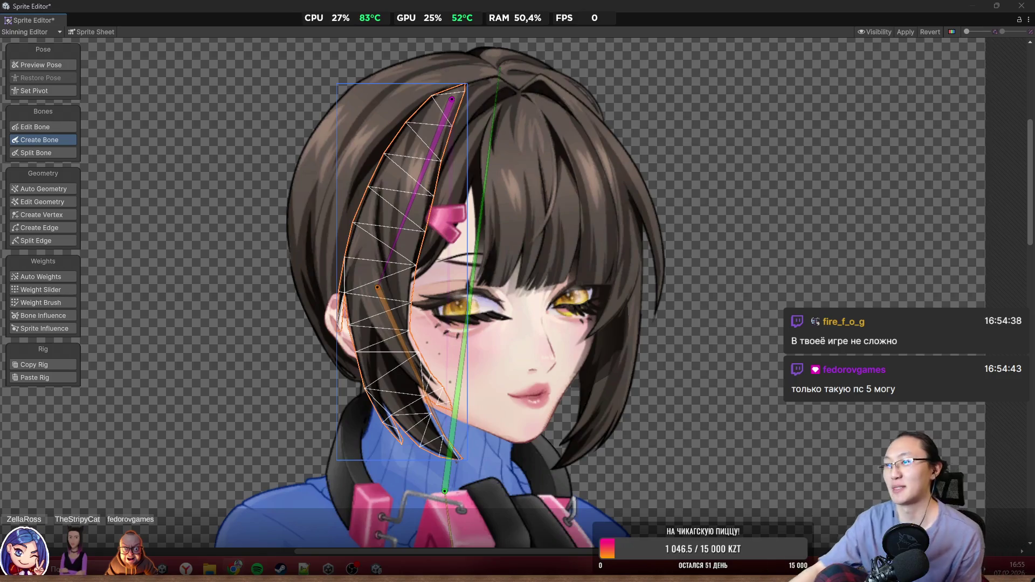
{"action": "key", "text": "alt+Tab"}
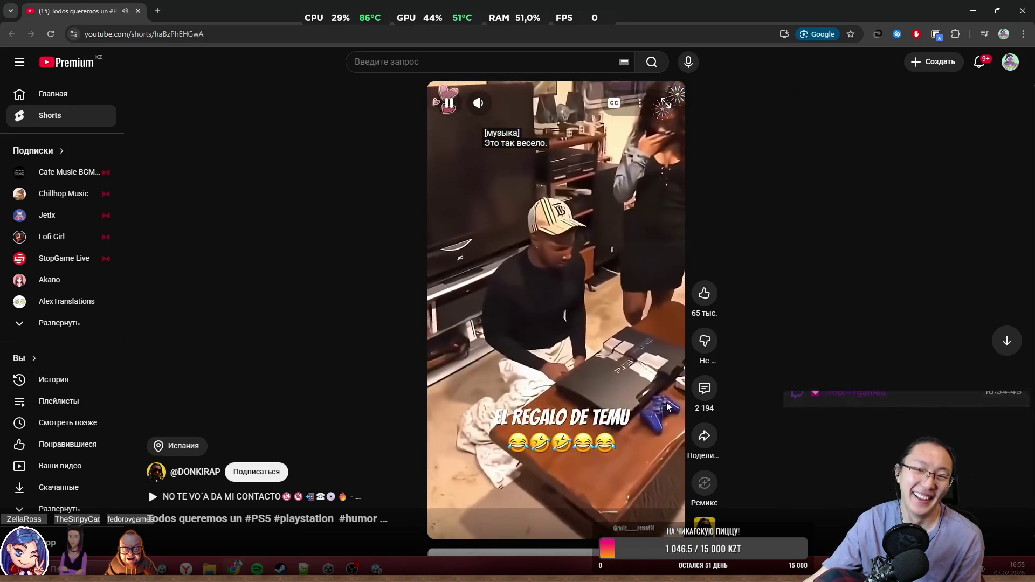
Step: Pause, resume and re-pause the PS5 gift Short, shrink the browser to a window, and return to Unity
{"action": "left_click", "coordinate": [575, 349]}
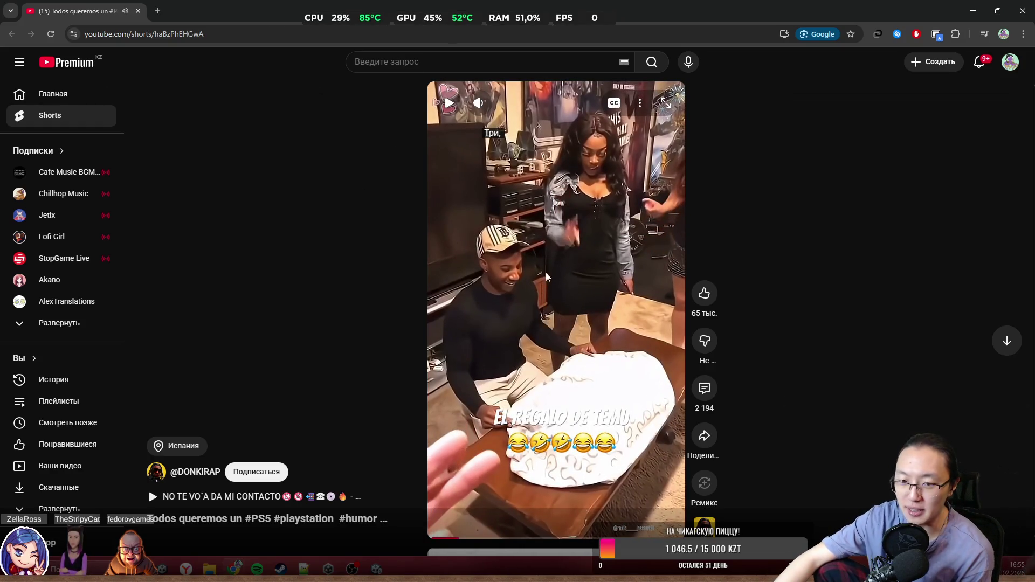
{"action": "left_click", "coordinate": [567, 360]}
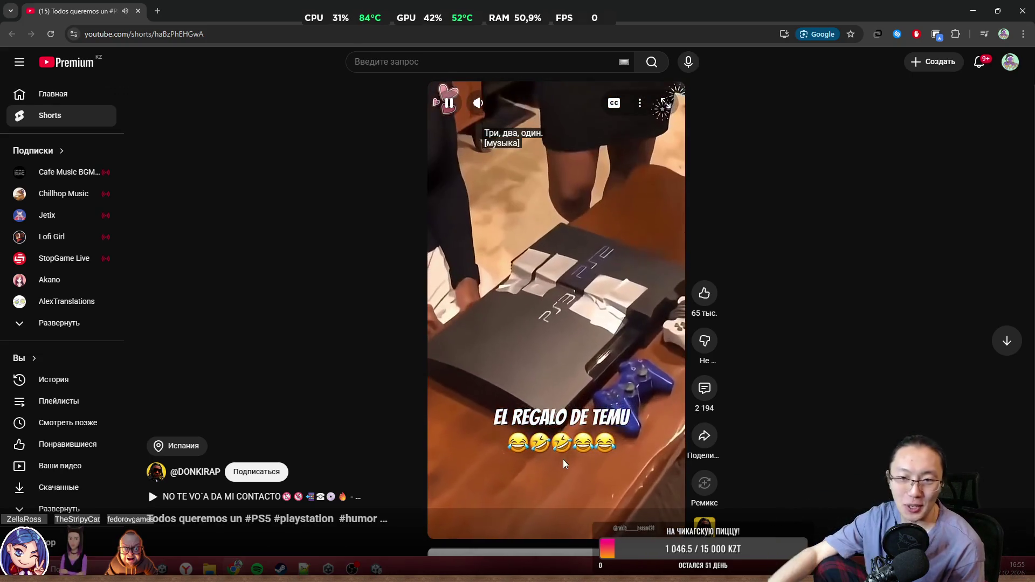
{"action": "left_click", "coordinate": [585, 382]}
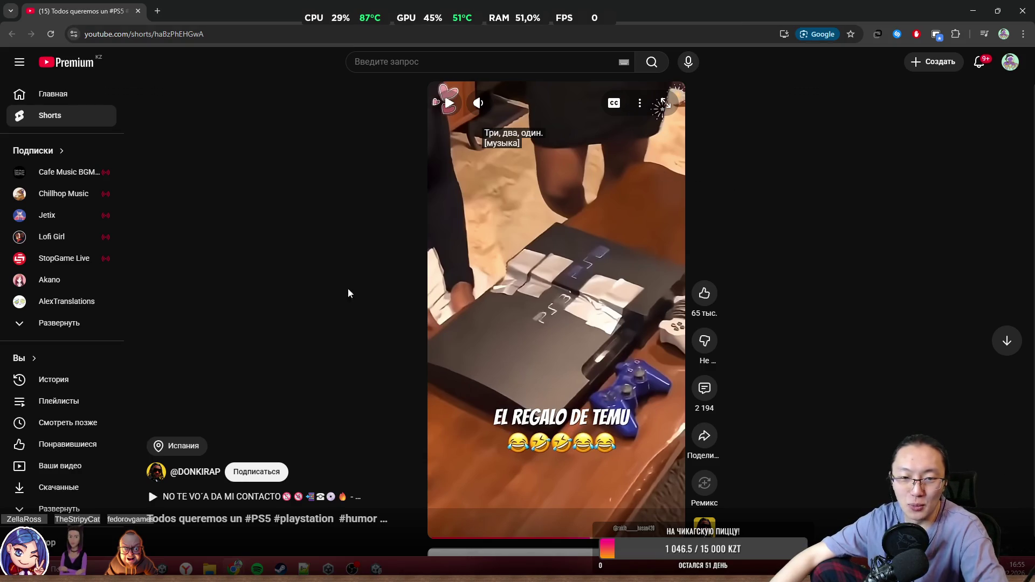
{"action": "mouse_move", "coordinate": [674, 11]}
{"action": "left_mouse_down"}
{"action": "mouse_move", "coordinate": [702, 121]}
{"action": "mouse_move", "coordinate": [649, 86]}
{"action": "mouse_move", "coordinate": [607, 5]}
{"action": "mouse_move", "coordinate": [543, 244]}
{"action": "left_mouse_up"}
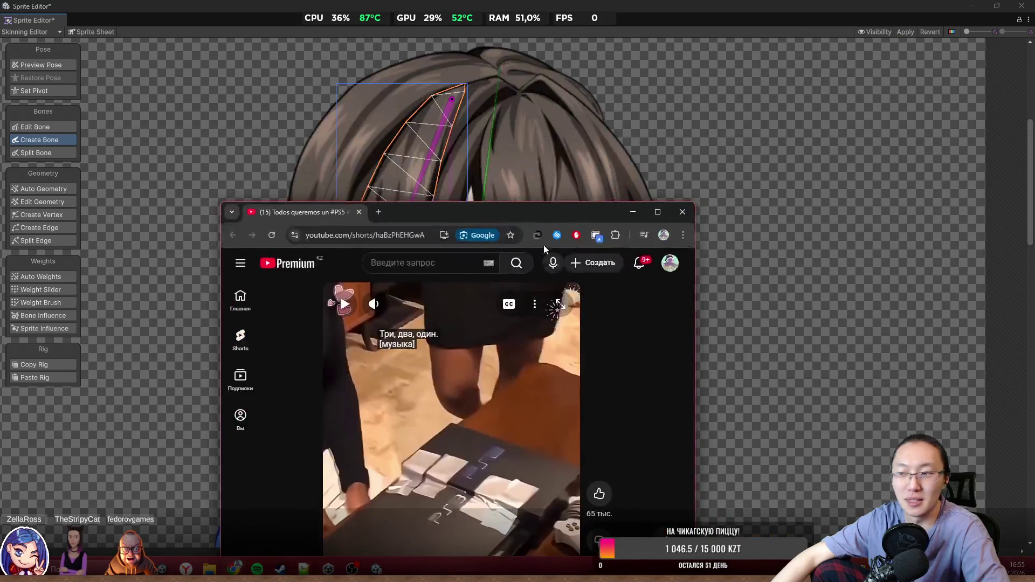
{"action": "left_click", "coordinate": [674, 216]}
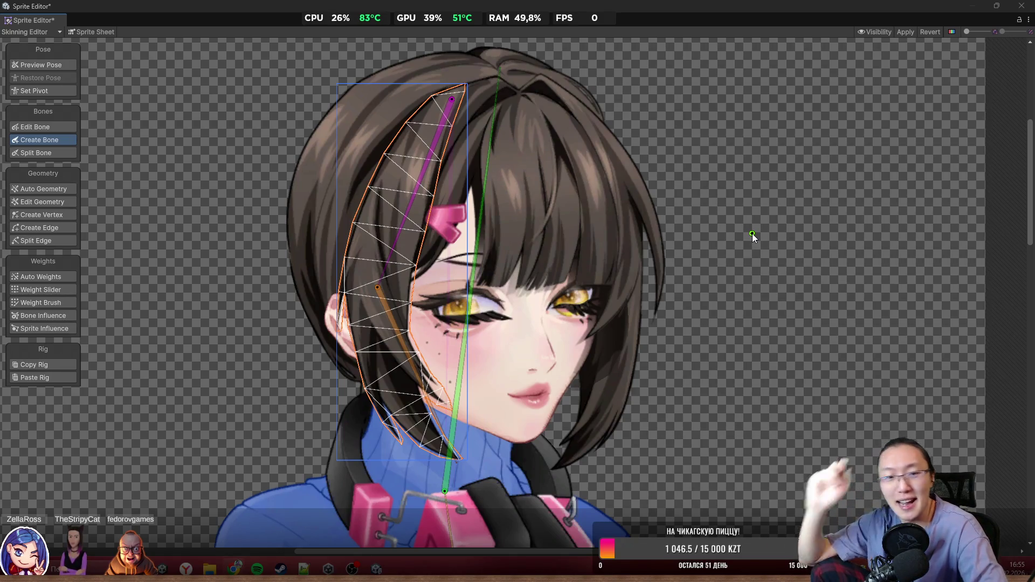
Step: Add bones from the spine base to the head top and down the front bangs over both eyes
{"action": "scroll", "coordinate": [561, 179], "scroll_direction": "up", "scroll_amount": 3}
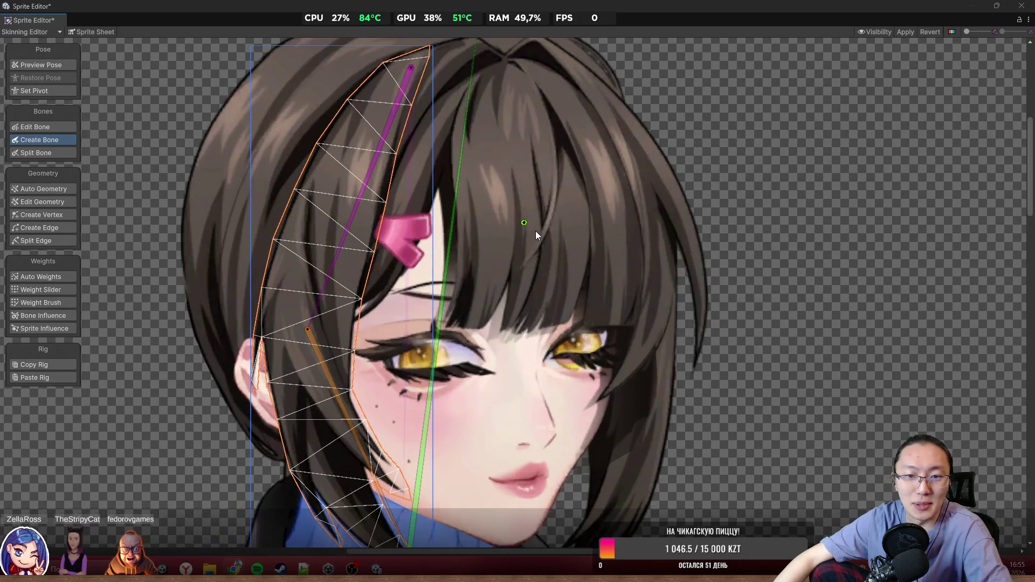
{"action": "scroll", "coordinate": [442, 460], "scroll_direction": "down", "scroll_amount": 3}
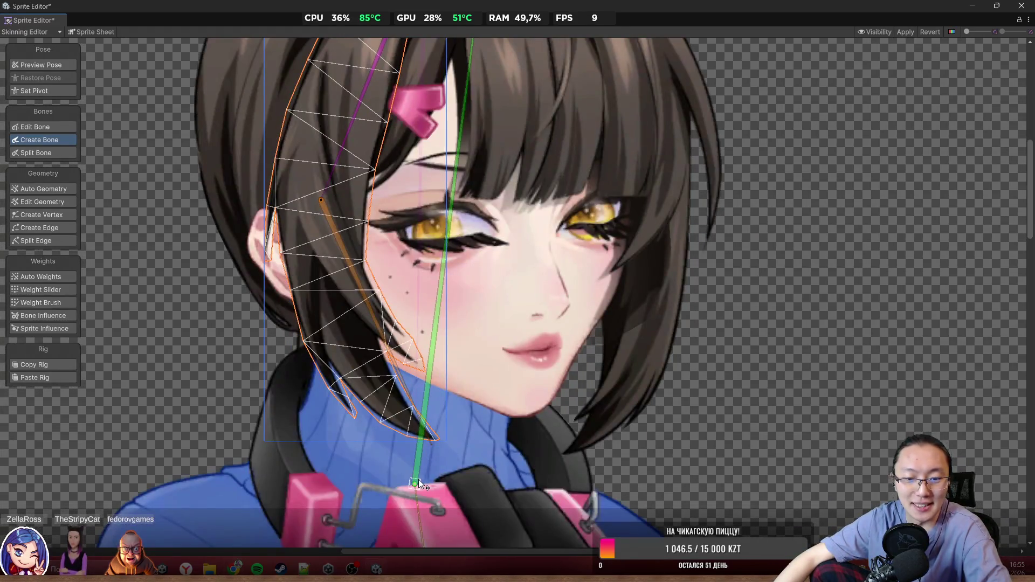
{"action": "left_click", "coordinate": [416, 482]}
{"action": "scroll", "coordinate": [513, 215], "scroll_direction": "up", "scroll_amount": 2}
{"action": "scroll", "coordinate": [539, 242], "scroll_direction": "up", "scroll_amount": 2}
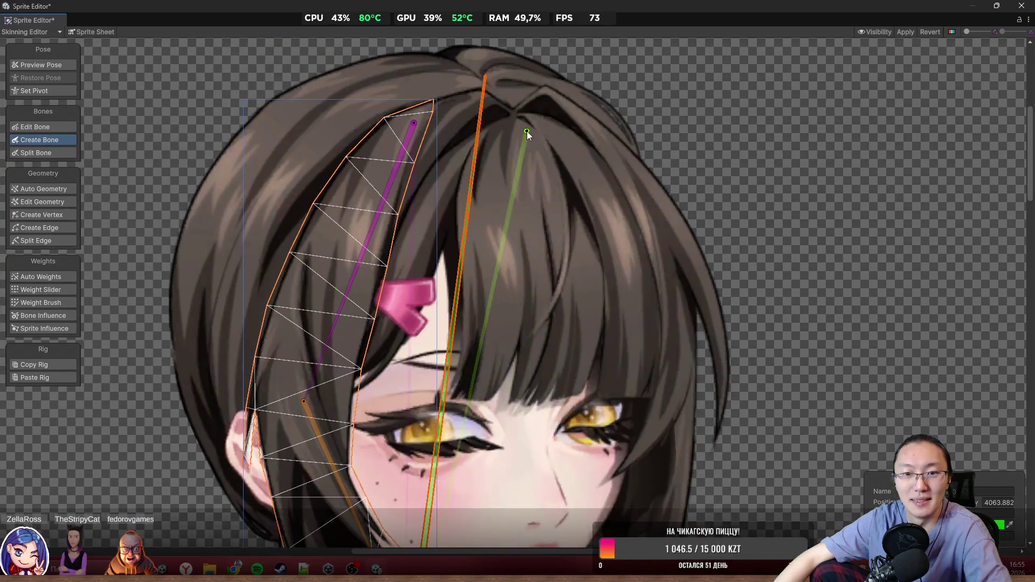
{"action": "left_click", "coordinate": [517, 127]}
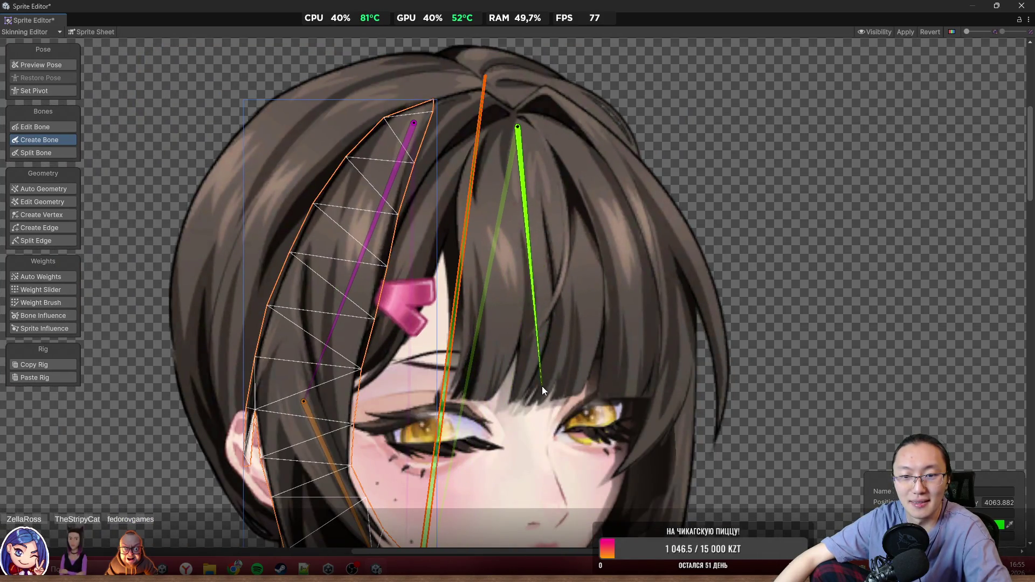
{"action": "left_click", "coordinate": [505, 477]}
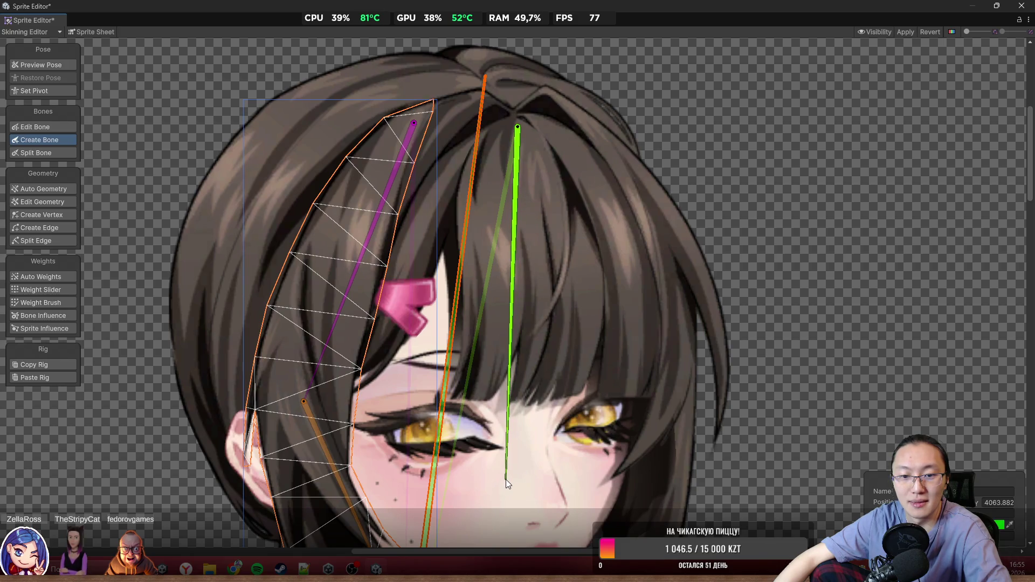
{"action": "scroll", "coordinate": [731, 306], "scroll_direction": "down", "scroll_amount": 5}
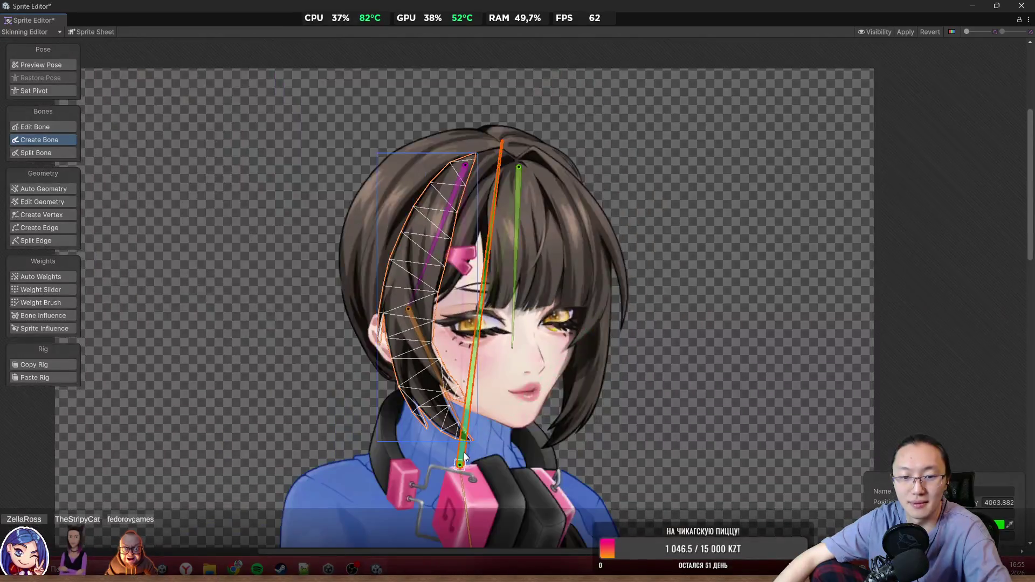
{"action": "scroll", "coordinate": [574, 229], "scroll_direction": "up", "scroll_amount": 1}
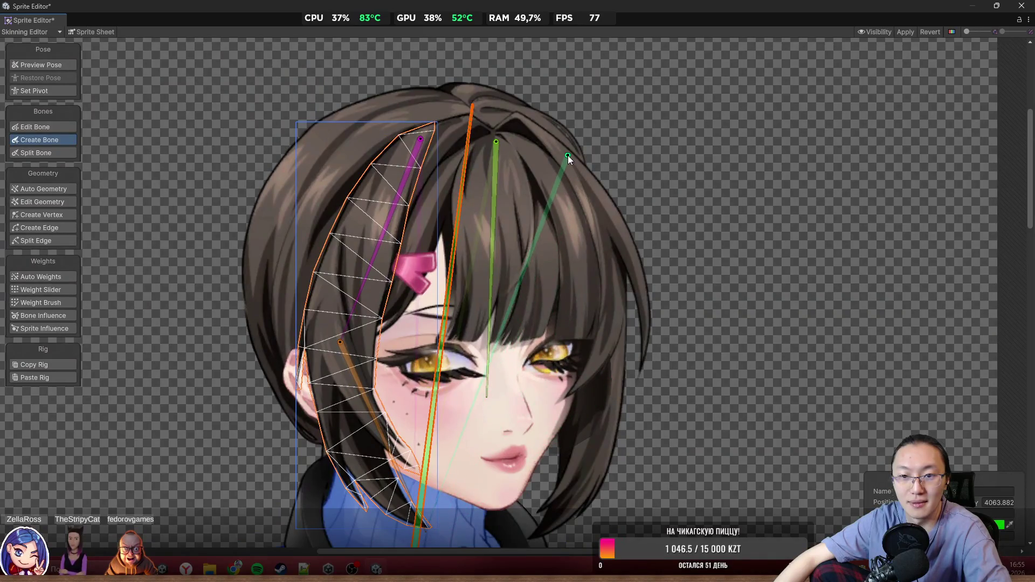
{"action": "left_click", "coordinate": [531, 131]}
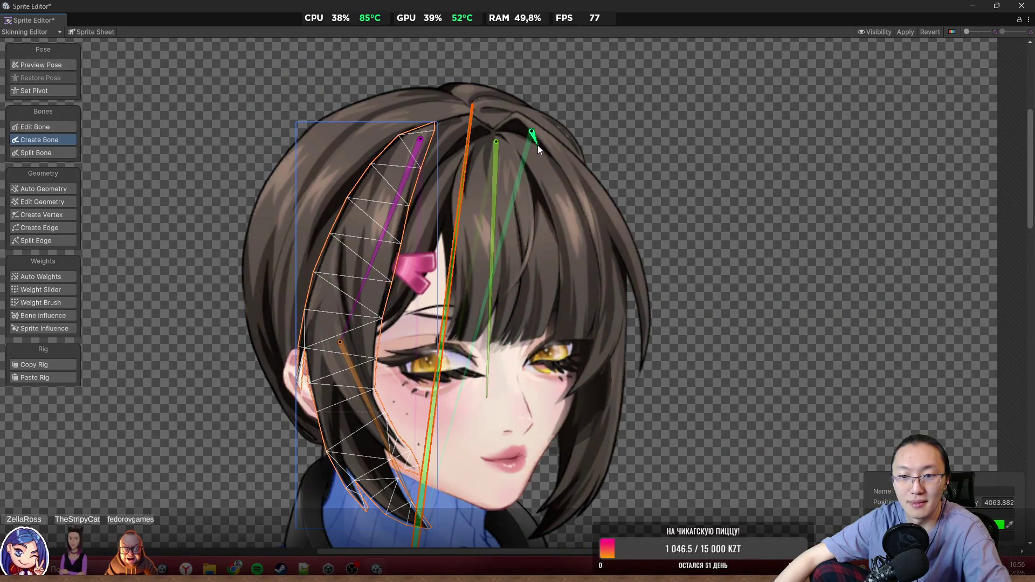
{"action": "left_click", "coordinate": [558, 441]}
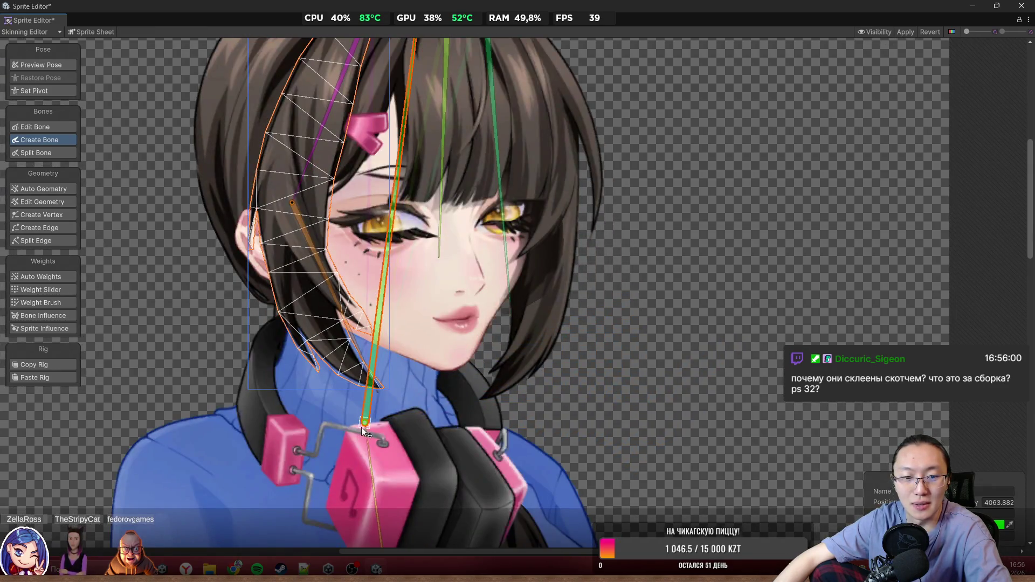
Step: Add a bone down the right-side hair lock to the headphones, redoing a misplaced start
{"action": "left_click", "coordinate": [550, 250]}
{"action": "right_click", "coordinate": [485, 420]}
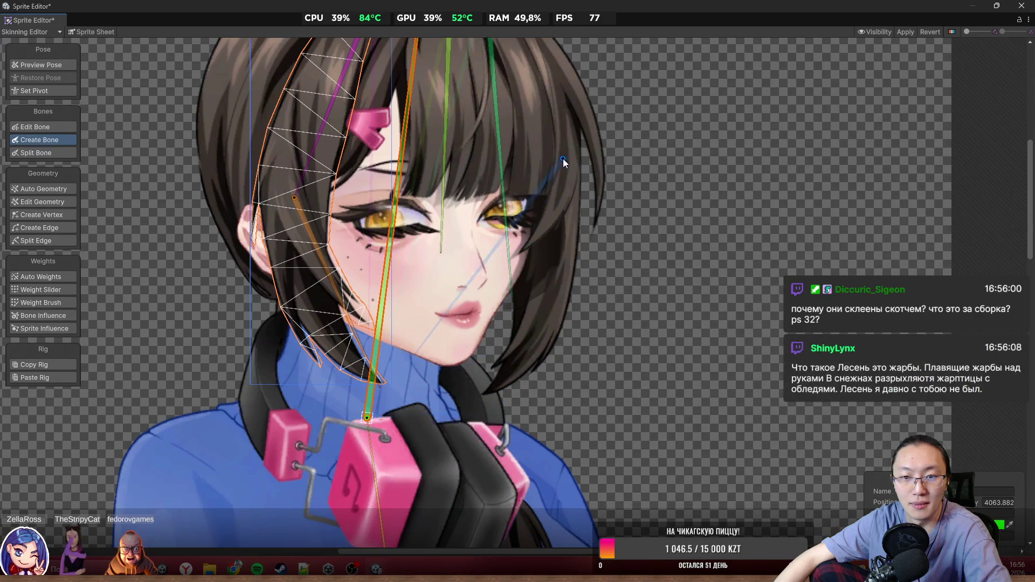
{"action": "left_click", "coordinate": [555, 160]}
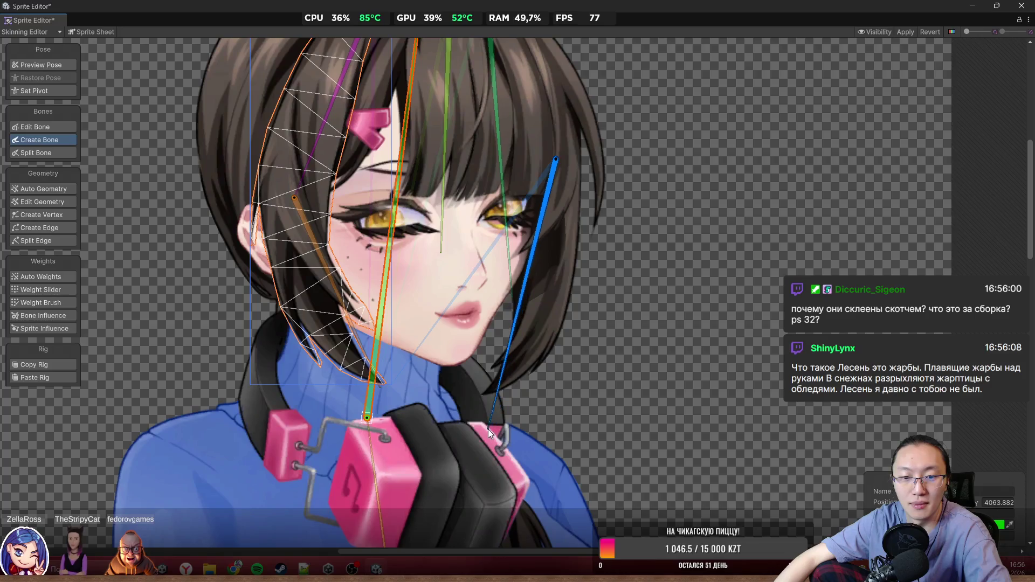
{"action": "left_click", "coordinate": [481, 426]}
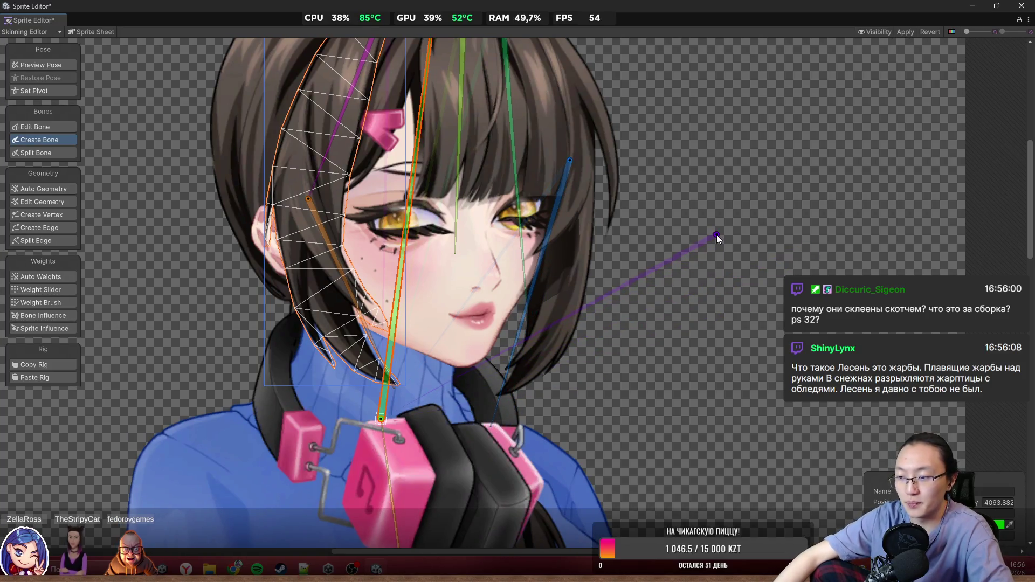
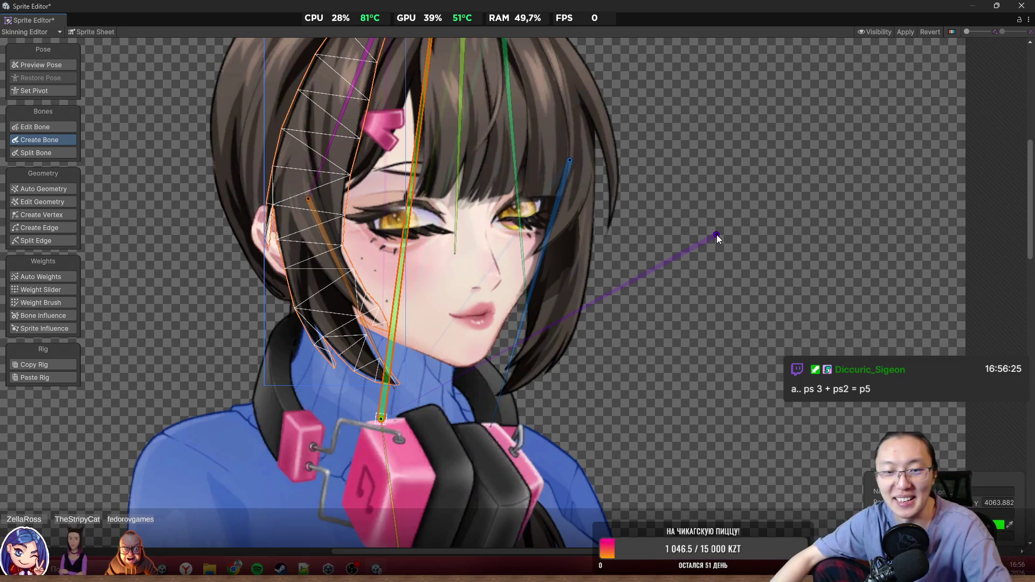
Step: Place a bone from the headphones down to the tip of the hair strand over her chest
{"action": "scroll", "coordinate": [556, 117], "scroll_direction": "down", "scroll_amount": 3}
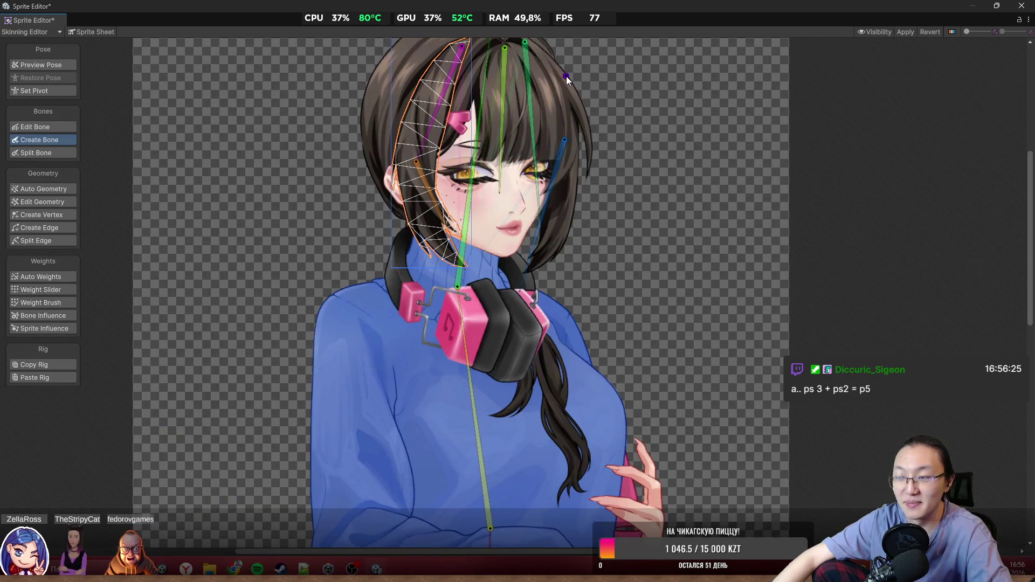
{"action": "left_click_drag", "start_coordinate": [431, 202], "coordinate": [492, 252]}
{"action": "scroll", "coordinate": [443, 201], "scroll_direction": "up", "scroll_amount": 3}
{"action": "scroll", "coordinate": [475, 216], "scroll_direction": "down", "scroll_amount": 5}
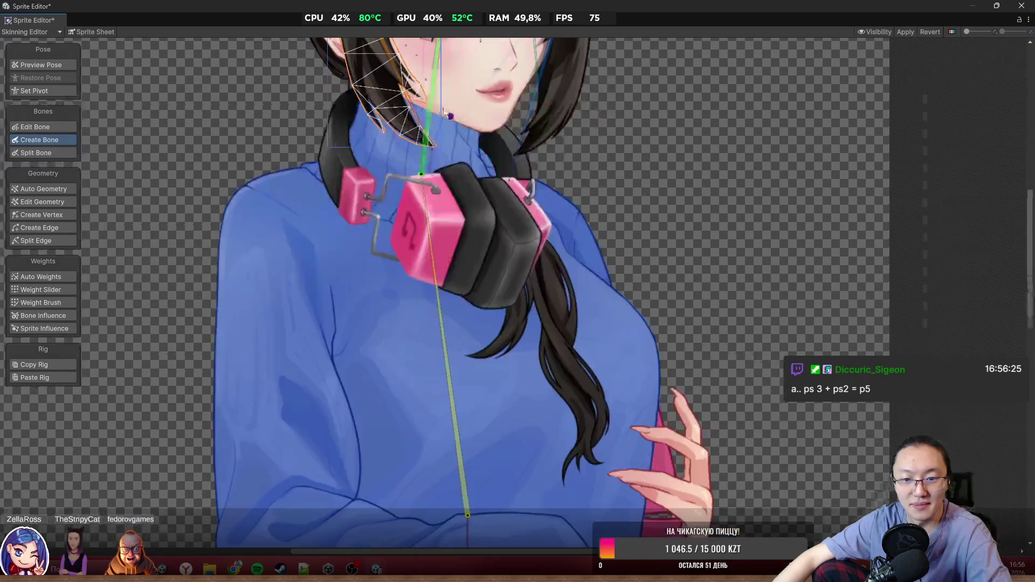
{"action": "scroll", "coordinate": [489, 209], "scroll_direction": "down", "scroll_amount": 1}
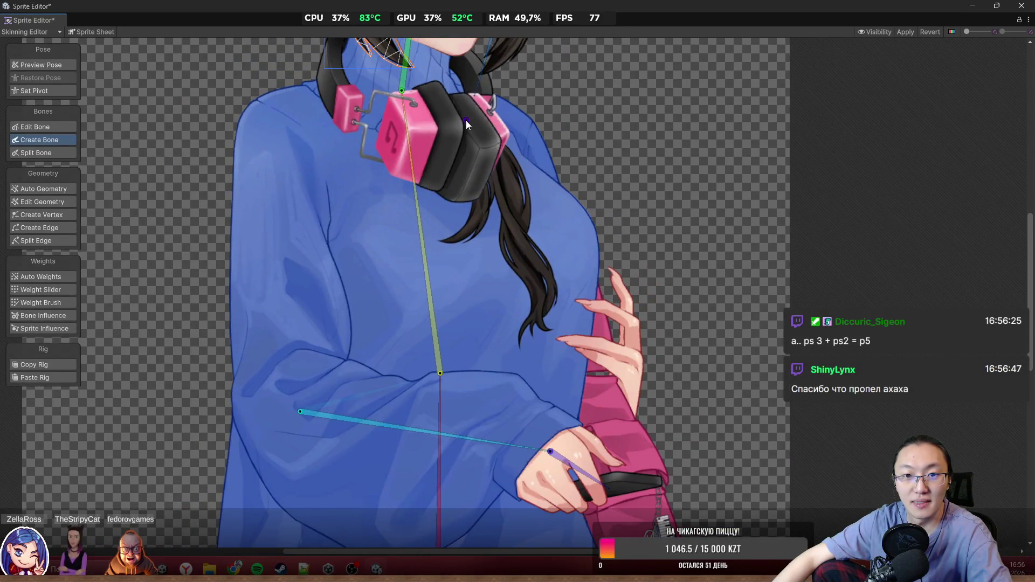
{"action": "left_click", "coordinate": [478, 132]}
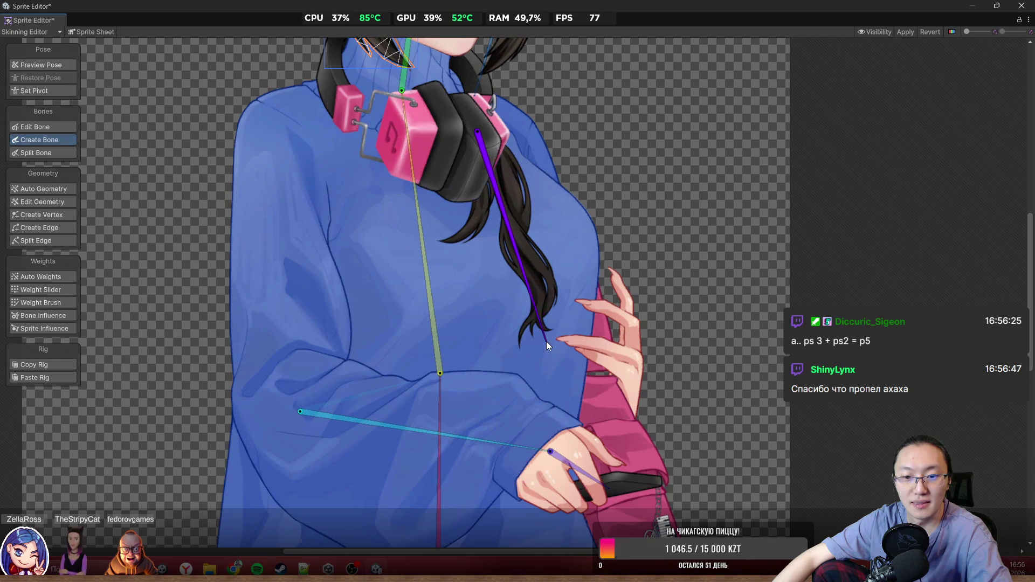
{"action": "left_click", "coordinate": [541, 357]}
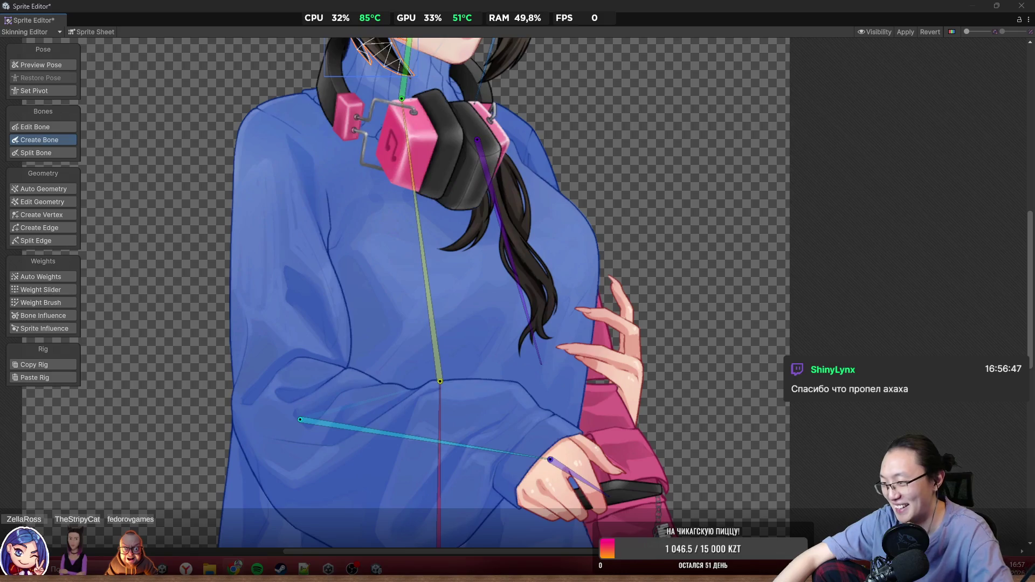
{"action": "scroll", "coordinate": [362, 198], "scroll_direction": "down", "scroll_amount": 5}
{"action": "scroll", "coordinate": [376, 369], "scroll_direction": "up", "scroll_amount": 5}
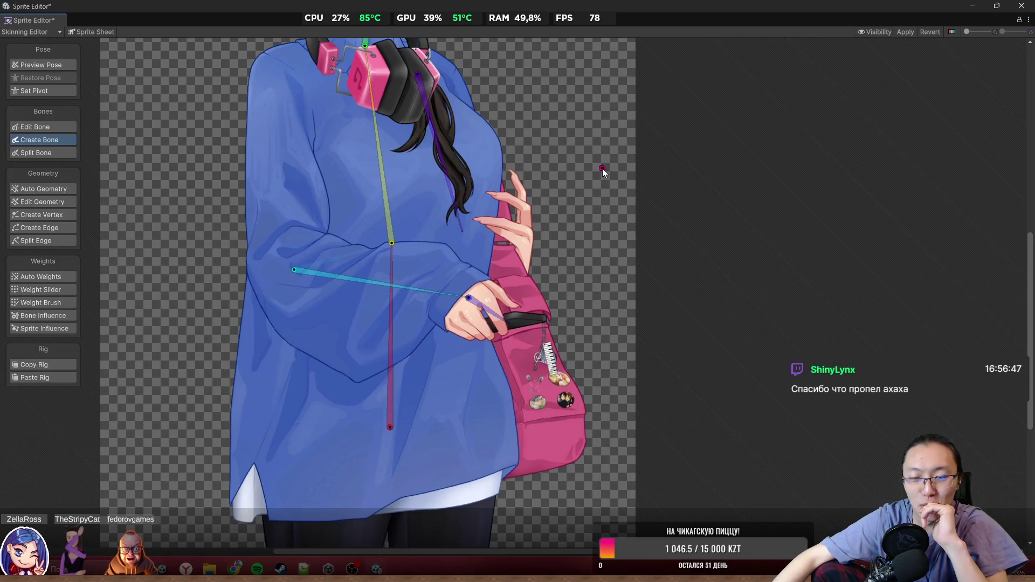
Step: Add a bone from beside the raised hand up toward the hair
{"action": "scroll", "coordinate": [587, 216], "scroll_direction": "up", "scroll_amount": 2}
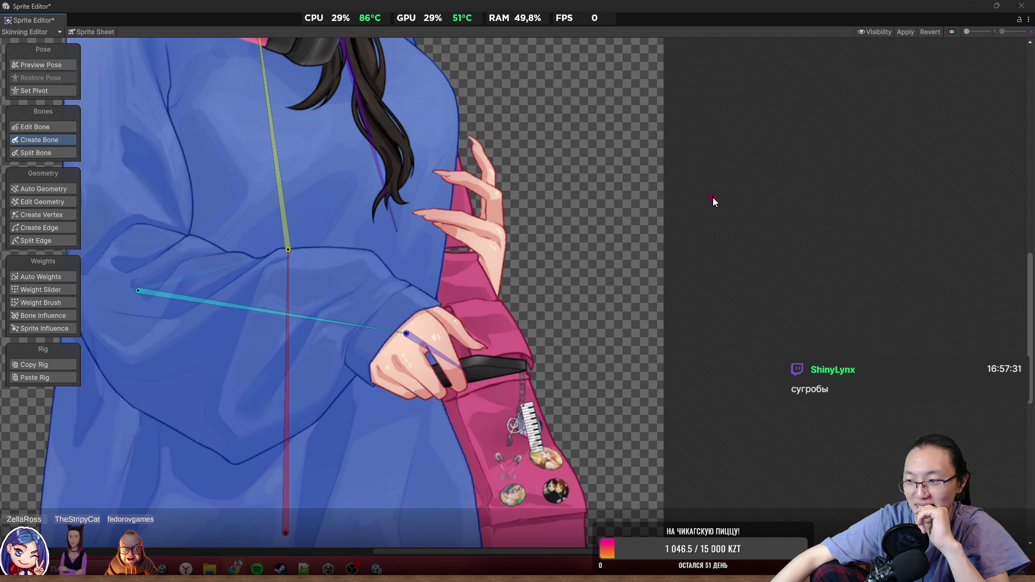
{"action": "scroll", "coordinate": [477, 216], "scroll_direction": "down", "scroll_amount": 5}
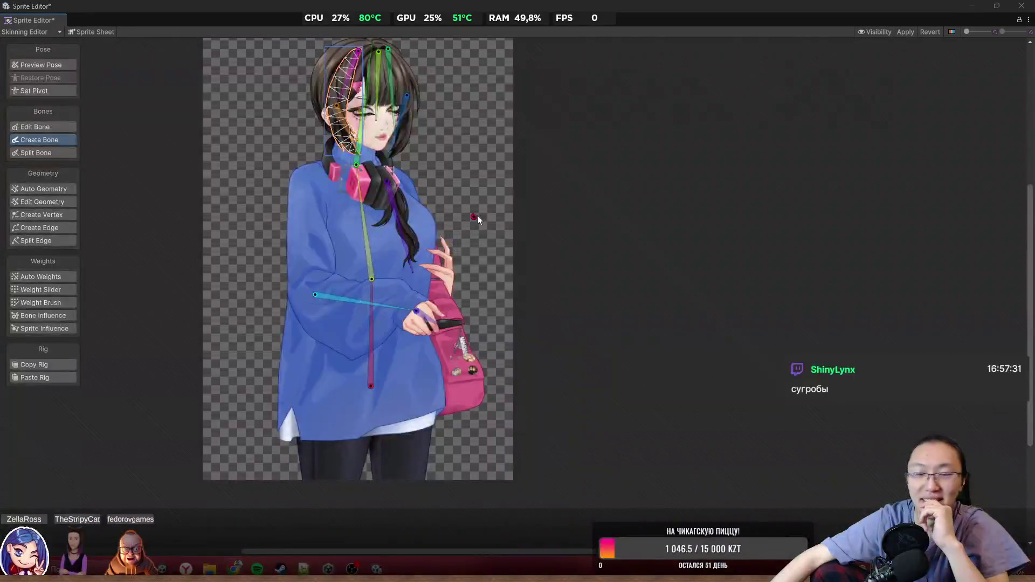
{"action": "scroll", "coordinate": [407, 248], "scroll_direction": "up", "scroll_amount": 3}
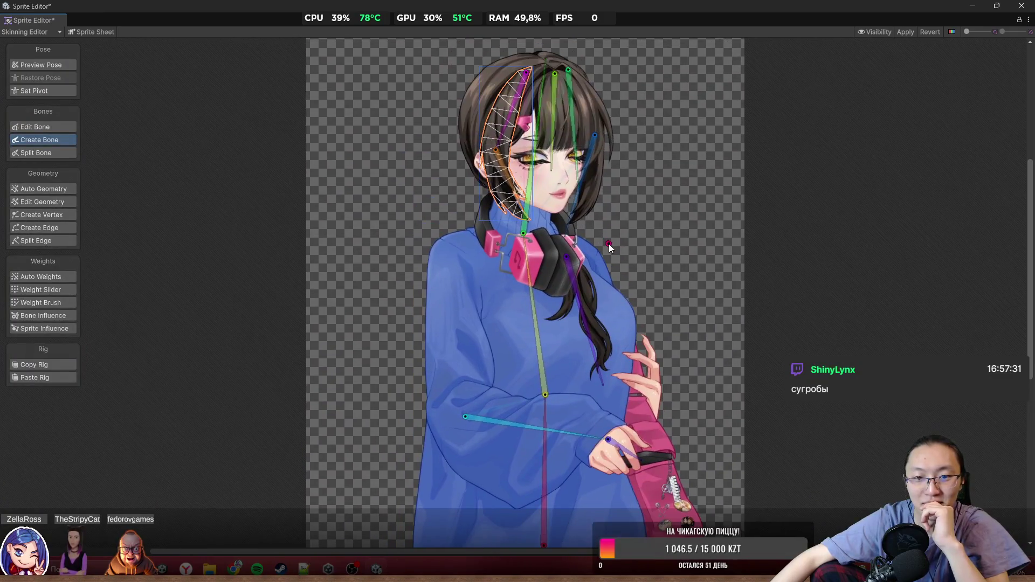
{"action": "scroll", "coordinate": [672, 264], "scroll_direction": "up", "scroll_amount": 1}
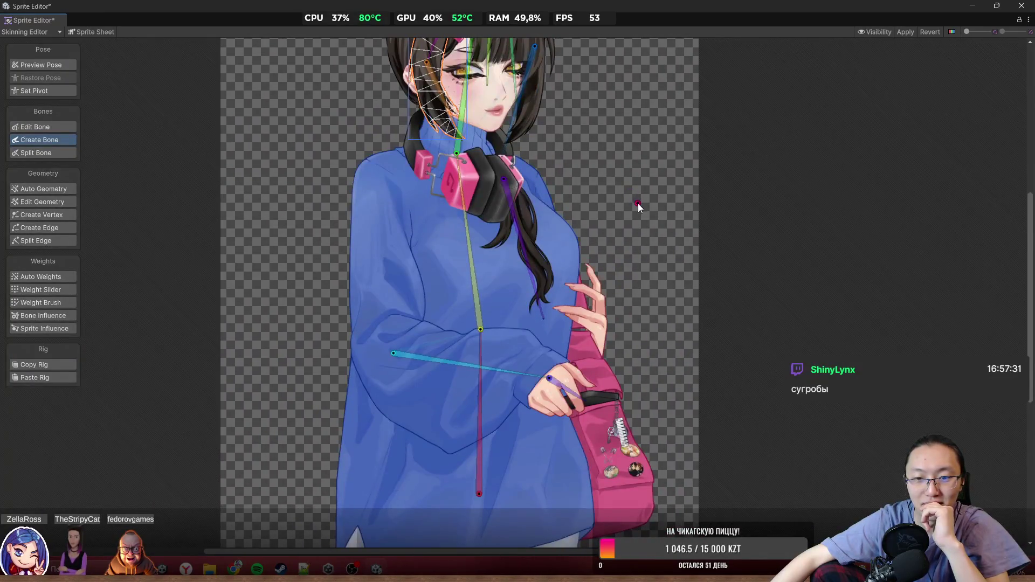
{"action": "scroll", "coordinate": [597, 332], "scroll_direction": "up", "scroll_amount": 4}
{"action": "left_click", "coordinate": [604, 340]}
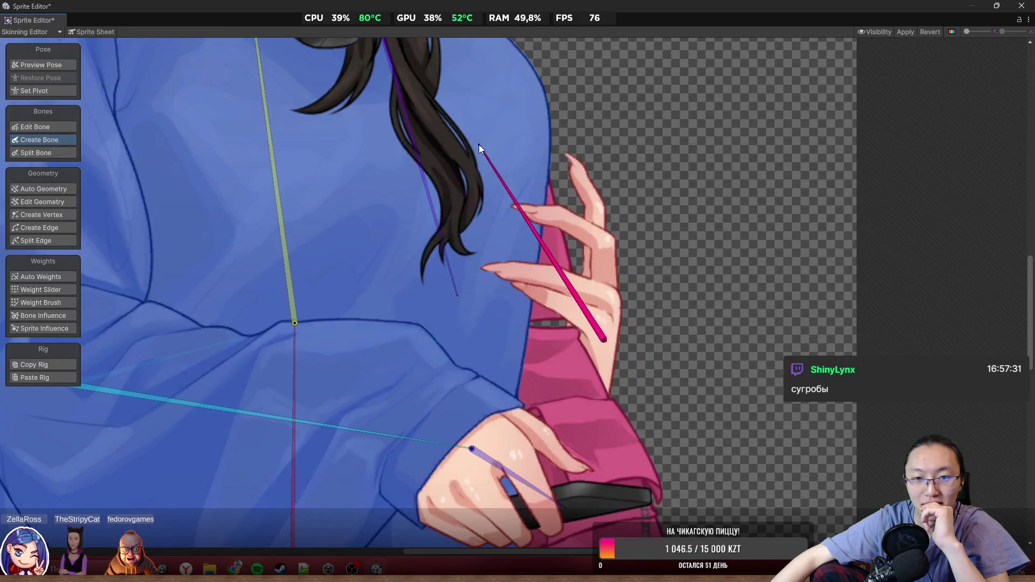
{"action": "left_click", "coordinate": [478, 144]}
Step: Select one of the hair bones to check its placement
{"action": "scroll", "coordinate": [679, 423], "scroll_direction": "down", "scroll_amount": 5}
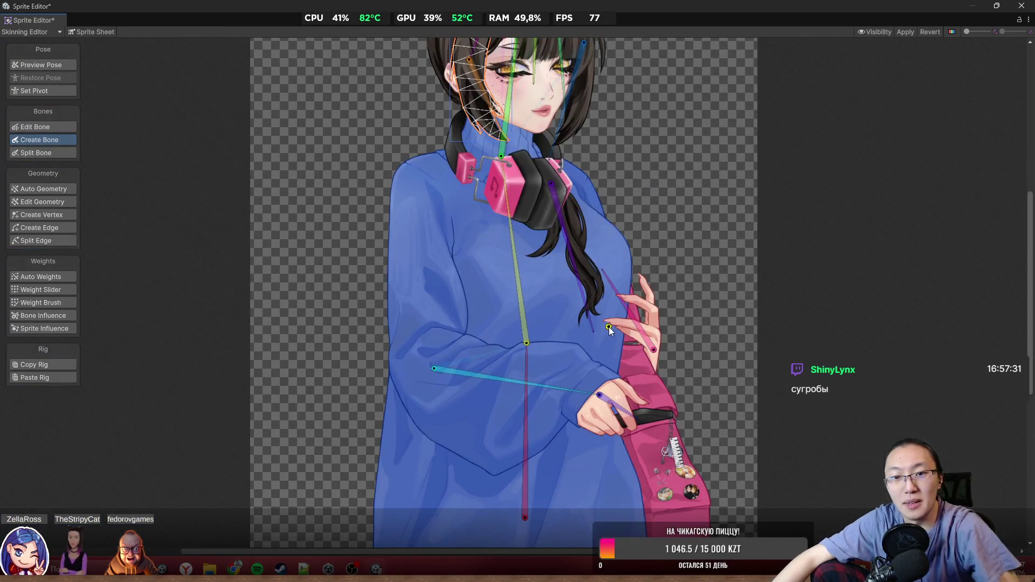
{"action": "scroll", "coordinate": [536, 170], "scroll_direction": "up", "scroll_amount": 10}
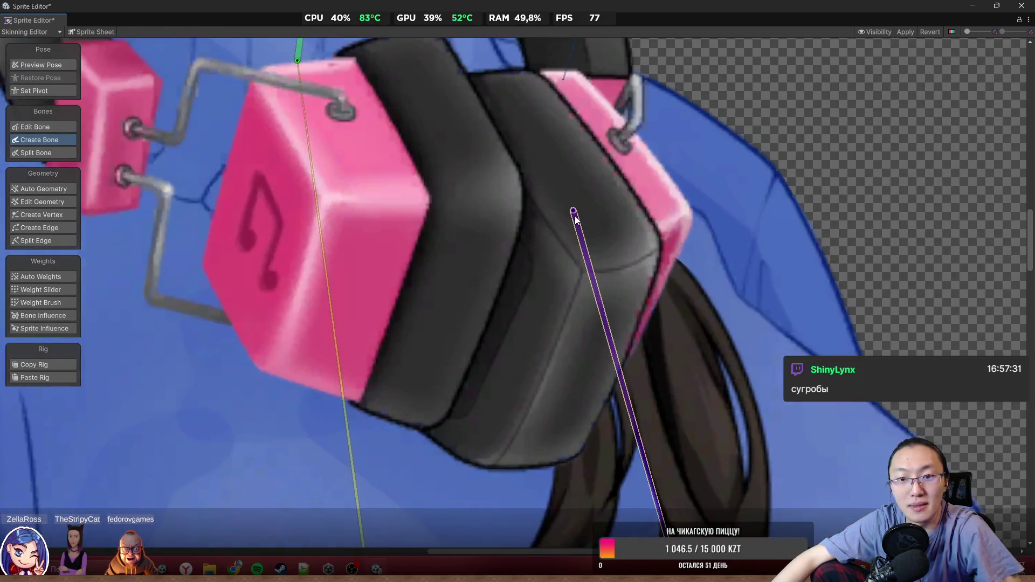
{"action": "left_click", "coordinate": [574, 211]}
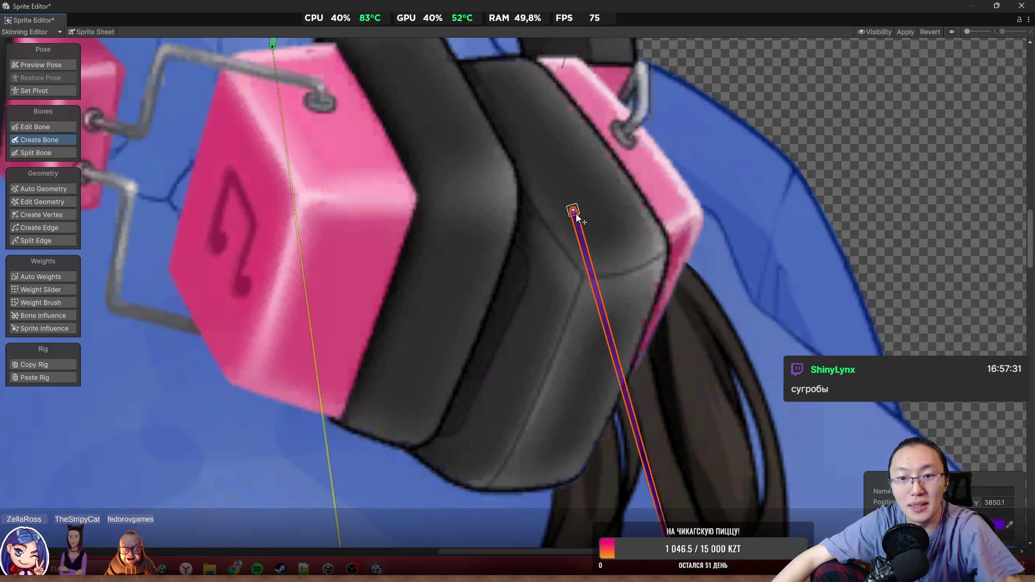
{"action": "scroll", "coordinate": [600, 247], "scroll_direction": "down", "scroll_amount": 8}
{"action": "scroll", "coordinate": [627, 247], "scroll_direction": "up", "scroll_amount": 10}
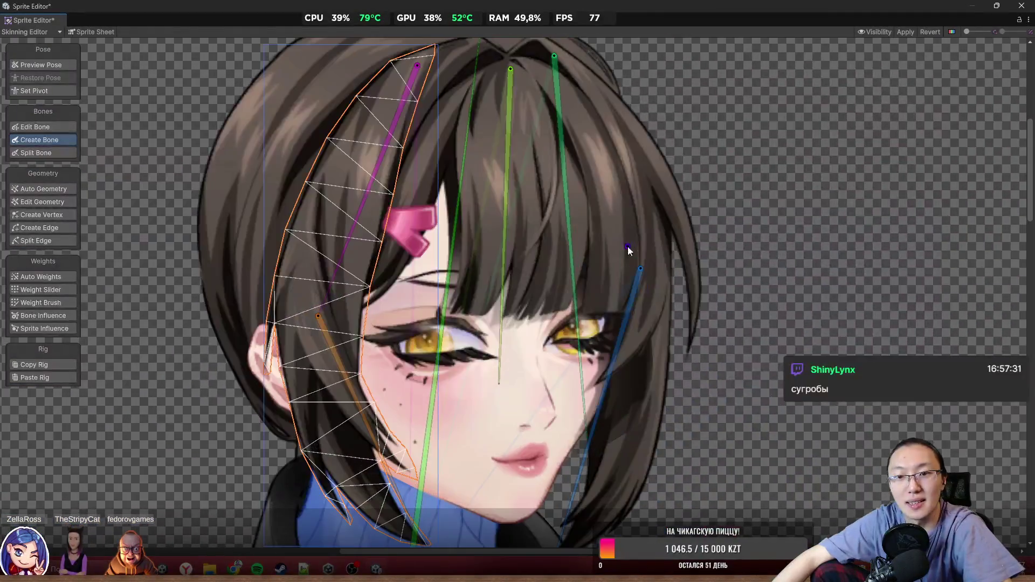
{"action": "scroll", "coordinate": [636, 231], "scroll_direction": "down", "scroll_amount": 2}
Step: Start a new bone from the spine bone's tip joint on the torso
{"action": "left_click_drag", "start_coordinate": [607, 324], "coordinate": [693, 410]}
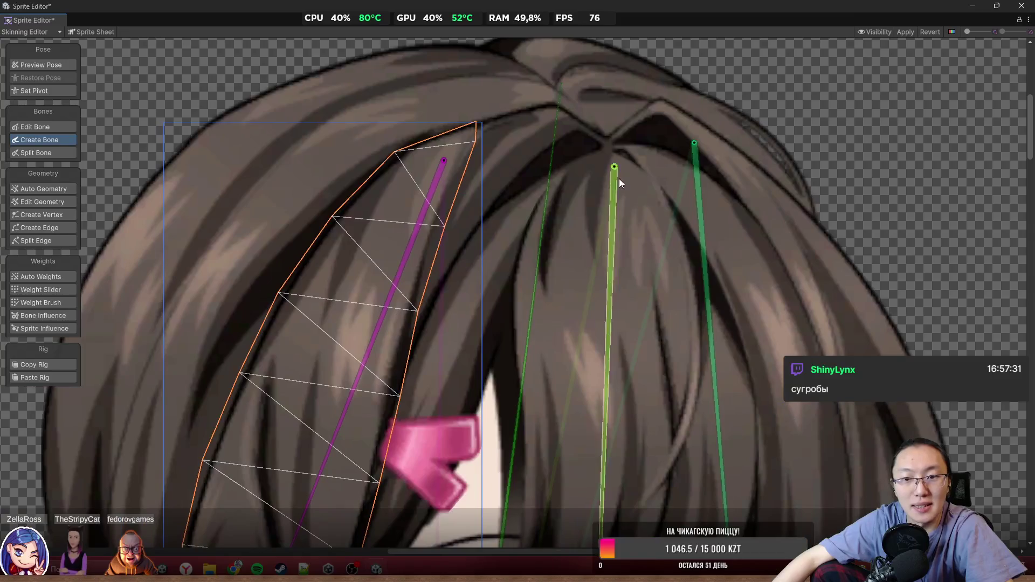
{"action": "scroll", "coordinate": [539, 264], "scroll_direction": "down", "scroll_amount": 2}
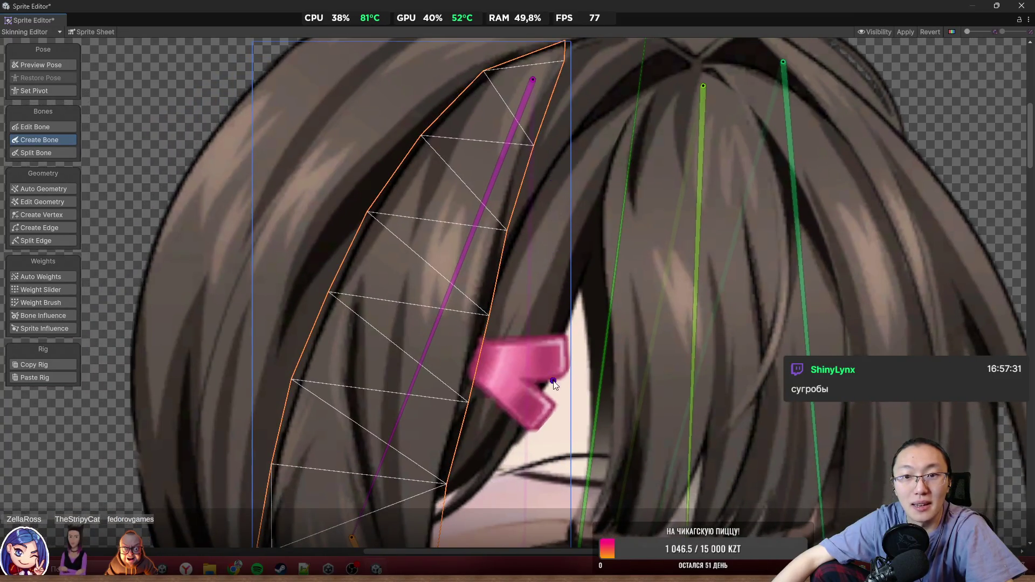
{"action": "scroll", "coordinate": [547, 258], "scroll_direction": "up", "scroll_amount": 3}
{"action": "scroll", "coordinate": [595, 234], "scroll_direction": "down", "scroll_amount": 5}
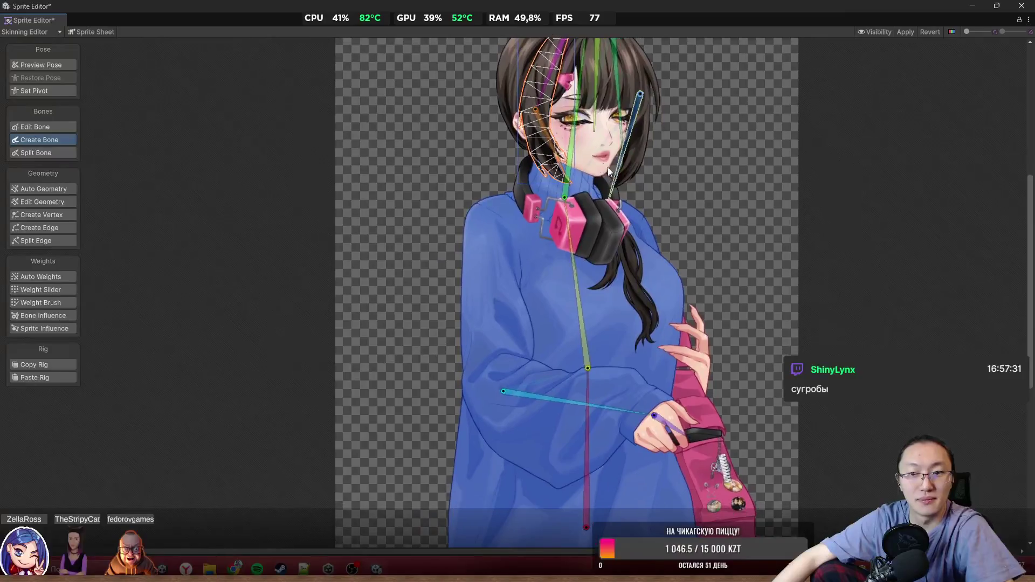
{"action": "left_click_drag", "start_coordinate": [677, 309], "coordinate": [580, 232]}
{"action": "scroll", "coordinate": [560, 276], "scroll_direction": "up", "scroll_amount": 2}
{"action": "left_click", "coordinate": [505, 321]}
{"action": "scroll", "coordinate": [667, 330], "scroll_direction": "up", "scroll_amount": 2}
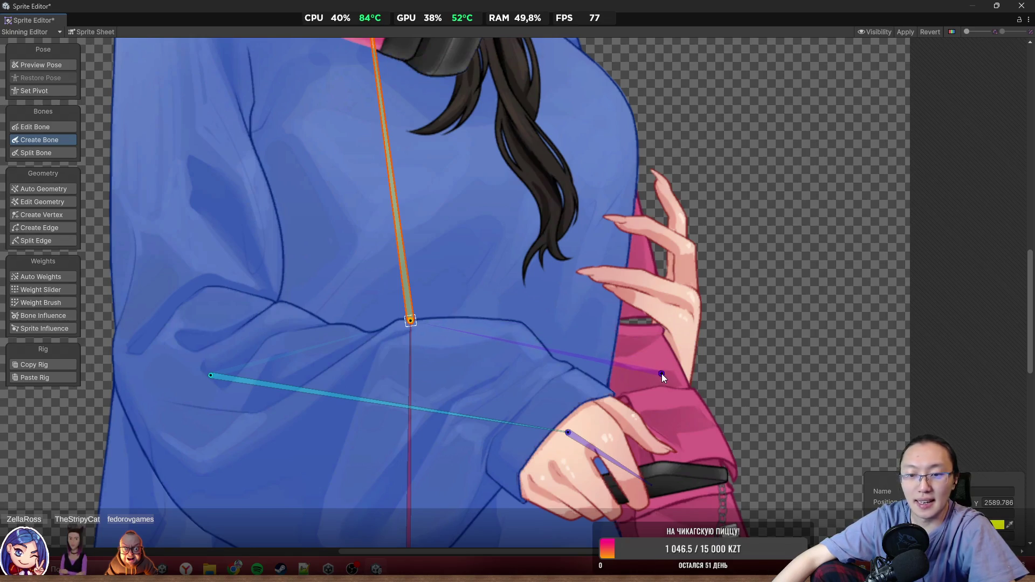
Step: Place a bone from the raised wrist up the forearm and stop chaining bones
{"action": "left_click", "coordinate": [672, 377]}
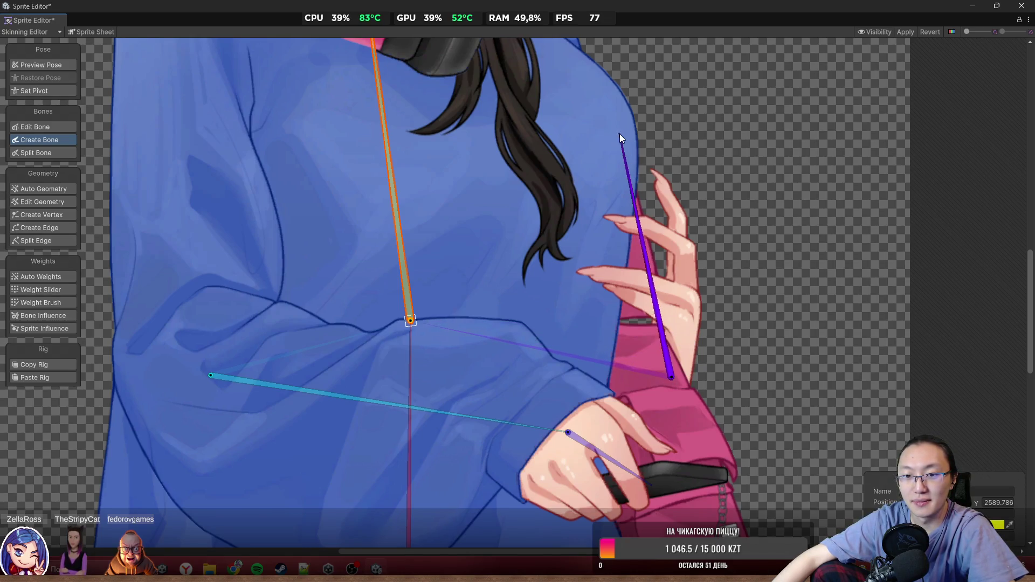
{"action": "left_click", "coordinate": [581, 174]}
{"action": "key", "text": "Escape"}
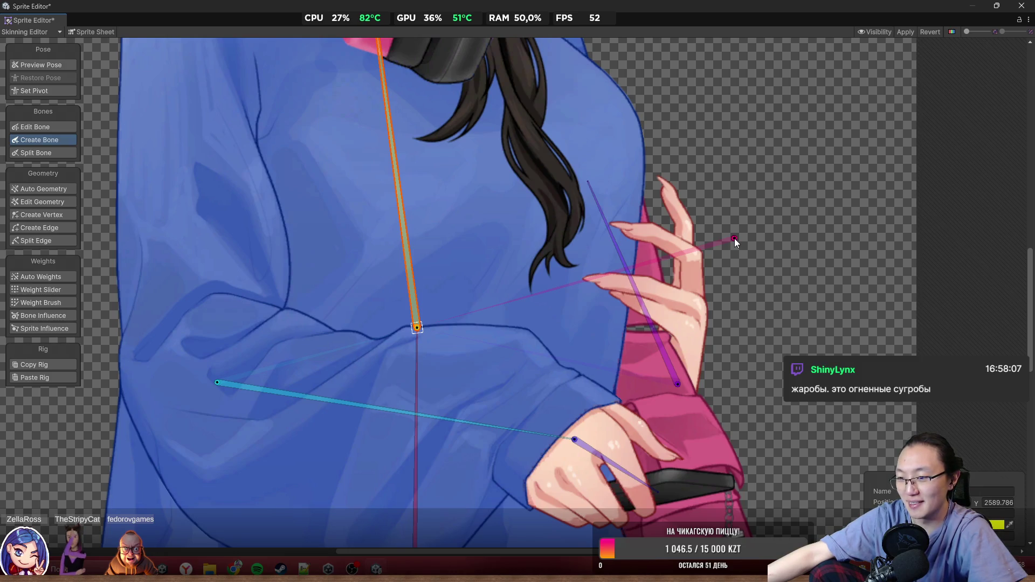
Step: Recenter the whole character and switch to Preview Pose (Shift+1)
{"action": "scroll", "coordinate": [725, 220], "scroll_direction": "down", "scroll_amount": 5}
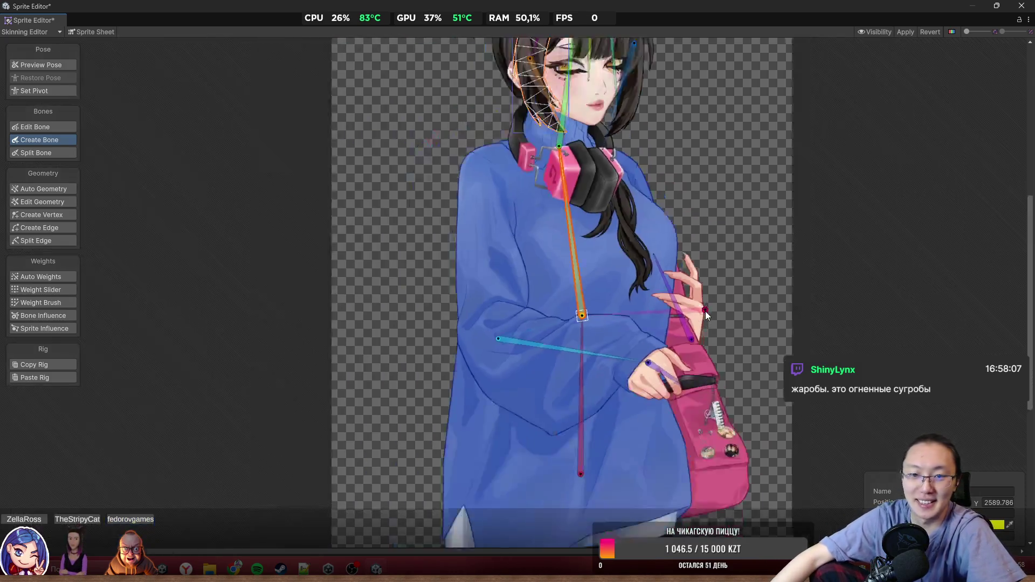
{"action": "left_click_drag", "start_coordinate": [744, 310], "coordinate": [671, 259]}
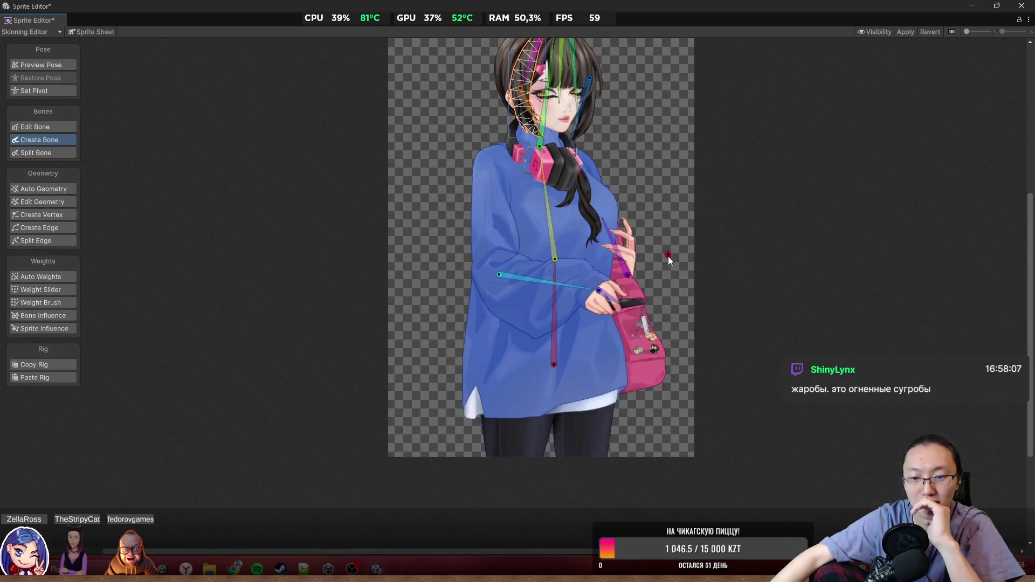
{"action": "scroll", "coordinate": [600, 250], "scroll_direction": "up", "scroll_amount": 3}
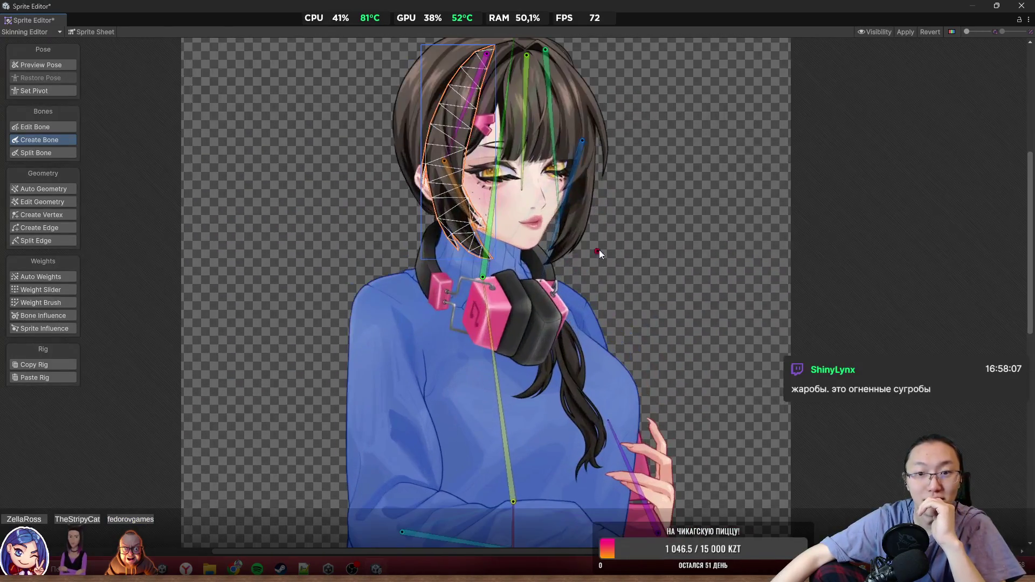
{"action": "scroll", "coordinate": [637, 230], "scroll_direction": "down", "scroll_amount": 3}
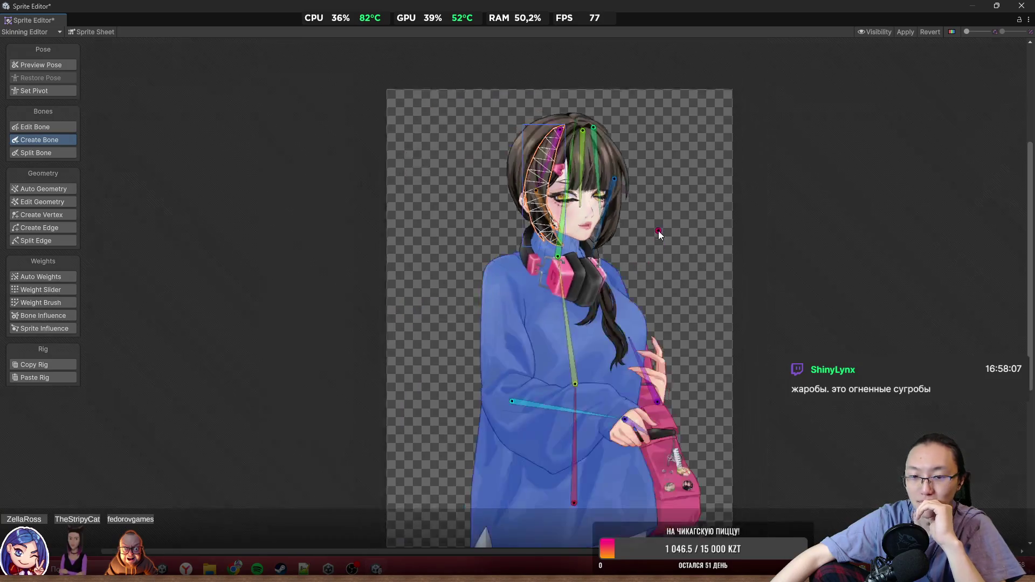
{"action": "key", "text": "shift+1"}
{"action": "scroll", "coordinate": [406, 163], "scroll_direction": "up", "scroll_amount": 2}
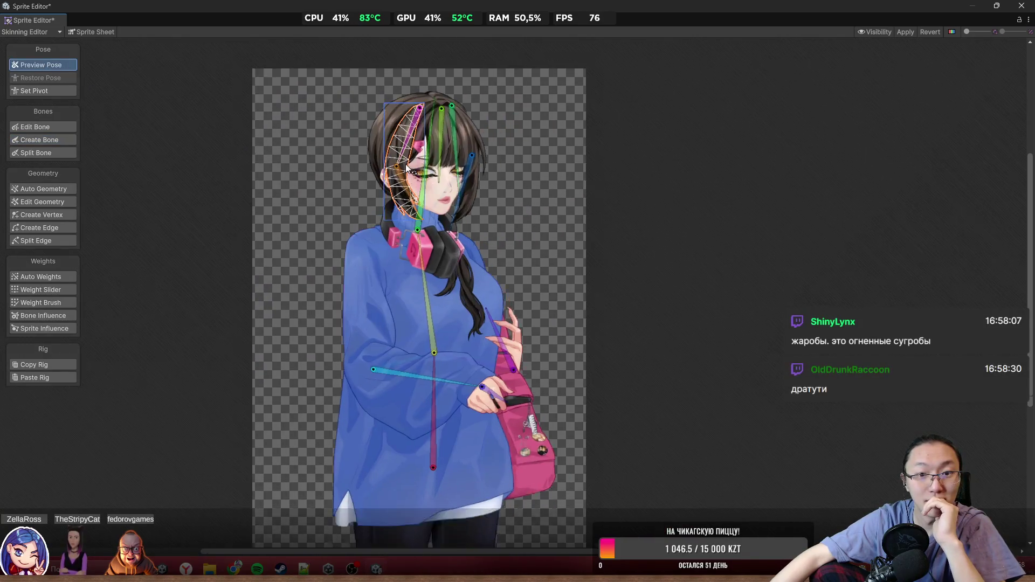
Step: Select the sweater sprite and enter Edit Geometry with Create Vertex
{"action": "left_click", "coordinate": [531, 235]}
{"action": "scroll", "coordinate": [512, 254], "scroll_direction": "up", "scroll_amount": 1}
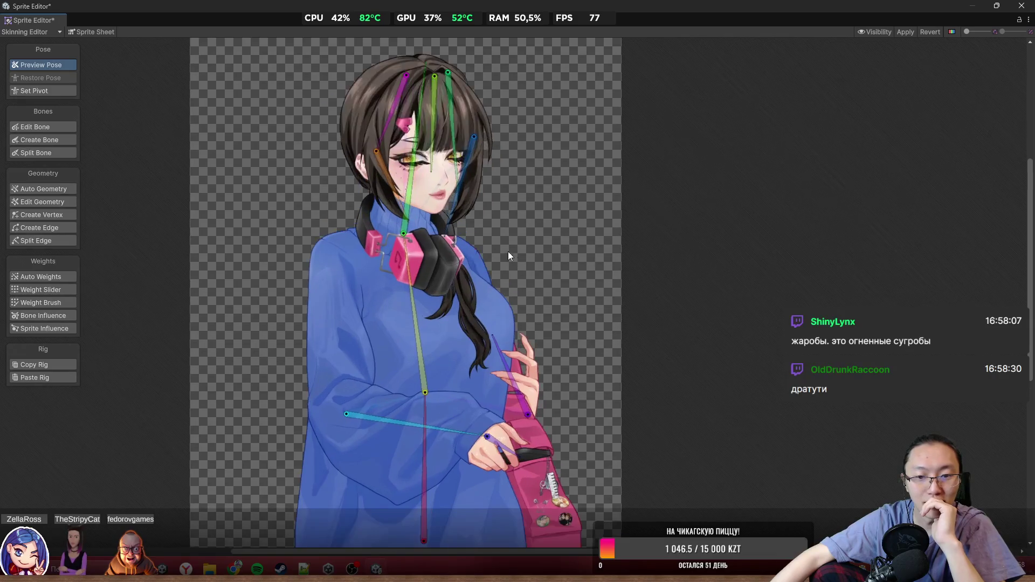
{"action": "left_click", "coordinate": [609, 354]}
{"action": "mouse_move", "coordinate": [607, 351]}
{"action": "left_mouse_down"}
{"action": "mouse_move", "coordinate": [610, 229]}
{"action": "mouse_move", "coordinate": [601, 344]}
{"action": "left_mouse_up"}
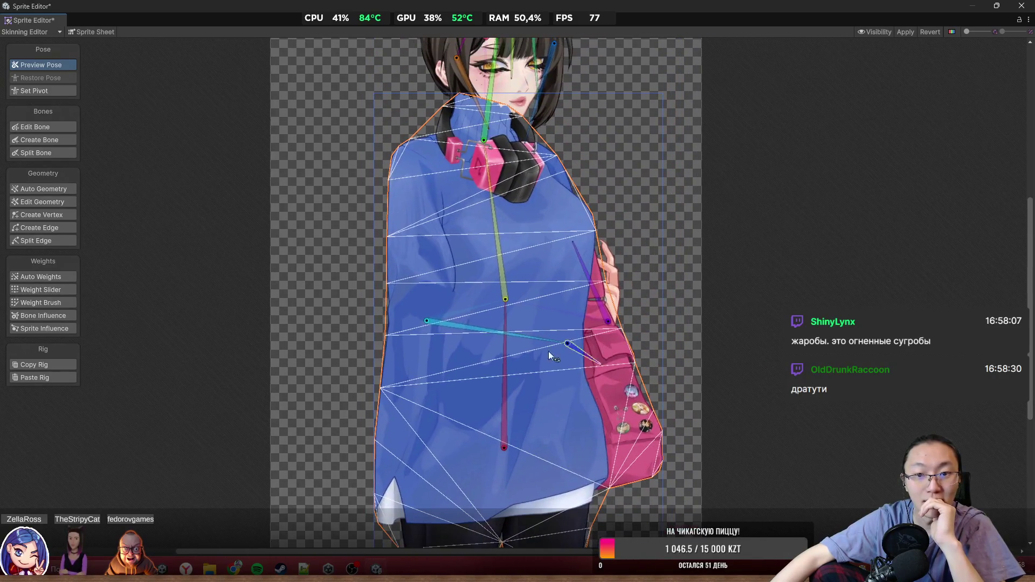
{"action": "left_click", "coordinate": [54, 202]}
{"action": "left_click", "coordinate": [61, 229]}
{"action": "left_click", "coordinate": [71, 215]}
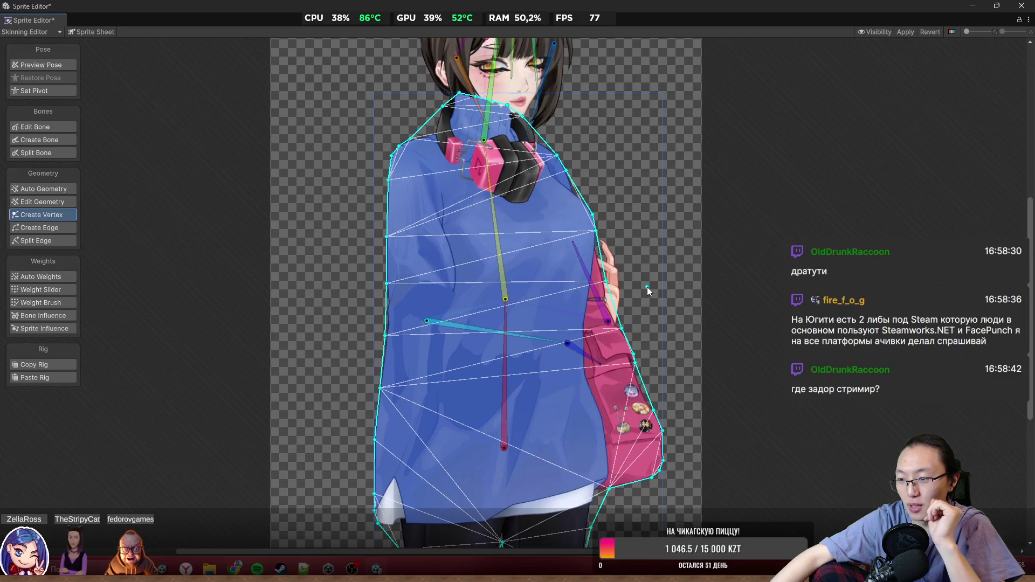
Step: Fit sleeve and collar outline vertices and add four vertices along the spine bone
{"action": "left_click_drag", "start_coordinate": [593, 275], "coordinate": [588, 315]}
{"action": "left_click_drag", "start_coordinate": [577, 362], "coordinate": [540, 371]}
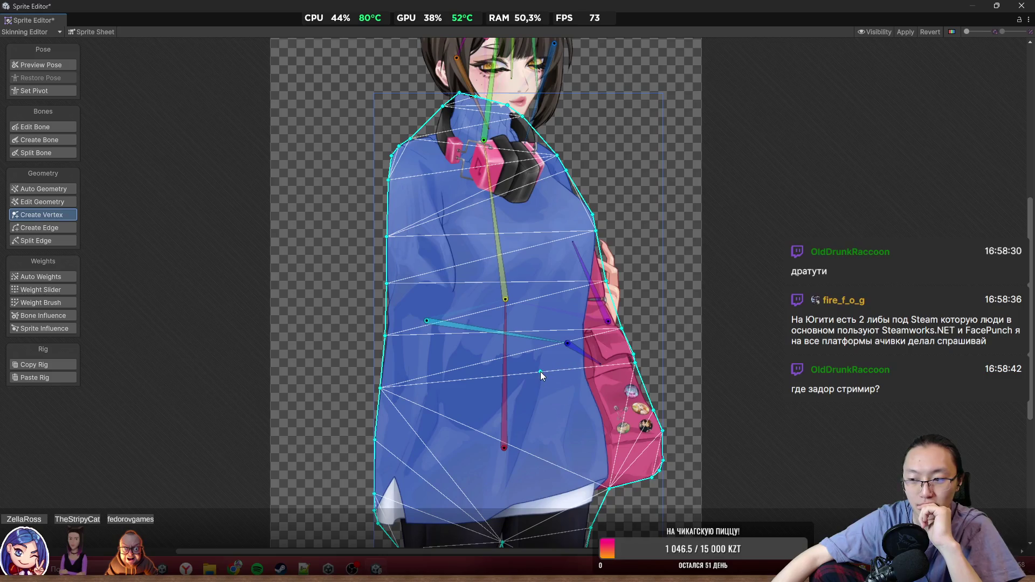
{"action": "left_click", "coordinate": [504, 388]}
{"action": "left_click", "coordinate": [508, 265]}
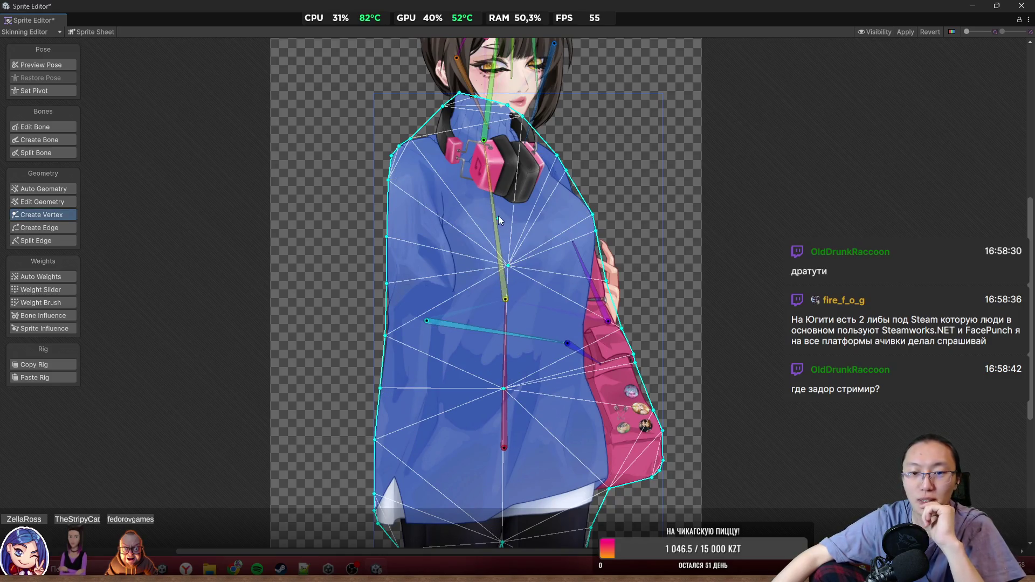
{"action": "left_click_drag", "start_coordinate": [503, 182], "coordinate": [483, 148]}
{"action": "left_click", "coordinate": [499, 223]}
{"action": "left_click", "coordinate": [506, 338]}
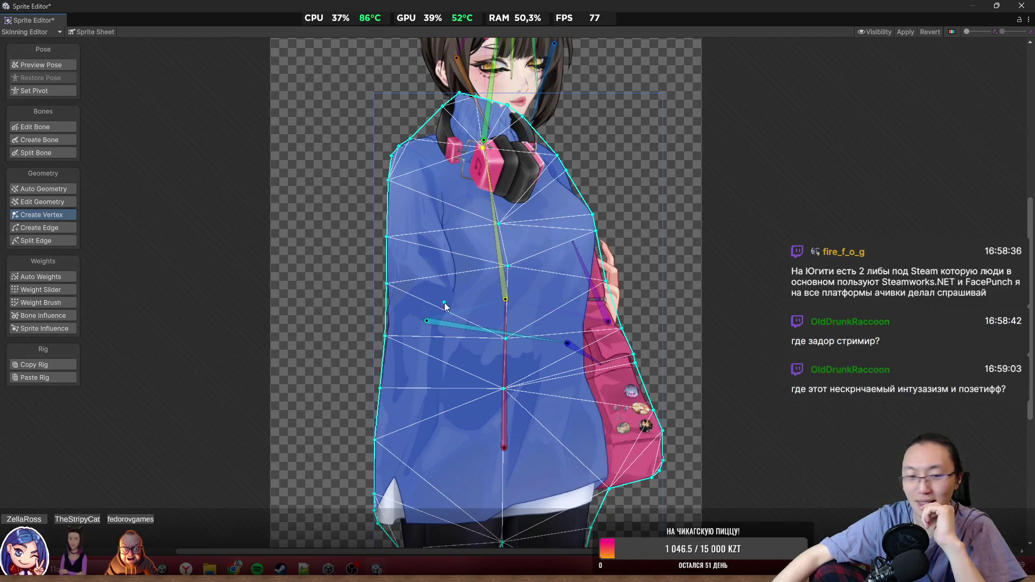
{"action": "scroll", "coordinate": [530, 416], "scroll_direction": "down", "scroll_amount": 3}
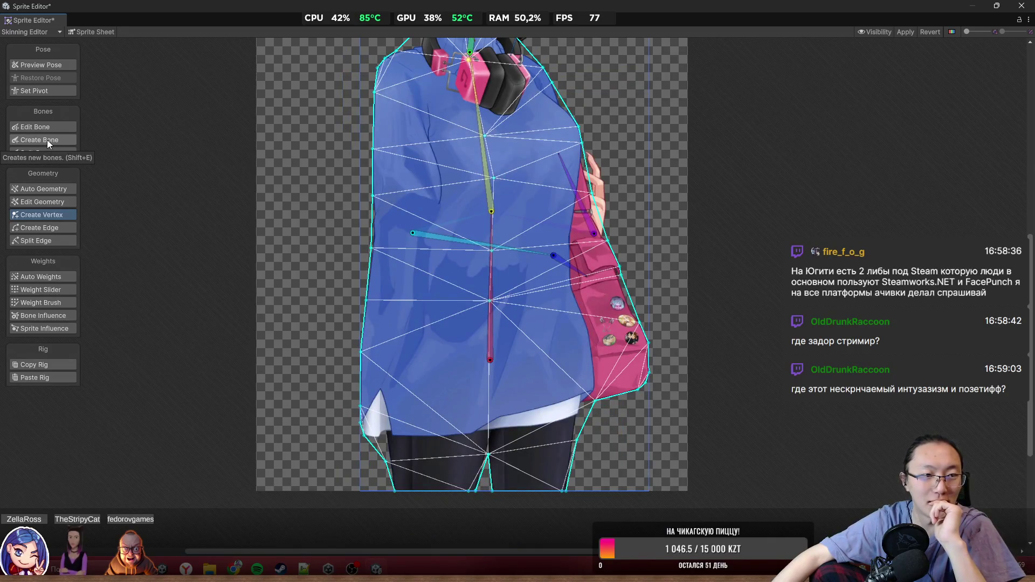
Step: Add a bone from below the torso's centre bone down toward the legs
{"action": "left_click", "coordinate": [47, 141]}
{"action": "scroll", "coordinate": [475, 388], "scroll_direction": "up", "scroll_amount": 4}
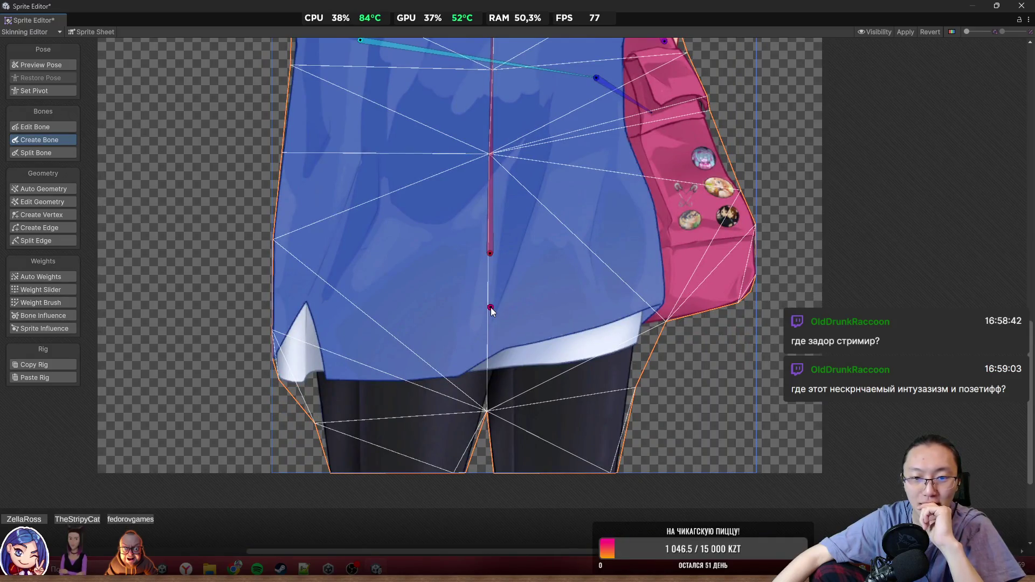
{"action": "left_click", "coordinate": [494, 312]}
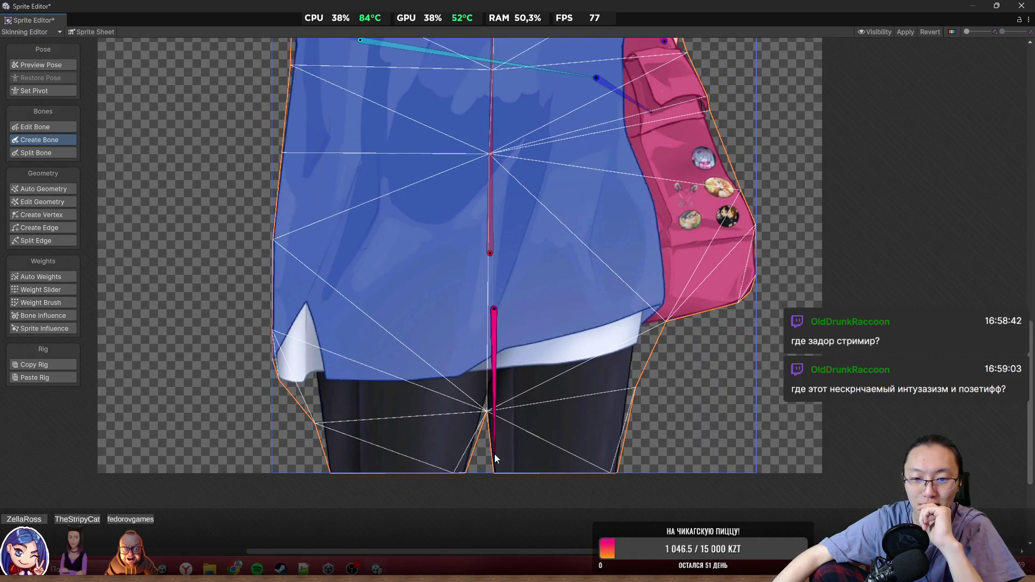
{"action": "left_click", "coordinate": [490, 474]}
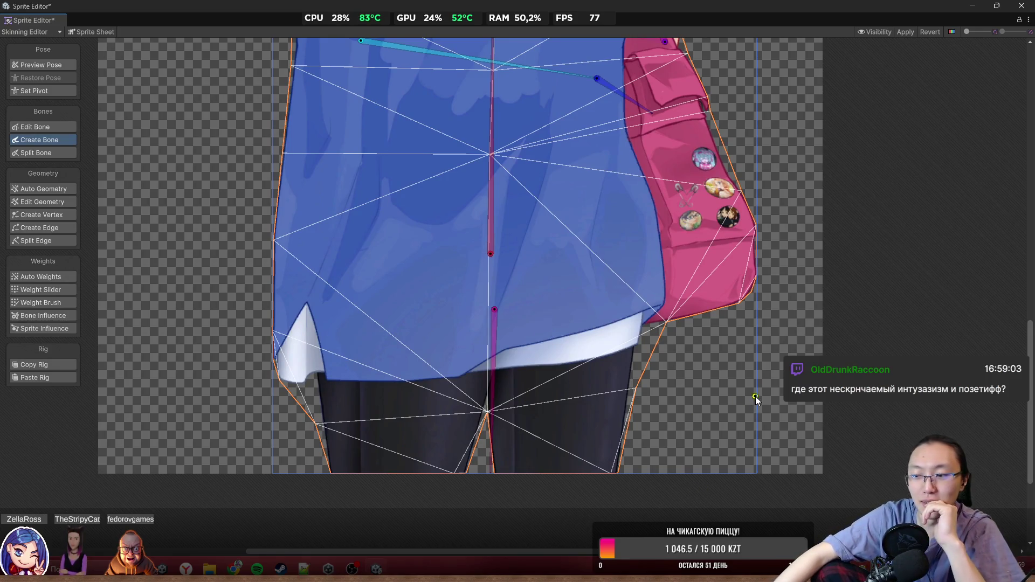
{"action": "scroll", "coordinate": [756, 396], "scroll_direction": "down", "scroll_amount": 3}
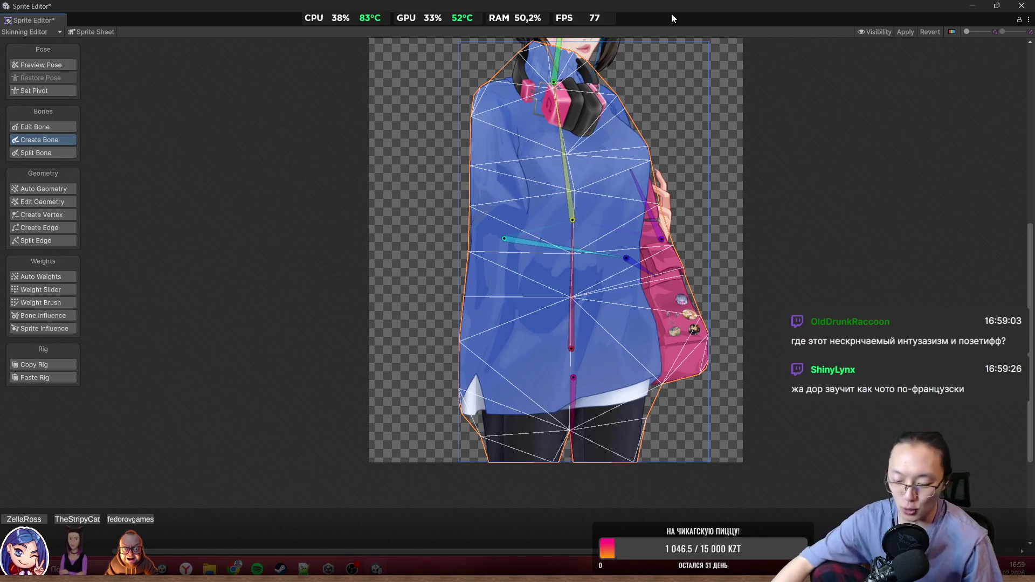
Step: Review the head and torso, then switch to bone weight painting
{"action": "scroll", "coordinate": [735, 233], "scroll_direction": "up", "scroll_amount": 1}
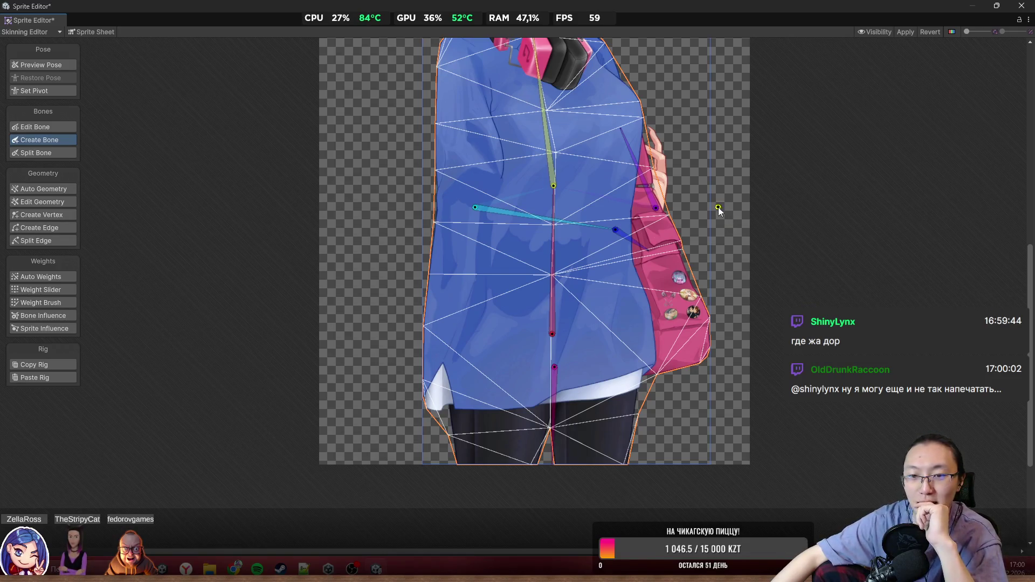
{"action": "scroll", "coordinate": [702, 216], "scroll_direction": "up", "scroll_amount": 3}
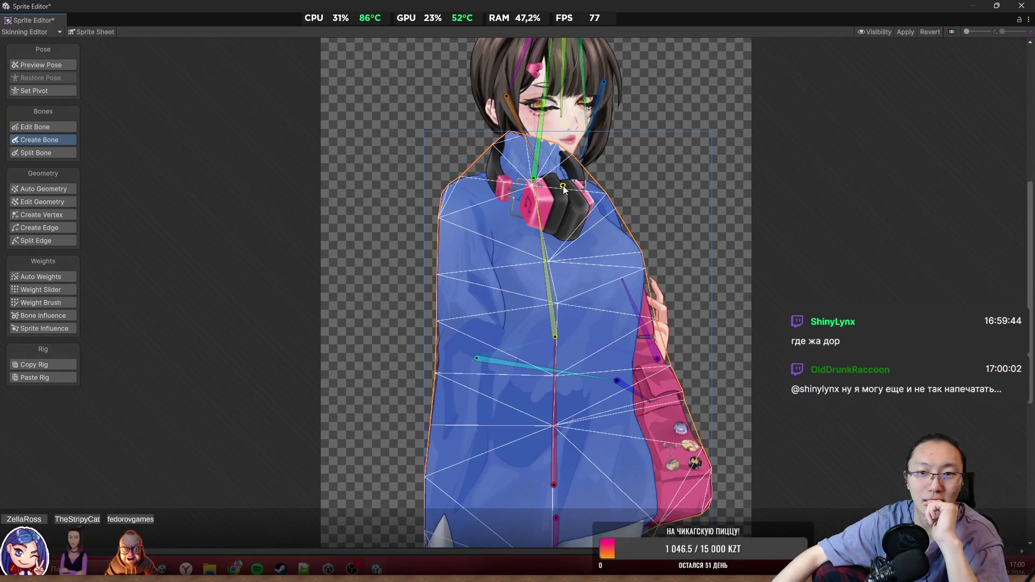
{"action": "scroll", "coordinate": [586, 151], "scroll_direction": "up", "scroll_amount": 2}
{"action": "left_click_drag", "start_coordinate": [586, 148], "coordinate": [611, 268]}
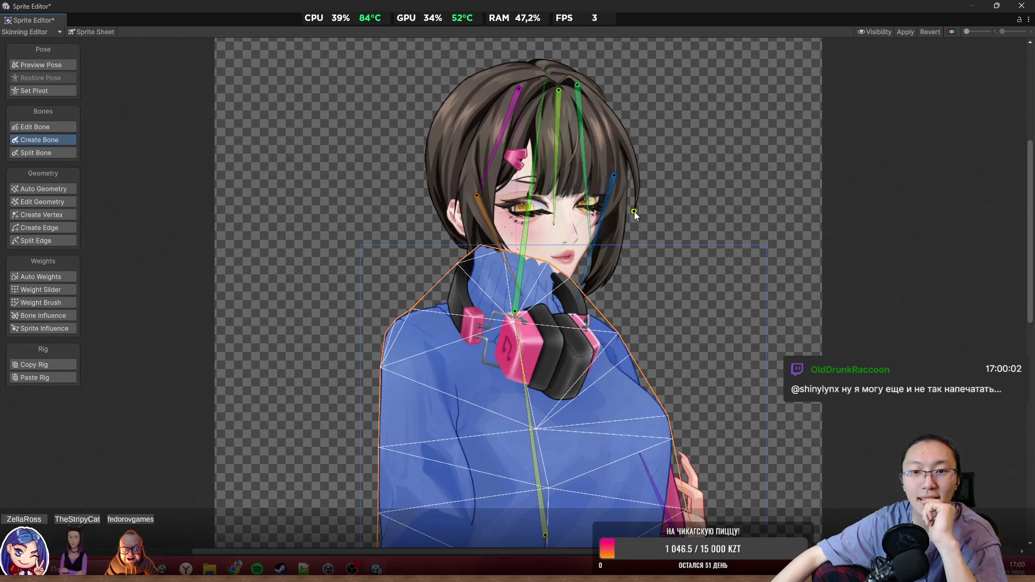
{"action": "scroll", "coordinate": [635, 211], "scroll_direction": "up", "scroll_amount": 2}
{"action": "left_click_drag", "start_coordinate": [669, 309], "coordinate": [630, 145]}
{"action": "scroll", "coordinate": [630, 145], "scroll_direction": "down", "scroll_amount": 3}
{"action": "scroll", "coordinate": [625, 137], "scroll_direction": "down", "scroll_amount": 5}
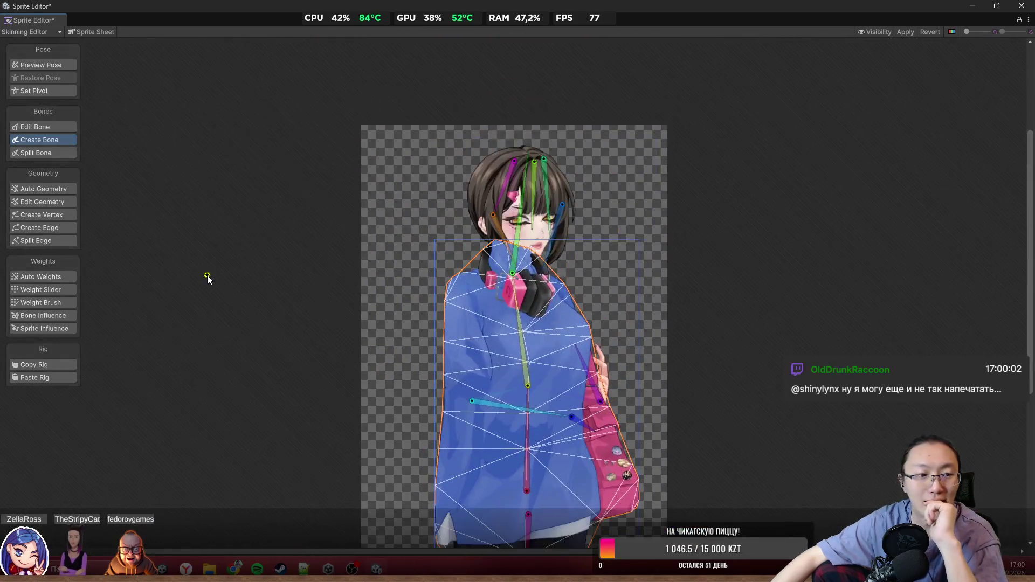
{"action": "left_click", "coordinate": [55, 302]}
Step: Brush the central bone's weight over the lower torso, legs and lower sleeve
{"action": "scroll", "coordinate": [711, 351], "scroll_direction": "up", "scroll_amount": 3}
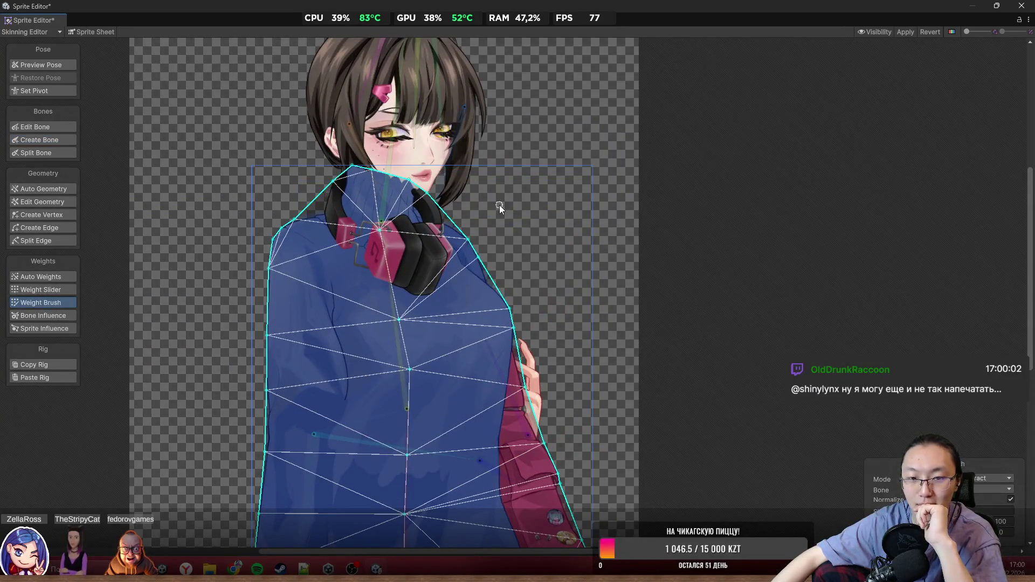
{"action": "scroll", "coordinate": [524, 216], "scroll_direction": "up", "scroll_amount": 3}
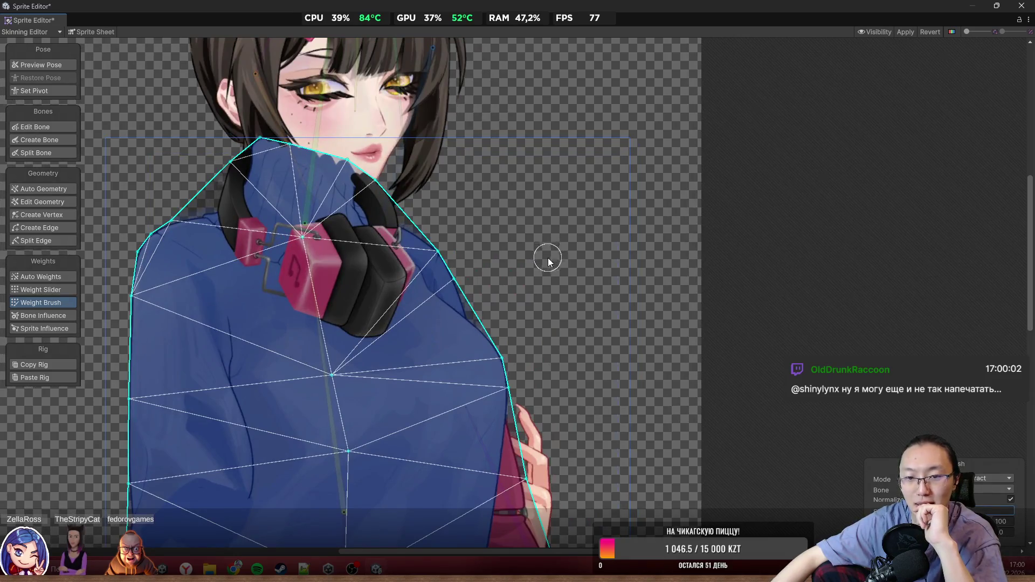
{"action": "scroll", "coordinate": [548, 258], "scroll_direction": "down", "scroll_amount": 3}
{"action": "left_click", "coordinate": [478, 372]}
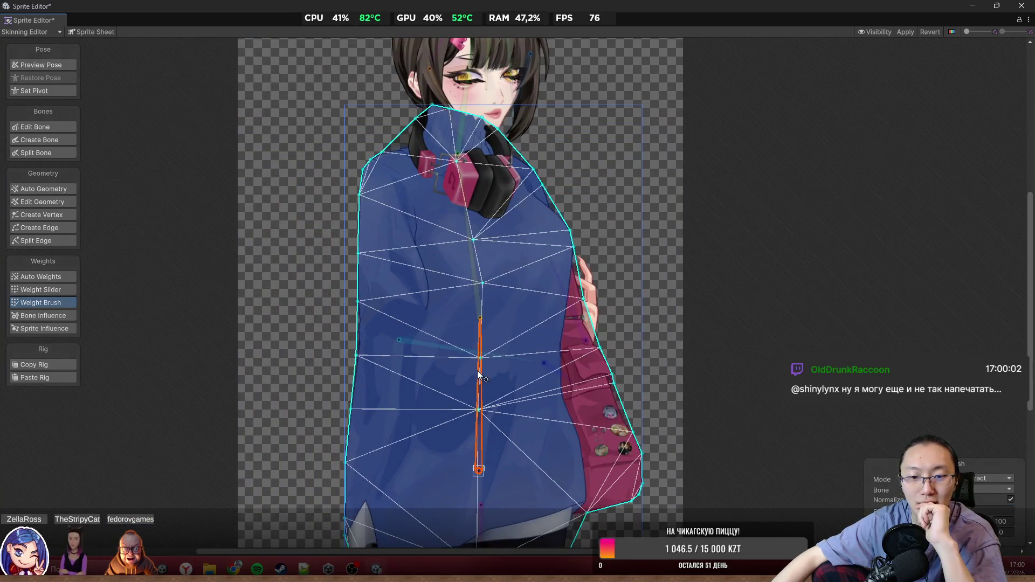
{"action": "left_click_drag", "start_coordinate": [477, 371], "coordinate": [498, 283]}
{"action": "left_click_drag", "start_coordinate": [410, 232], "coordinate": [390, 350]}
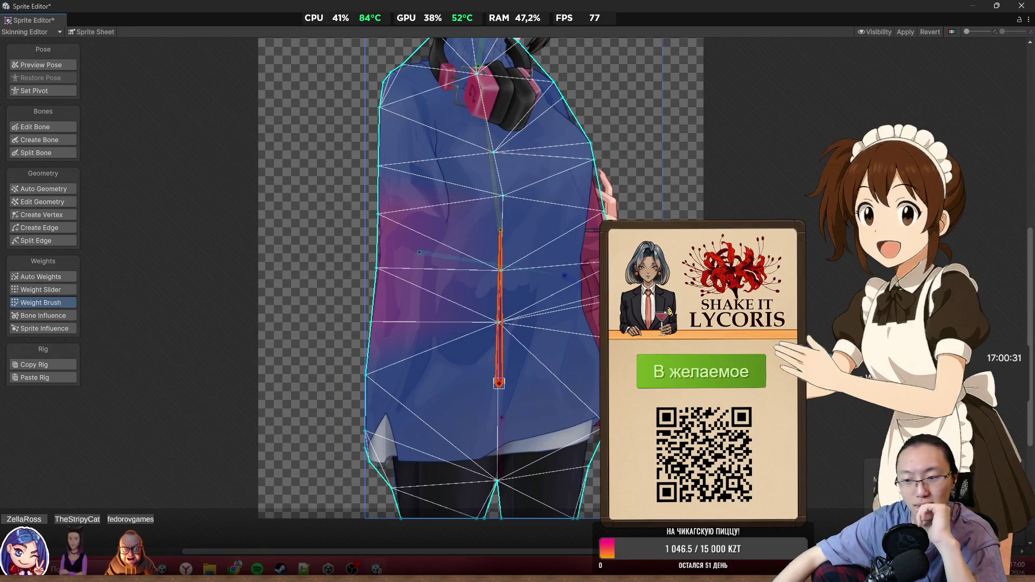
{"action": "scroll", "coordinate": [417, 354], "scroll_direction": "down", "scroll_amount": 2}
{"action": "mouse_move", "coordinate": [418, 354]}
{"action": "left_mouse_down"}
{"action": "mouse_move", "coordinate": [402, 414]}
{"action": "mouse_move", "coordinate": [410, 463]}
{"action": "mouse_move", "coordinate": [492, 438]}
{"action": "mouse_move", "coordinate": [503, 465]}
{"action": "left_mouse_up"}
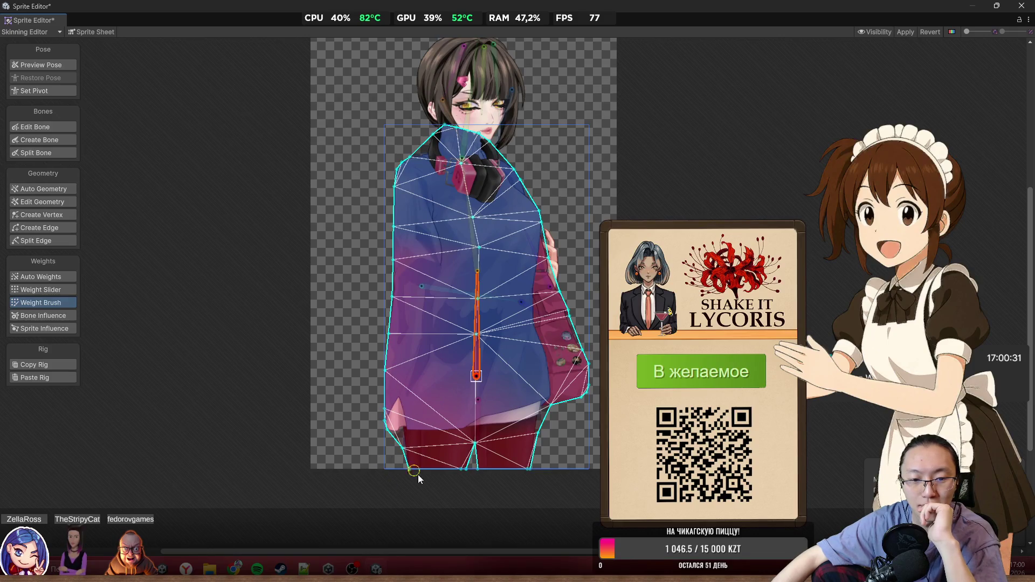
{"action": "left_click_drag", "start_coordinate": [576, 385], "coordinate": [555, 419]}
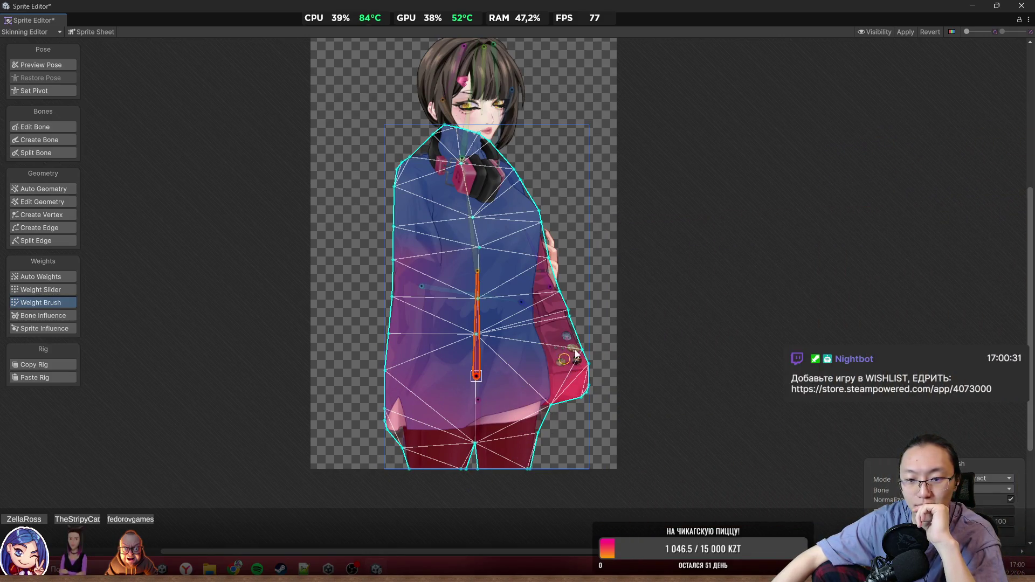
{"action": "left_click_drag", "start_coordinate": [576, 355], "coordinate": [586, 331]}
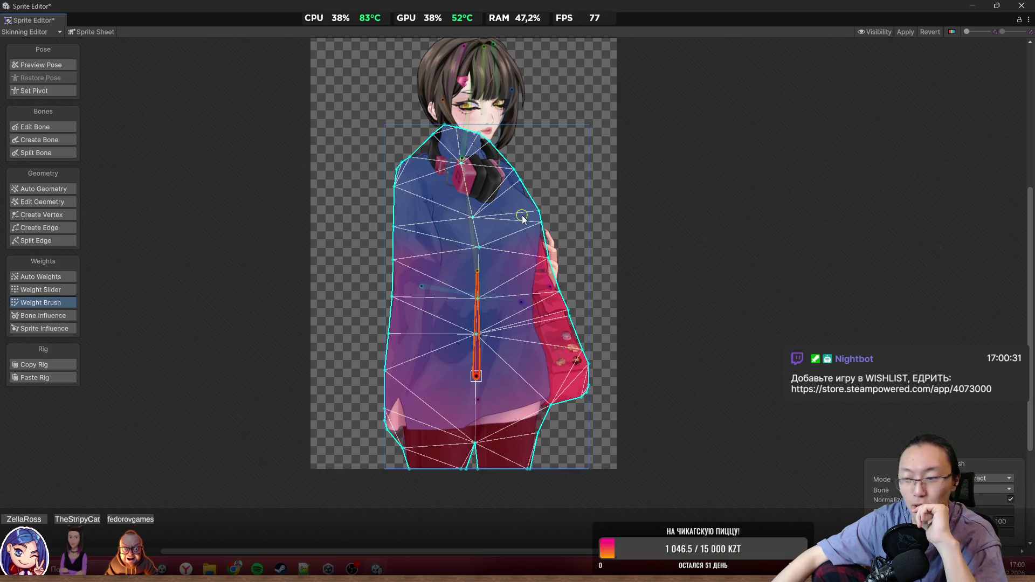
{"action": "mouse_move", "coordinate": [505, 279]}
{"action": "left_mouse_down"}
{"action": "mouse_move", "coordinate": [497, 232]}
{"action": "mouse_move", "coordinate": [472, 392]}
{"action": "mouse_move", "coordinate": [477, 323]}
{"action": "left_mouse_up"}
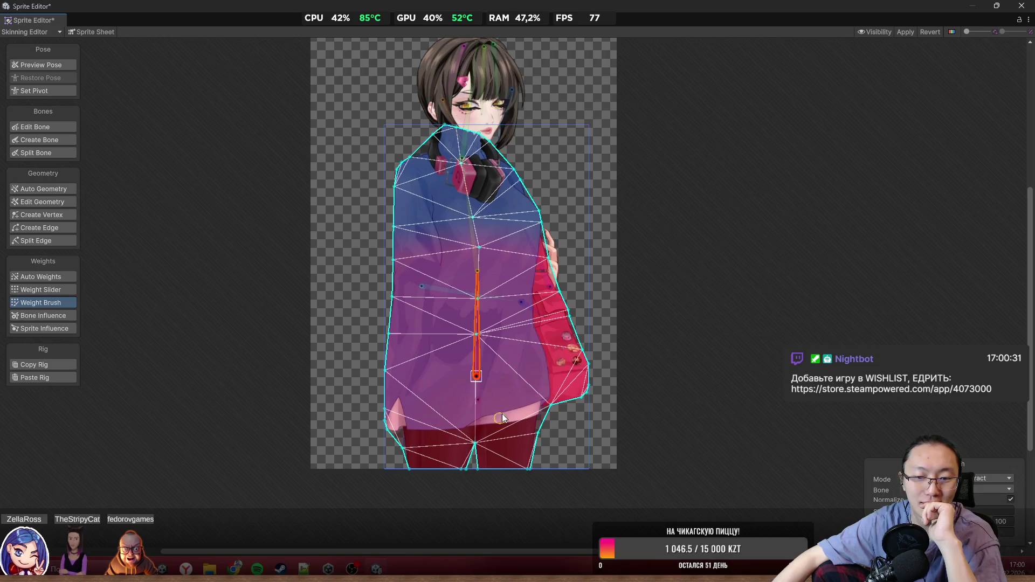
{"action": "scroll", "coordinate": [512, 402], "scroll_direction": "up", "scroll_amount": 6}
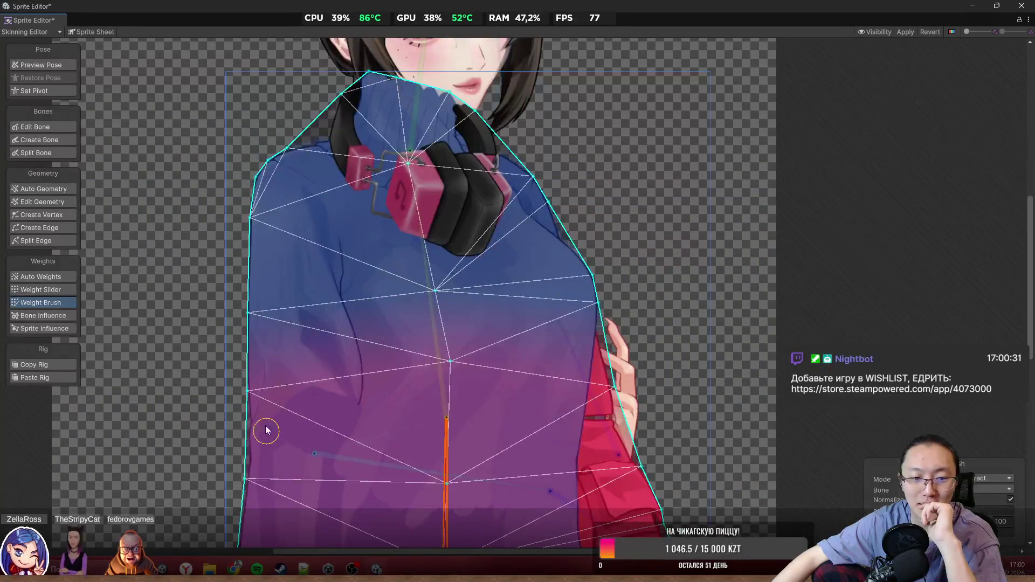
{"action": "mouse_move", "coordinate": [266, 430]}
{"action": "left_mouse_down"}
{"action": "mouse_move", "coordinate": [268, 157]}
{"action": "mouse_move", "coordinate": [435, 97]}
{"action": "mouse_move", "coordinate": [516, 138]}
{"action": "left_mouse_up"}
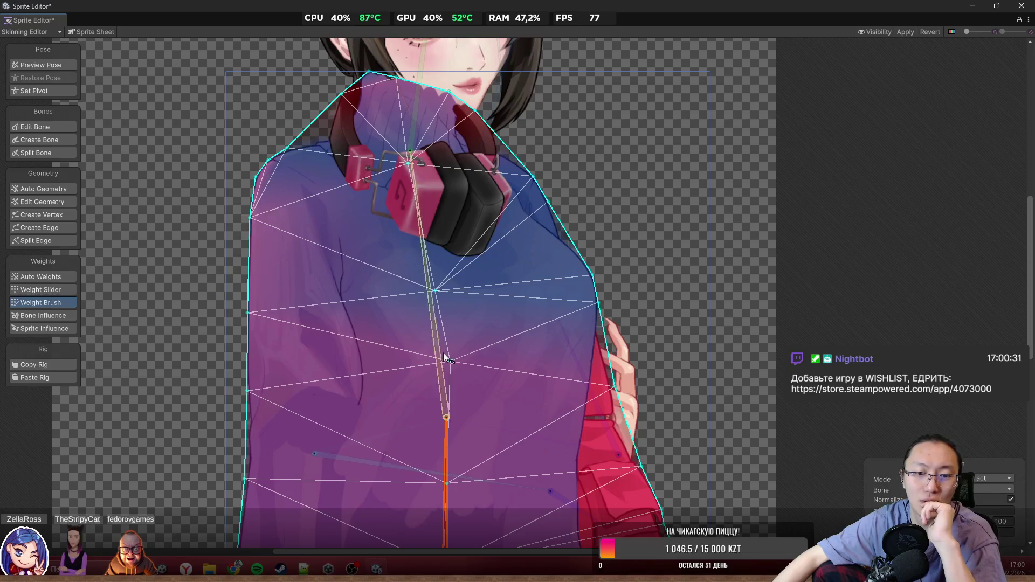
Step: Assign the chest, collar and headphones to the upper spine bone with the brush
{"action": "left_click", "coordinate": [439, 366]}
{"action": "mouse_move", "coordinate": [378, 410]}
{"action": "left_mouse_down"}
{"action": "mouse_move", "coordinate": [284, 100]}
{"action": "mouse_move", "coordinate": [263, 107]}
{"action": "mouse_move", "coordinate": [364, 61]}
{"action": "mouse_move", "coordinate": [521, 125]}
{"action": "left_mouse_up"}
{"action": "mouse_move", "coordinate": [366, 70]}
{"action": "left_mouse_down"}
{"action": "mouse_move", "coordinate": [471, 110]}
{"action": "mouse_move", "coordinate": [592, 292]}
{"action": "left_mouse_up"}
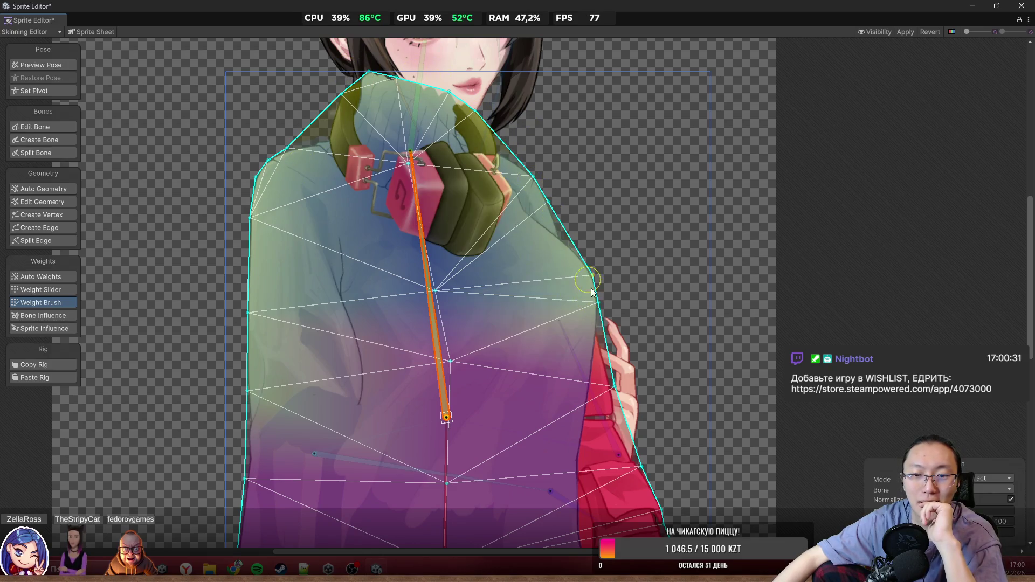
{"action": "left_click_drag", "start_coordinate": [405, 294], "coordinate": [428, 248]}
{"action": "left_click_drag", "start_coordinate": [410, 121], "coordinate": [407, 183]}
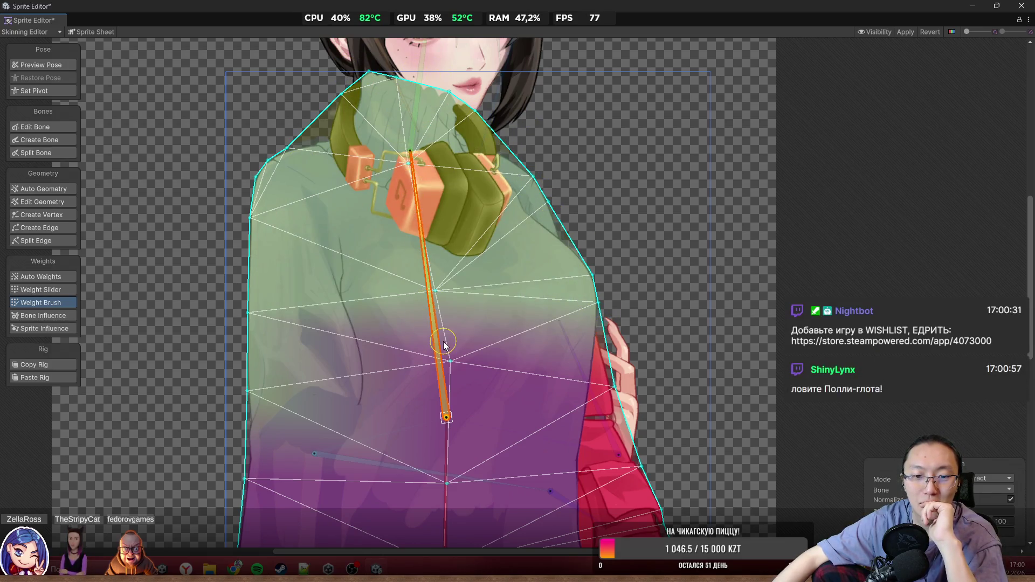
{"action": "left_click_drag", "start_coordinate": [444, 345], "coordinate": [455, 368]}
{"action": "left_click_drag", "start_coordinate": [574, 384], "coordinate": [557, 390]}
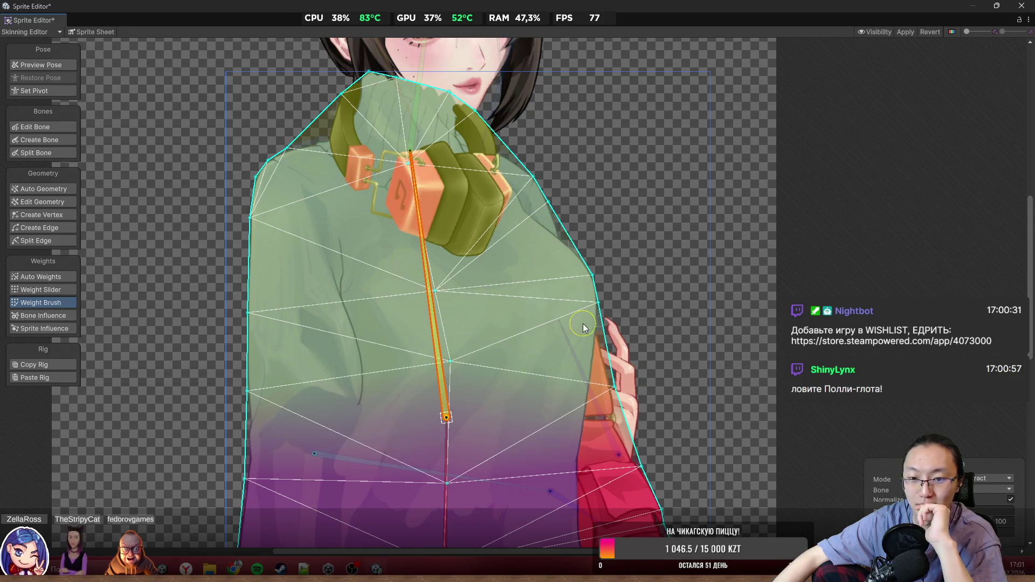
{"action": "scroll", "coordinate": [469, 258], "scroll_direction": "down", "scroll_amount": 3}
{"action": "scroll", "coordinate": [469, 257], "scroll_direction": "up", "scroll_amount": 2}
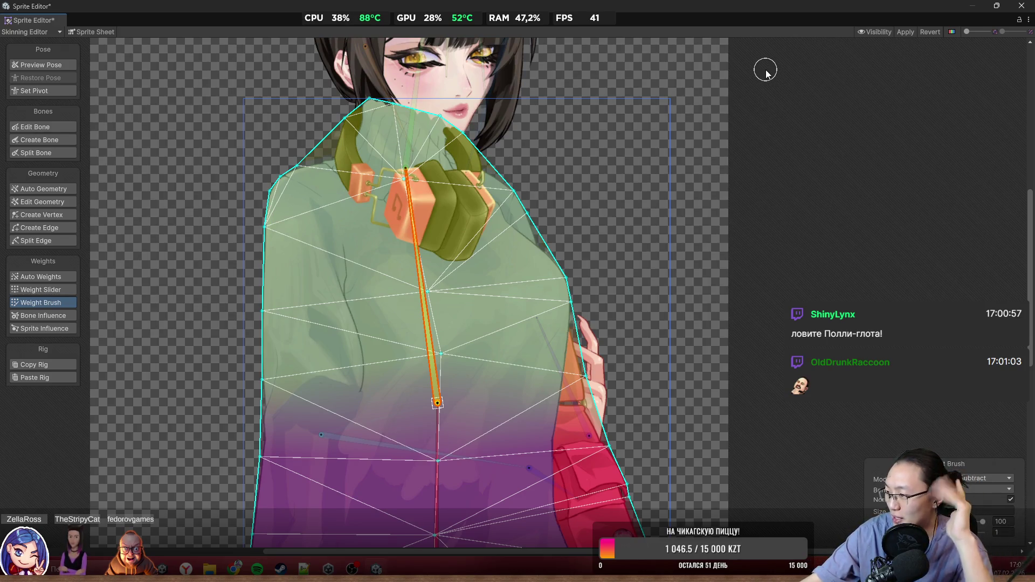
Step: Select the sleeve sprite of the arm across the torso and its arm bone
{"action": "scroll", "coordinate": [550, 213], "scroll_direction": "down", "scroll_amount": 3}
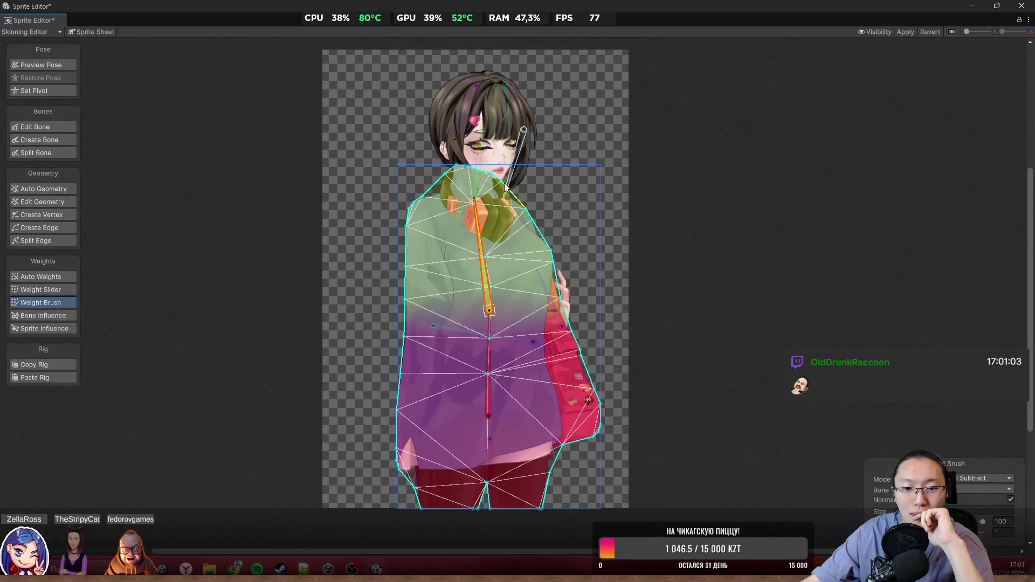
{"action": "scroll", "coordinate": [536, 300], "scroll_direction": "up", "scroll_amount": 5}
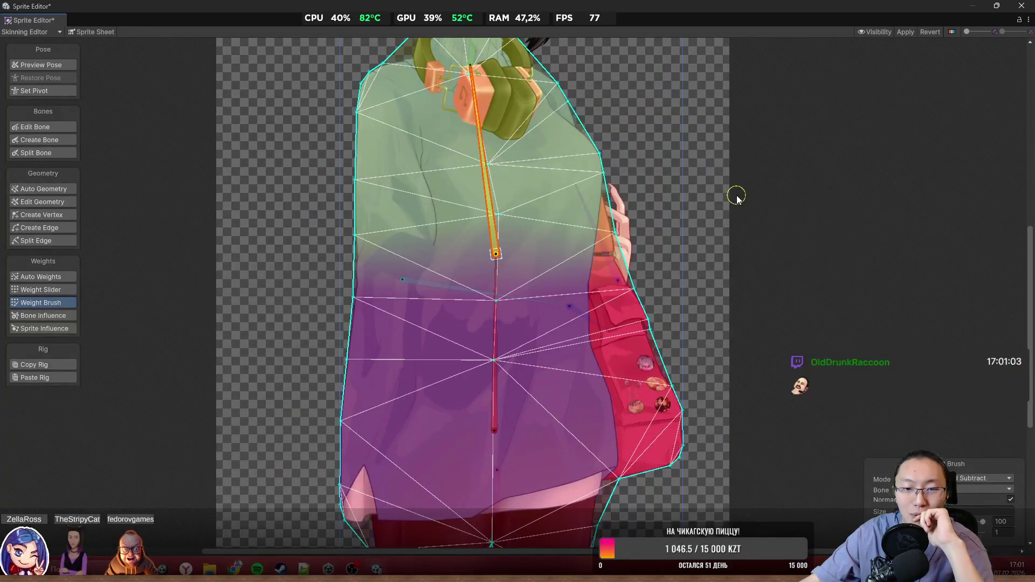
{"action": "left_click", "coordinate": [738, 197]}
{"action": "scroll", "coordinate": [447, 282], "scroll_direction": "up", "scroll_amount": 2}
{"action": "left_click", "coordinate": [448, 281]}
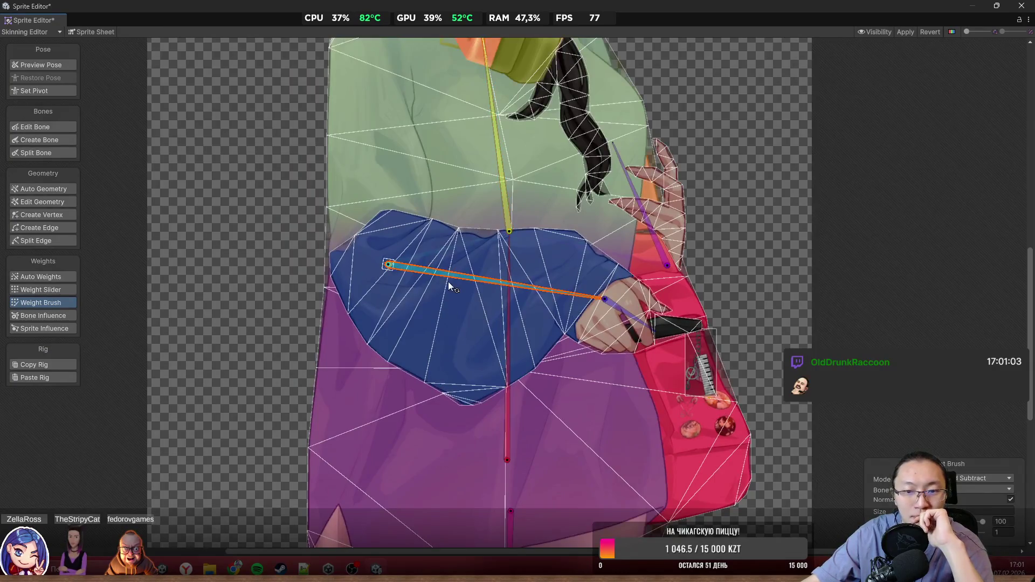
{"action": "scroll", "coordinate": [448, 282], "scroll_direction": "up", "scroll_amount": 2}
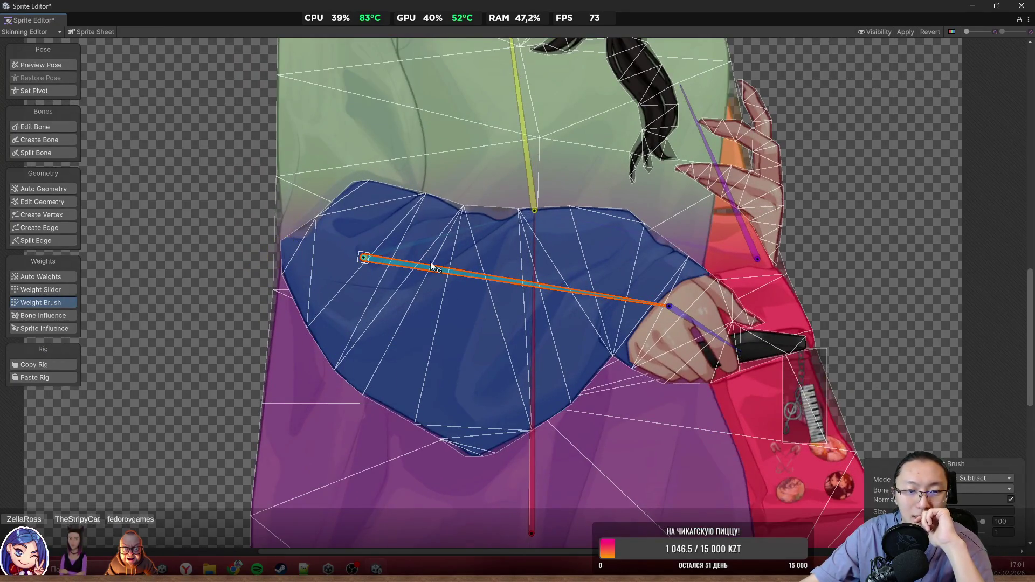
{"action": "left_click", "coordinate": [437, 352]}
{"action": "left_click", "coordinate": [446, 267]}
Step: Brush the arm bone's weight across the whole sleeve, then select the hand bone
{"action": "mouse_move", "coordinate": [341, 308]}
{"action": "left_mouse_down"}
{"action": "mouse_move", "coordinate": [346, 389]}
{"action": "mouse_move", "coordinate": [254, 255]}
{"action": "mouse_move", "coordinate": [649, 369]}
{"action": "left_mouse_up"}
{"action": "left_click_drag", "start_coordinate": [612, 331], "coordinate": [555, 370]}
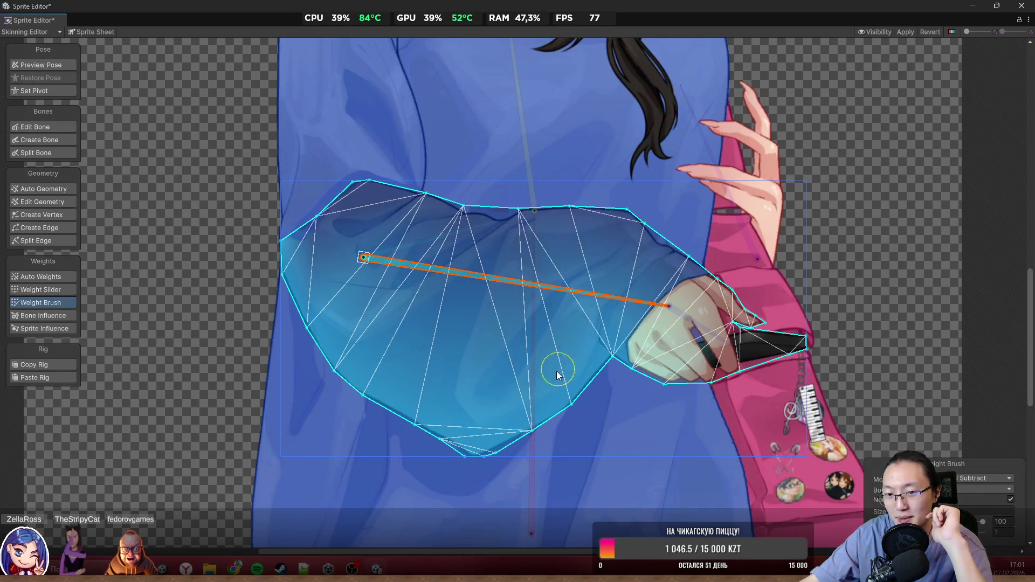
{"action": "left_click", "coordinate": [308, 201]}
{"action": "mouse_move", "coordinate": [335, 185]}
{"action": "left_mouse_down"}
{"action": "mouse_move", "coordinate": [671, 213]}
{"action": "mouse_move", "coordinate": [444, 201]}
{"action": "left_mouse_up"}
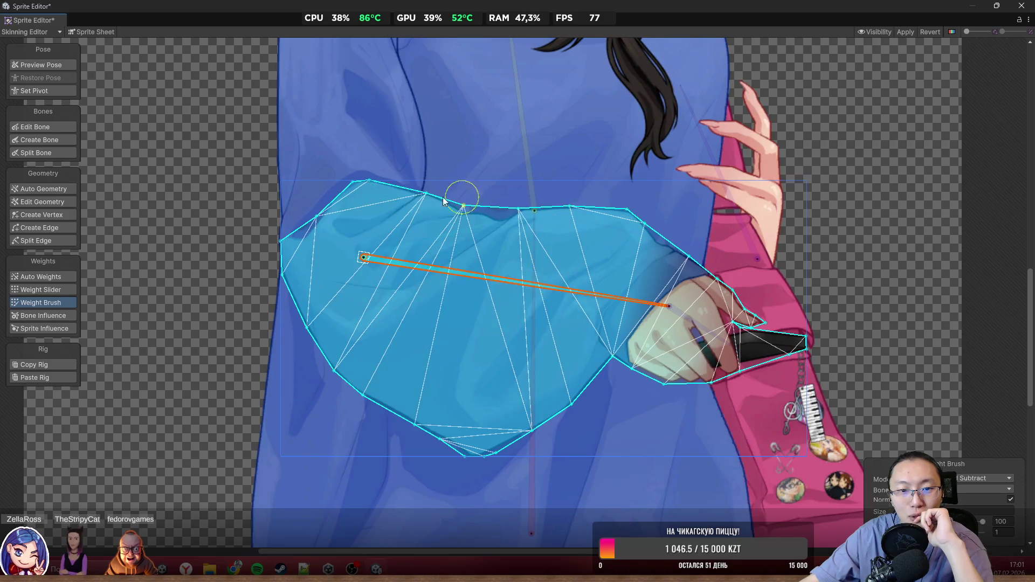
{"action": "mouse_move", "coordinate": [613, 229]}
{"action": "left_mouse_down"}
{"action": "mouse_move", "coordinate": [527, 250]}
{"action": "mouse_move", "coordinate": [462, 212]}
{"action": "left_mouse_up"}
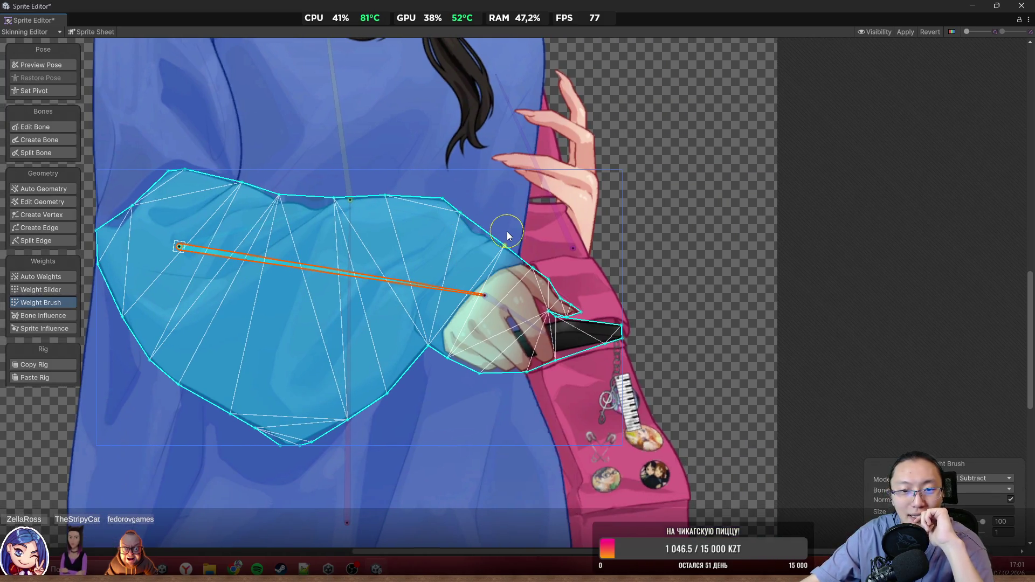
{"action": "left_click", "coordinate": [505, 307]}
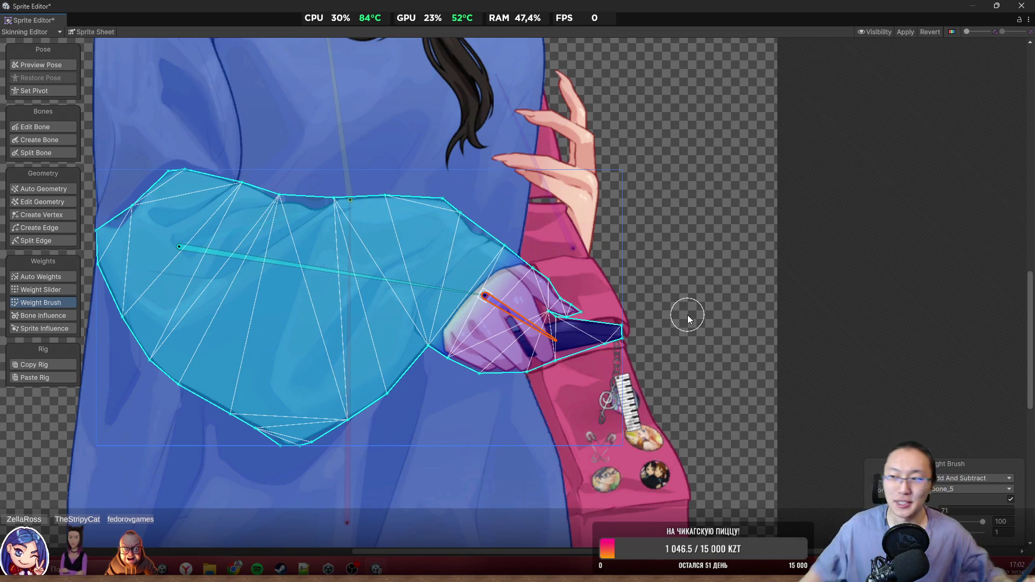
{"action": "key", "text": "super"}
Step: Launch Microsoft Paint via search and maximize its window
{"action": "type", "text": "paint"}
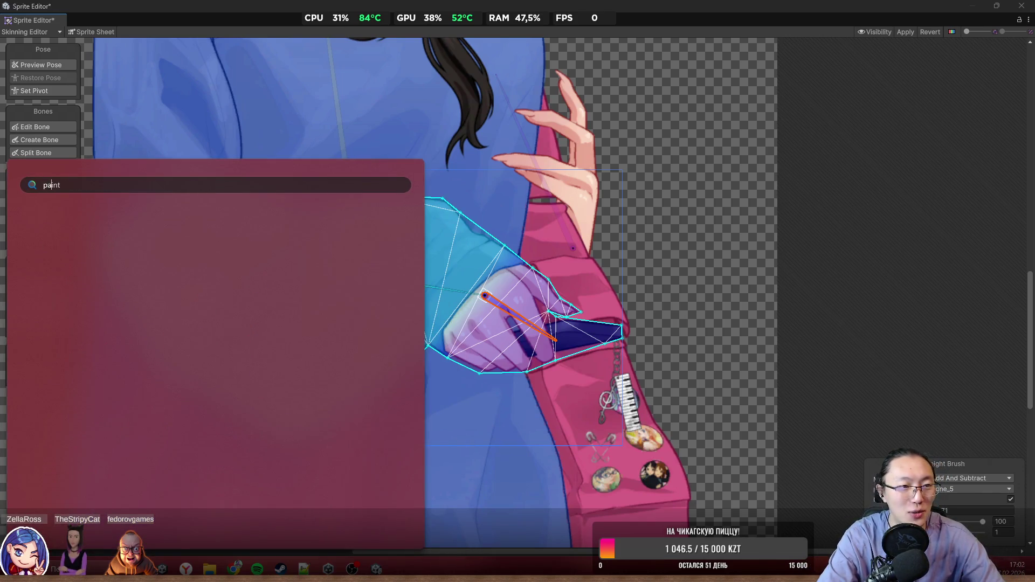
{"action": "key", "text": "Return"}
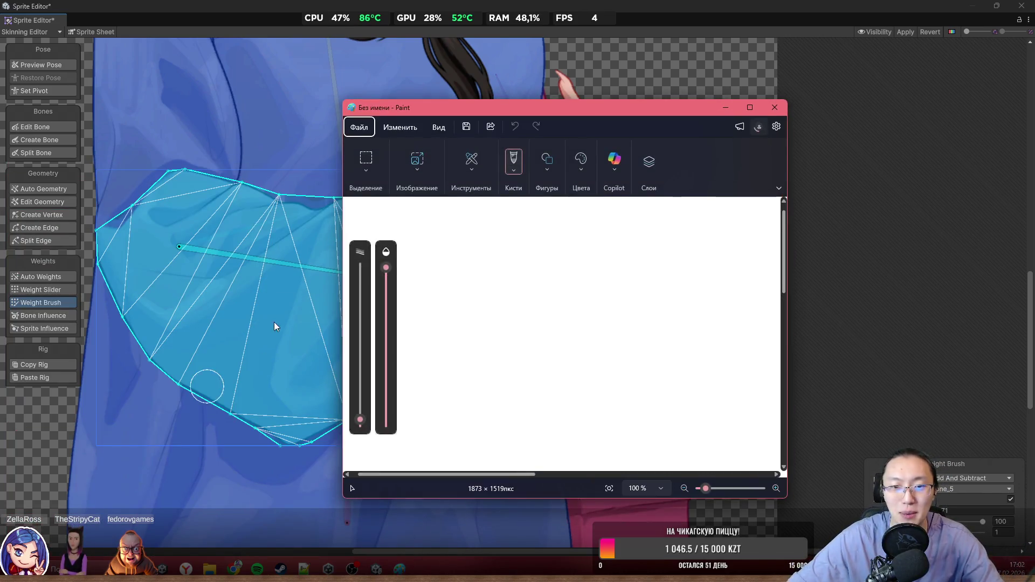
{"action": "left_click", "coordinate": [749, 108]}
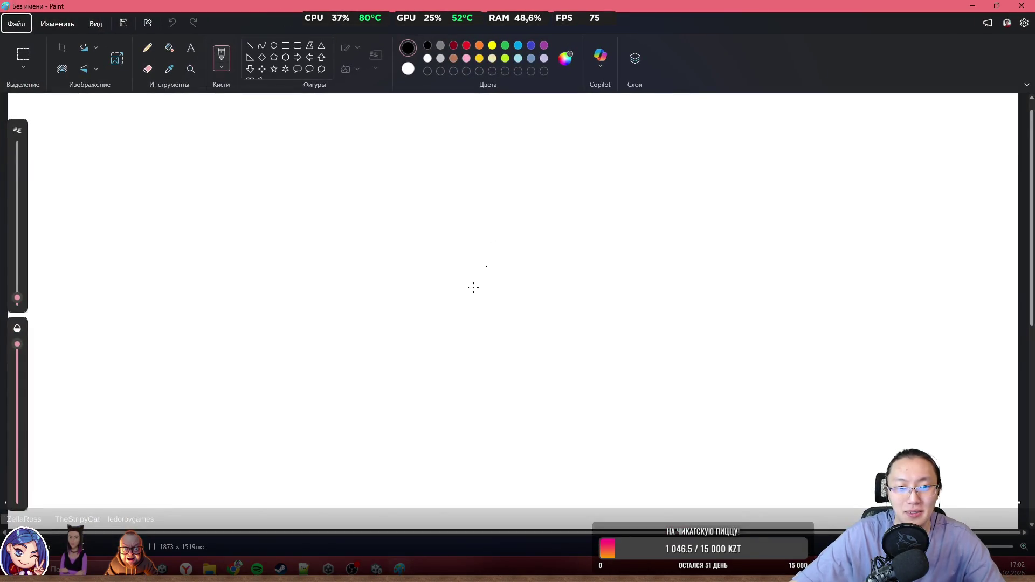
Step: Sketch a large right triangle with a small square joint mark, undoing stray strokes
{"action": "mouse_move", "coordinate": [199, 473]}
{"action": "left_mouse_down"}
{"action": "mouse_move", "coordinate": [556, 106]}
{"action": "mouse_move", "coordinate": [561, 484]}
{"action": "mouse_move", "coordinate": [182, 484]}
{"action": "mouse_move", "coordinate": [198, 465]}
{"action": "left_mouse_up"}
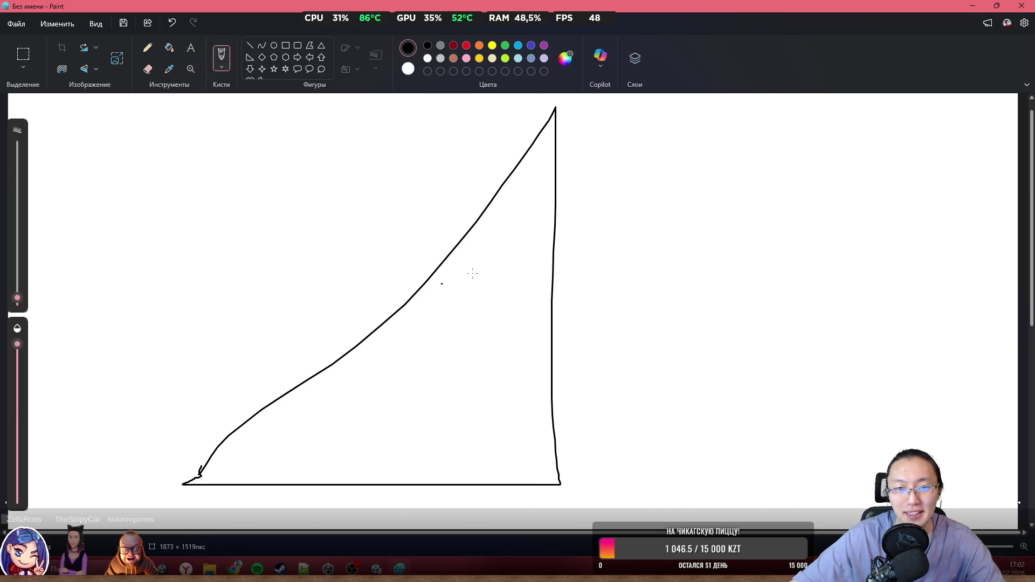
{"action": "key", "text": "ctrl+z"}
{"action": "key", "text": "ctrl+z"}
{"action": "key", "text": "ctrl+z"}
{"action": "mouse_move", "coordinate": [219, 488]}
{"action": "left_mouse_down"}
{"action": "mouse_move", "coordinate": [399, 340]}
{"action": "mouse_move", "coordinate": [577, 171]}
{"action": "left_mouse_up"}
{"action": "key", "text": "ctrl+z"}
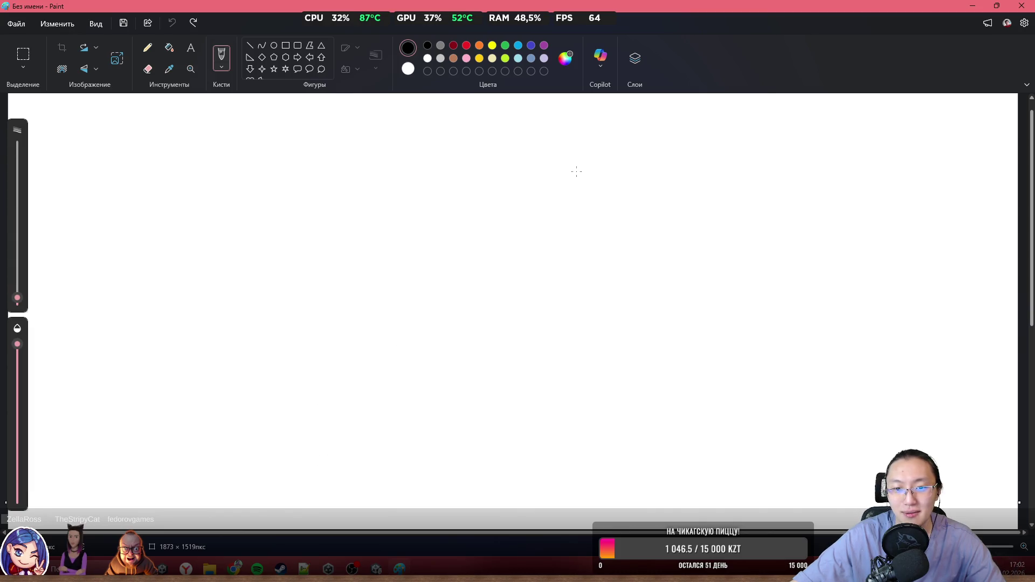
{"action": "left_click_drag", "start_coordinate": [230, 412], "coordinate": [453, 131]}
{"action": "key", "text": "ctrl+z"}
{"action": "mouse_move", "coordinate": [235, 447]}
{"action": "left_mouse_down"}
{"action": "mouse_move", "coordinate": [596, 129]}
{"action": "mouse_move", "coordinate": [625, 505]}
{"action": "mouse_move", "coordinate": [154, 510]}
{"action": "left_mouse_up"}
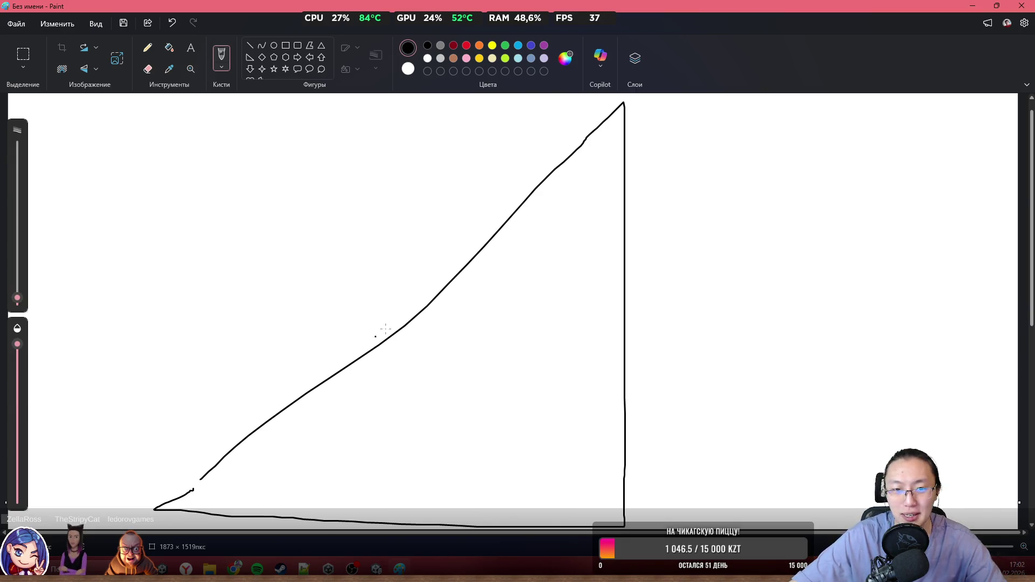
{"action": "left_click_drag", "start_coordinate": [501, 231], "coordinate": [513, 210]}
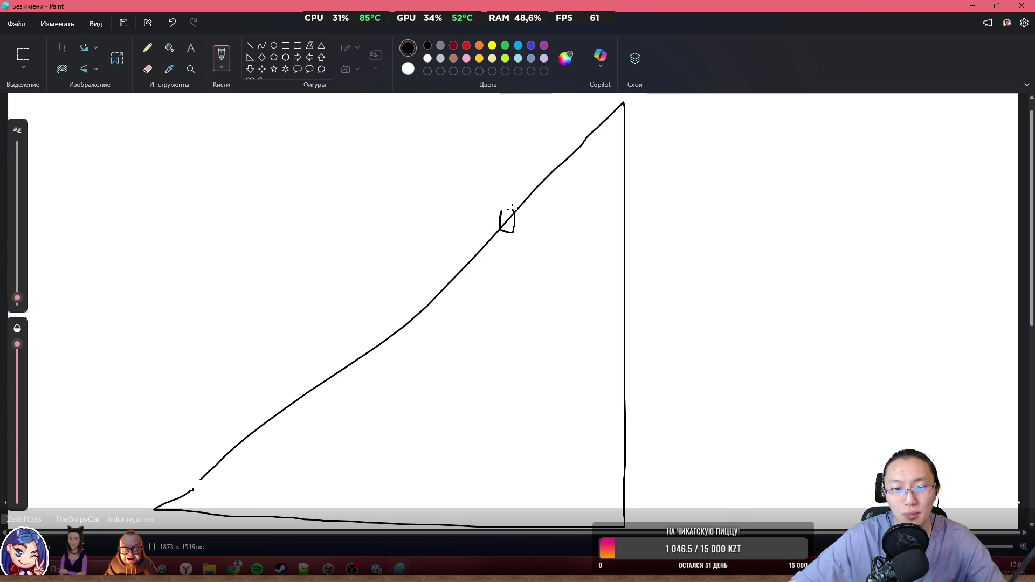
{"action": "left_click_drag", "start_coordinate": [447, 223], "coordinate": [364, 222]}
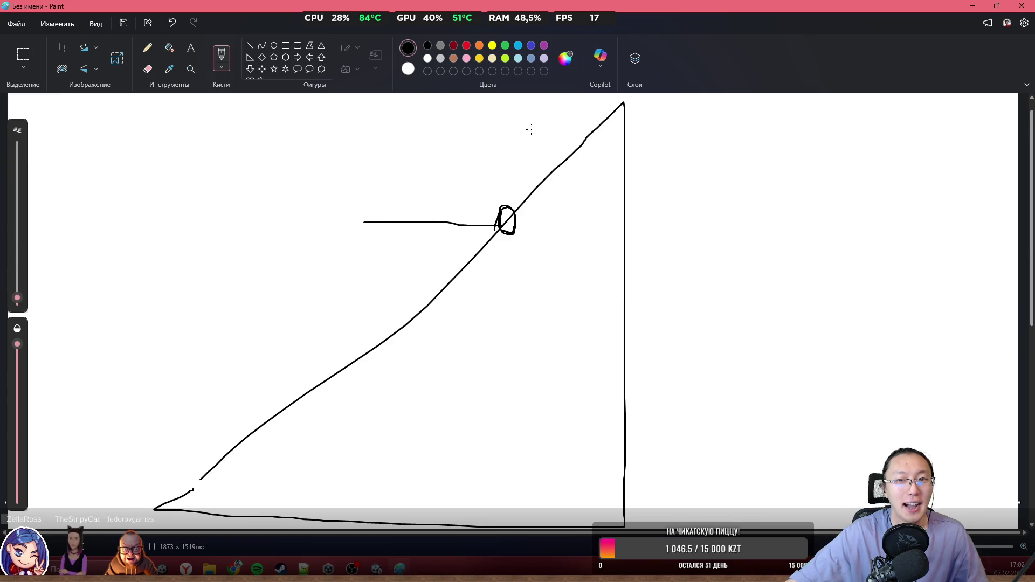
Step: Try a joint circle, a rising curve and an arrow, undoing each
{"action": "mouse_move", "coordinate": [579, 121]}
{"action": "left_mouse_down"}
{"action": "mouse_move", "coordinate": [604, 151]}
{"action": "mouse_move", "coordinate": [584, 150]}
{"action": "left_mouse_up"}
{"action": "key", "text": "ctrl+z"}
{"action": "key", "text": "ctrl+z"}
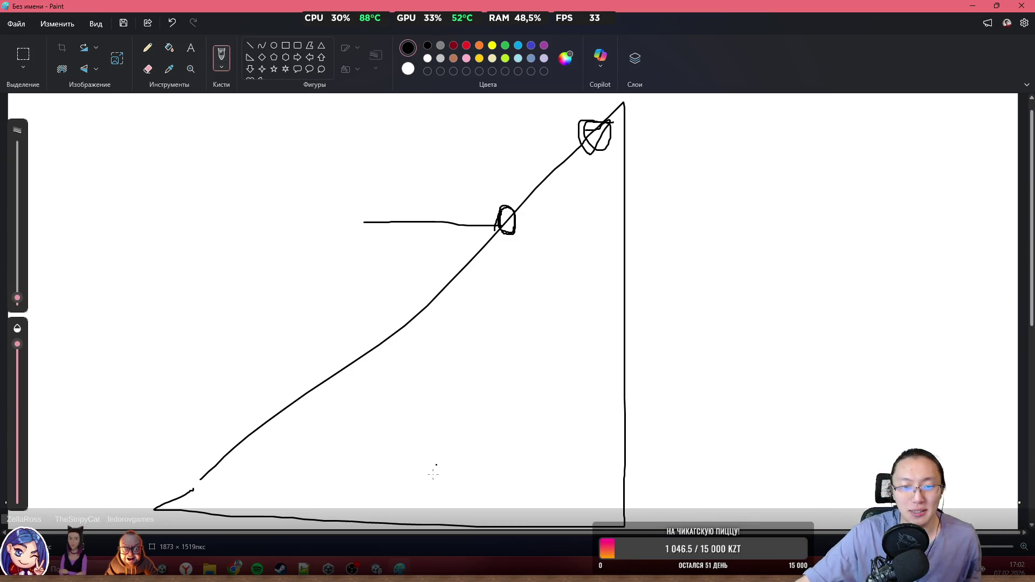
{"action": "left_click_drag", "start_coordinate": [457, 431], "coordinate": [497, 257]}
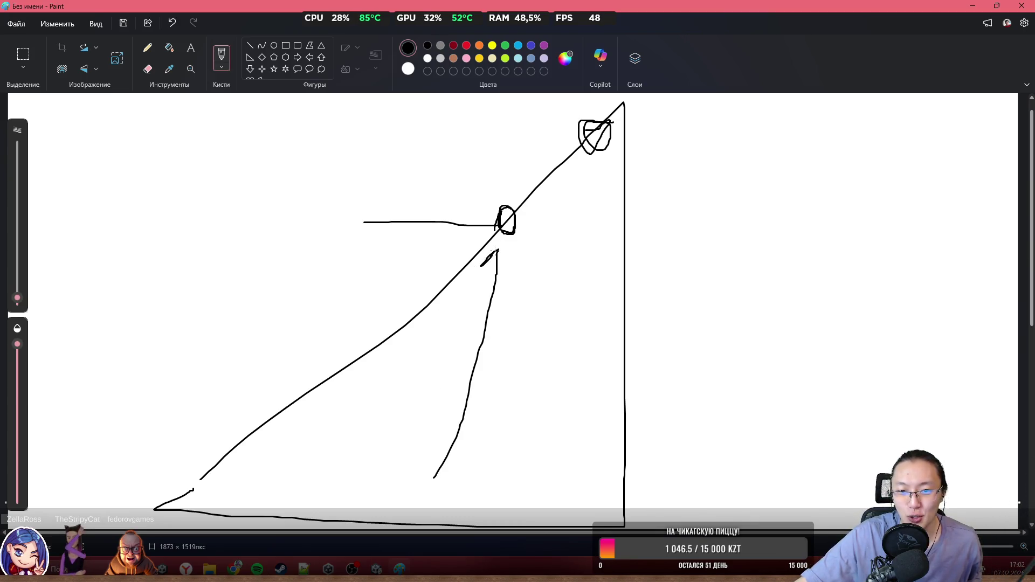
{"action": "key", "text": "ctrl+z"}
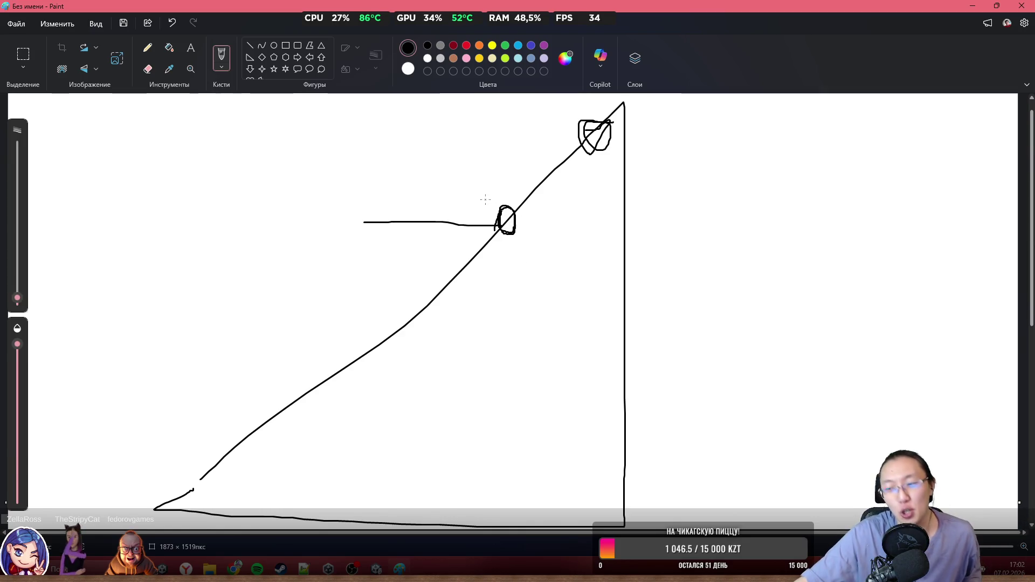
{"action": "mouse_move", "coordinate": [486, 199]}
{"action": "left_mouse_down"}
{"action": "mouse_move", "coordinate": [551, 127]}
{"action": "mouse_move", "coordinate": [547, 149]}
{"action": "left_mouse_up"}
{"action": "key", "text": "ctrl+z"}
{"action": "key", "text": "ctrl+z"}
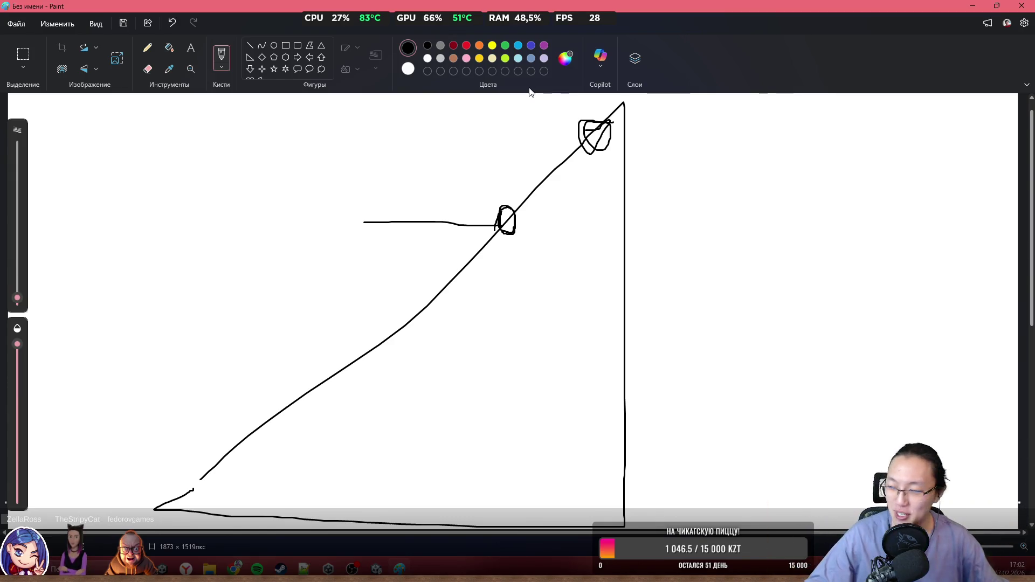
Step: Close Paint and discard the unsaved sketch
{"action": "left_click_drag", "start_coordinate": [538, 6], "coordinate": [440, 234]}
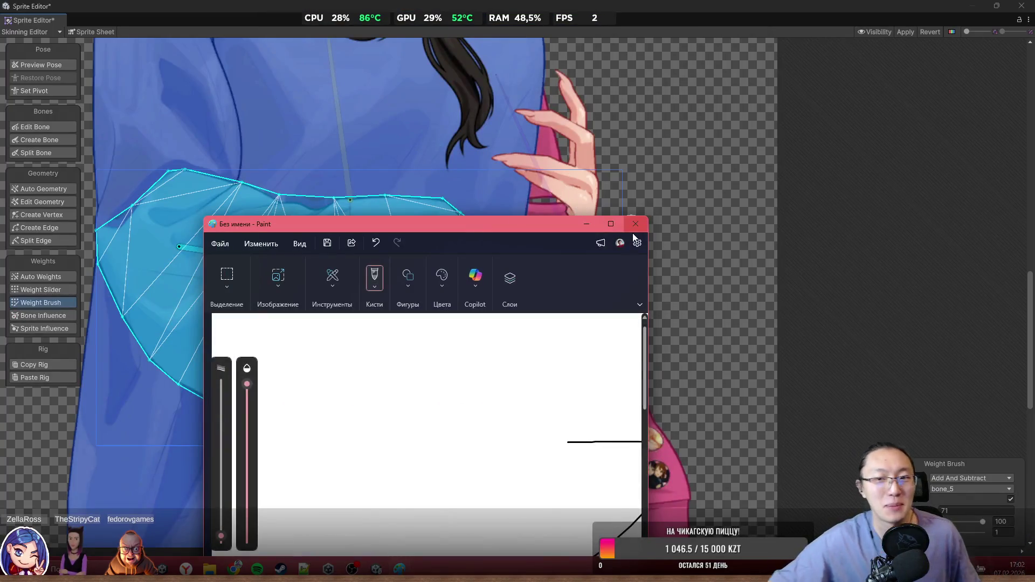
{"action": "left_click", "coordinate": [639, 218]}
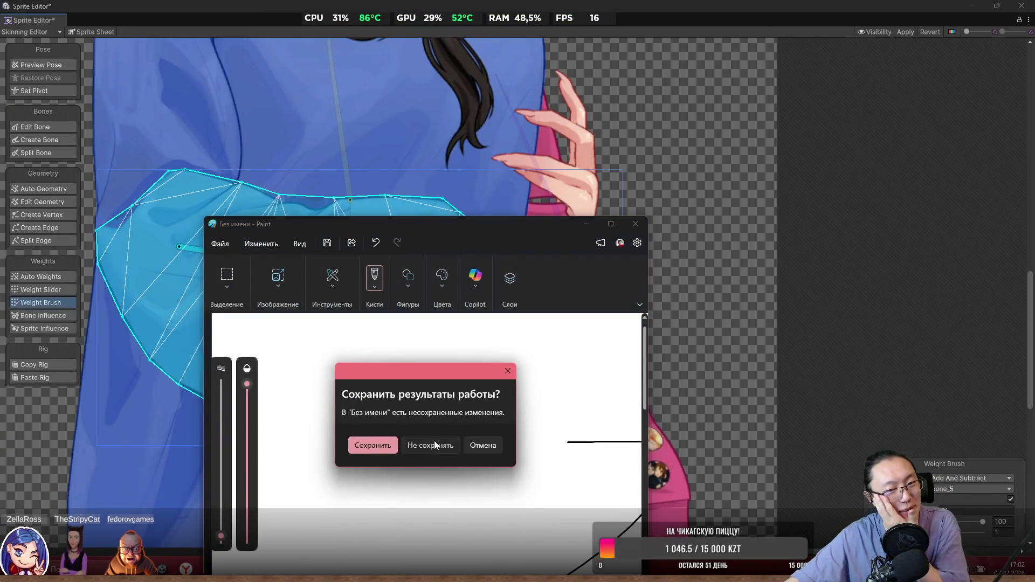
{"action": "left_click", "coordinate": [434, 440]}
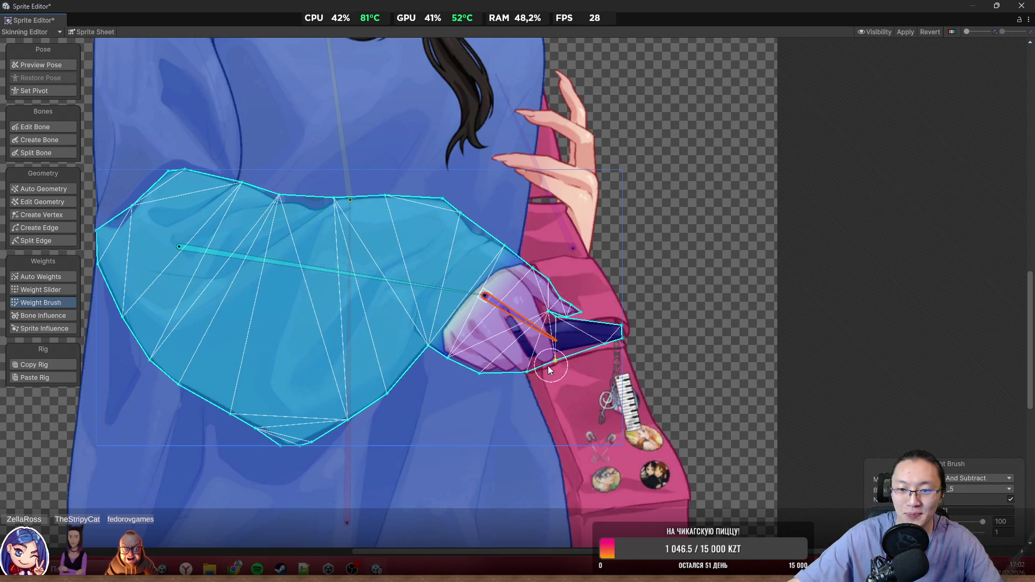
Step: Rotate the hand bone to test deformation and paint sleeve weights around the wrist
{"action": "left_click_drag", "start_coordinate": [499, 321], "coordinate": [572, 318]}
{"action": "scroll", "coordinate": [489, 310], "scroll_direction": "up", "scroll_amount": 3}
{"action": "left_click_drag", "start_coordinate": [439, 363], "coordinate": [597, 335]}
{"action": "scroll", "coordinate": [596, 336], "scroll_direction": "down", "scroll_amount": 5}
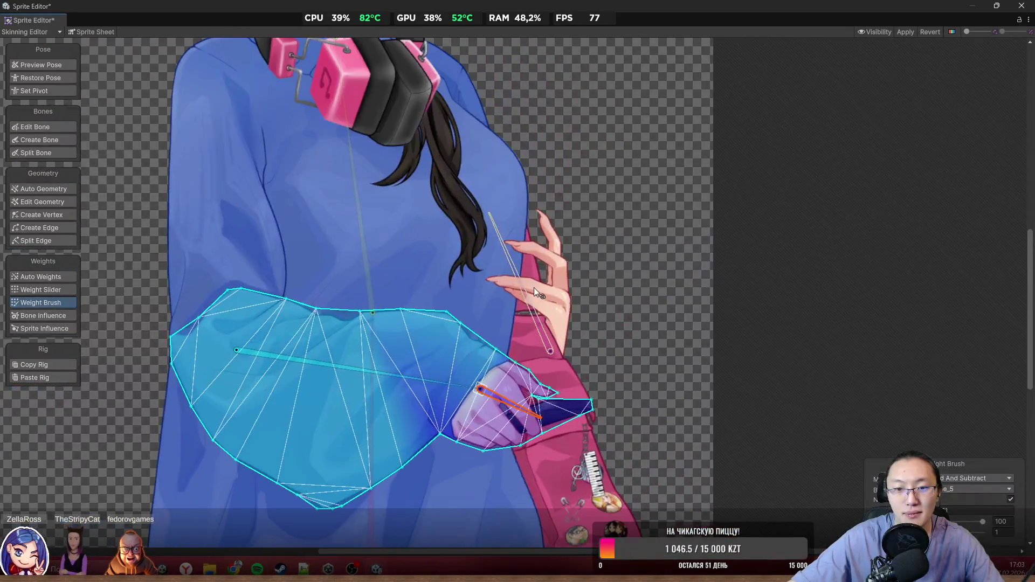
Step: Select the hand sprite and paint its mesh weights for the hand's bone, bone_11
{"action": "left_click", "coordinate": [549, 294]}
{"action": "scroll", "coordinate": [564, 309], "scroll_direction": "up", "scroll_amount": 3}
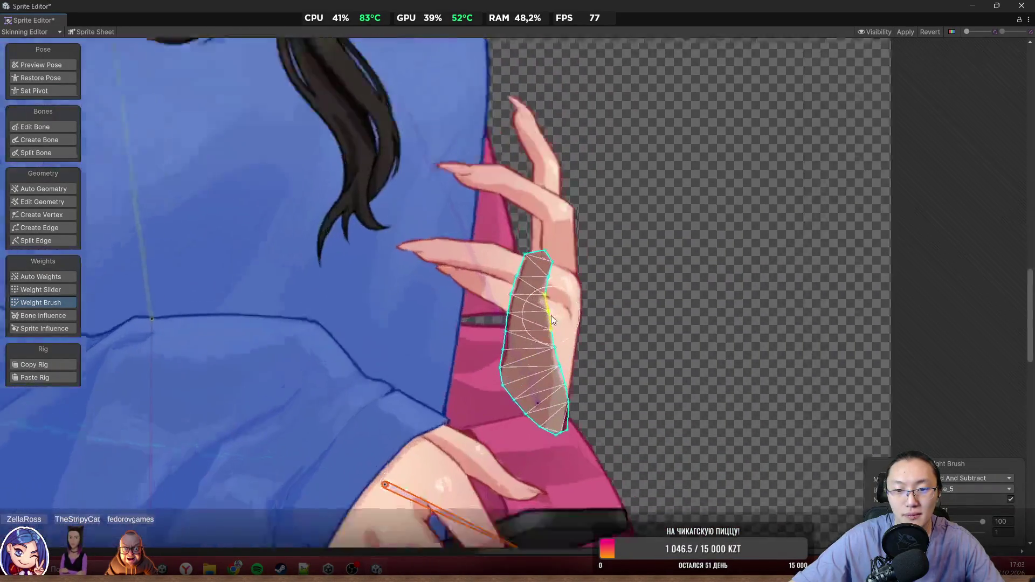
{"action": "left_click", "coordinate": [628, 336]}
{"action": "scroll", "coordinate": [704, 320], "scroll_direction": "up", "scroll_amount": 2}
{"action": "left_click", "coordinate": [555, 307]}
{"action": "mouse_move", "coordinate": [555, 307]}
{"action": "left_mouse_down"}
{"action": "mouse_move", "coordinate": [442, 253]}
{"action": "mouse_move", "coordinate": [570, 429]}
{"action": "mouse_move", "coordinate": [531, 331]}
{"action": "left_mouse_up"}
{"action": "left_click", "coordinate": [534, 418]}
{"action": "mouse_move", "coordinate": [573, 390]}
{"action": "left_mouse_down"}
{"action": "mouse_move", "coordinate": [648, 454]}
{"action": "mouse_move", "coordinate": [356, 253]}
{"action": "mouse_move", "coordinate": [567, 181]}
{"action": "mouse_move", "coordinate": [608, 295]}
{"action": "left_mouse_up"}
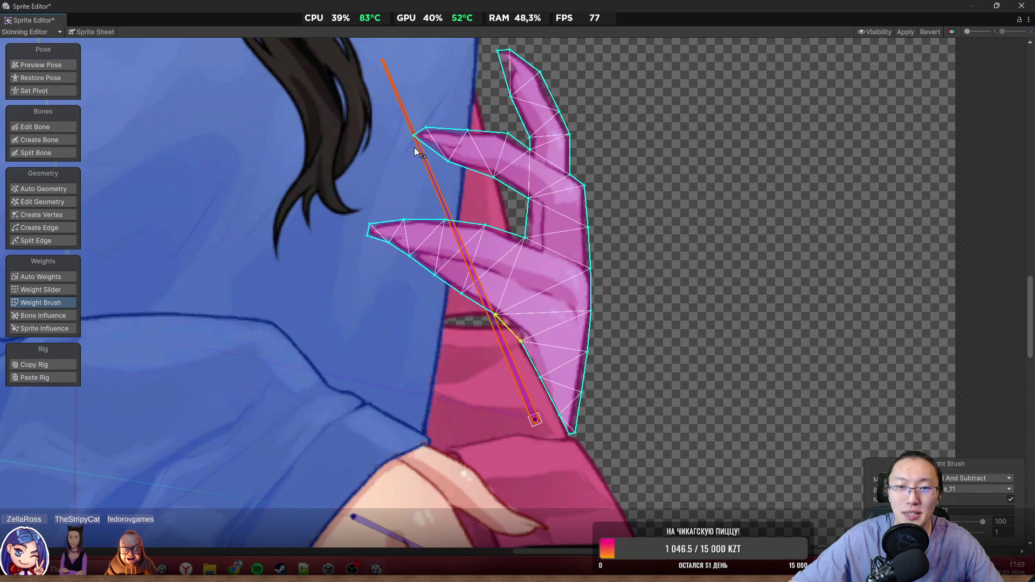
Step: Select the vertical torso bone
{"action": "scroll", "coordinate": [397, 67], "scroll_direction": "down", "scroll_amount": 4}
{"action": "scroll", "coordinate": [513, 292], "scroll_direction": "down", "scroll_amount": 3}
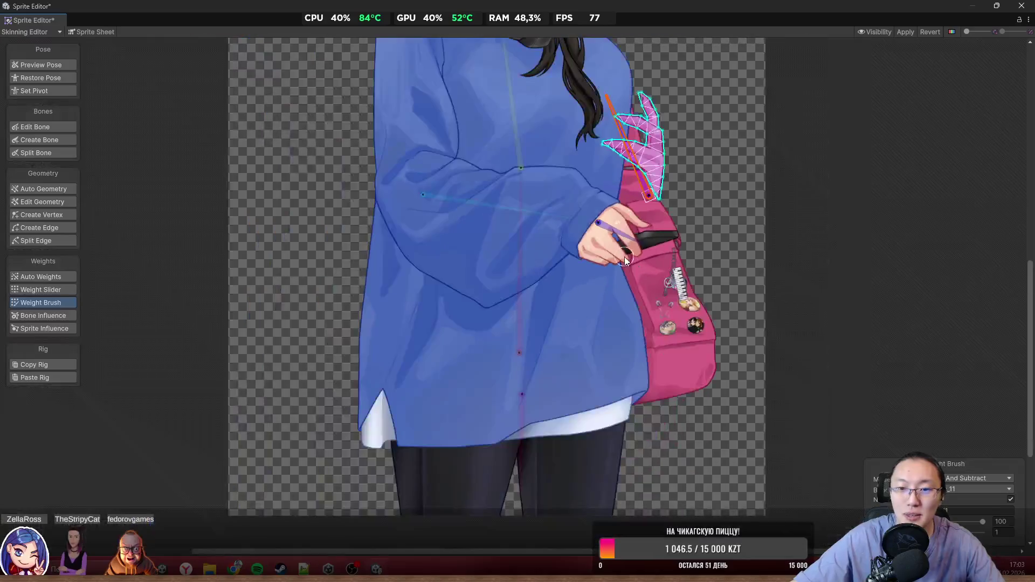
{"action": "left_click", "coordinate": [520, 321]}
{"action": "scroll", "coordinate": [520, 321], "scroll_direction": "down", "scroll_amount": 2}
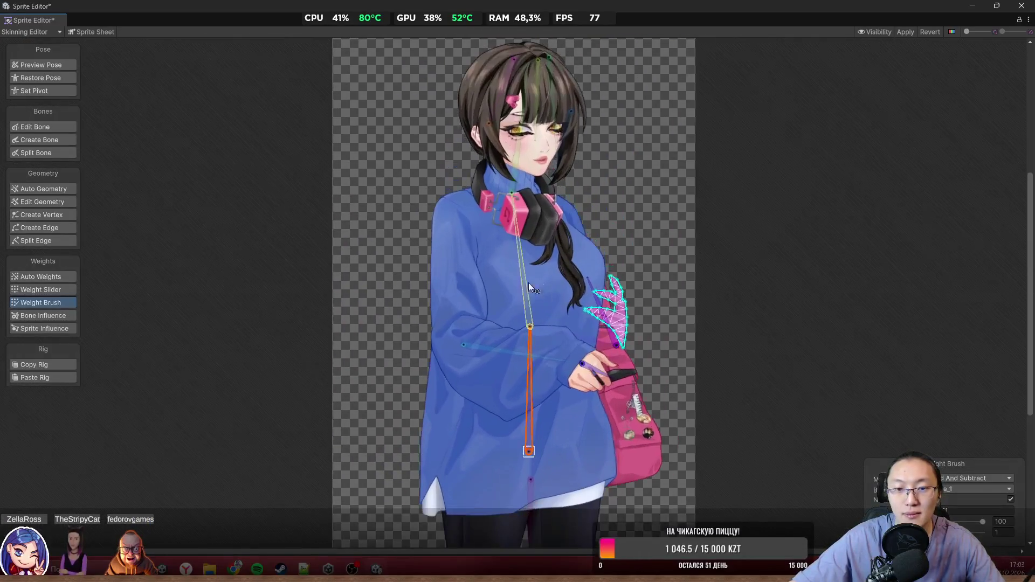
Step: Restore the rest pose and select the left hair strand sprite
{"action": "left_click_drag", "start_coordinate": [512, 226], "coordinate": [500, 197]}
{"action": "left_click", "coordinate": [41, 78]}
{"action": "scroll", "coordinate": [650, 314], "scroll_direction": "up", "scroll_amount": 5}
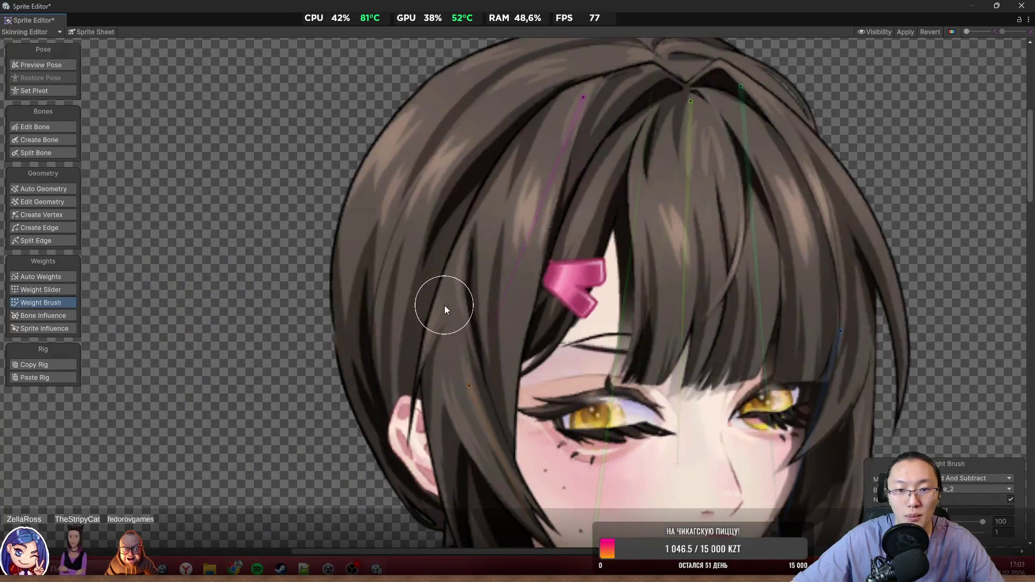
{"action": "left_click", "coordinate": [444, 305]}
{"action": "scroll", "coordinate": [493, 321], "scroll_direction": "down", "scroll_amount": 3}
{"action": "left_click", "coordinate": [475, 300]}
{"action": "scroll", "coordinate": [508, 280], "scroll_direction": "up", "scroll_amount": 3}
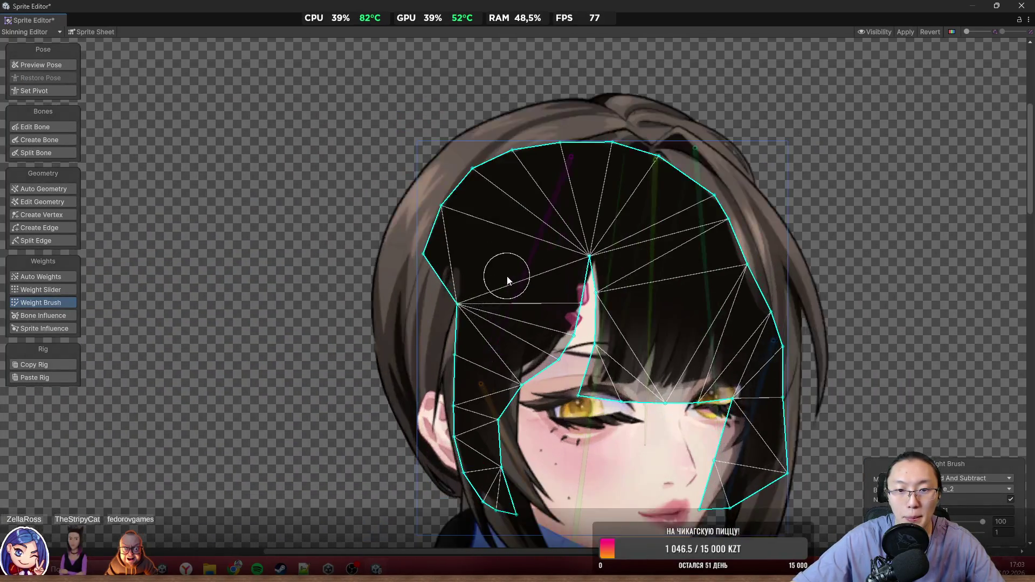
{"action": "left_click", "coordinate": [507, 297]}
Step: Paint the upper part of the left hair strand with its upper bone's weight
{"action": "scroll", "coordinate": [492, 236], "scroll_direction": "up", "scroll_amount": 3}
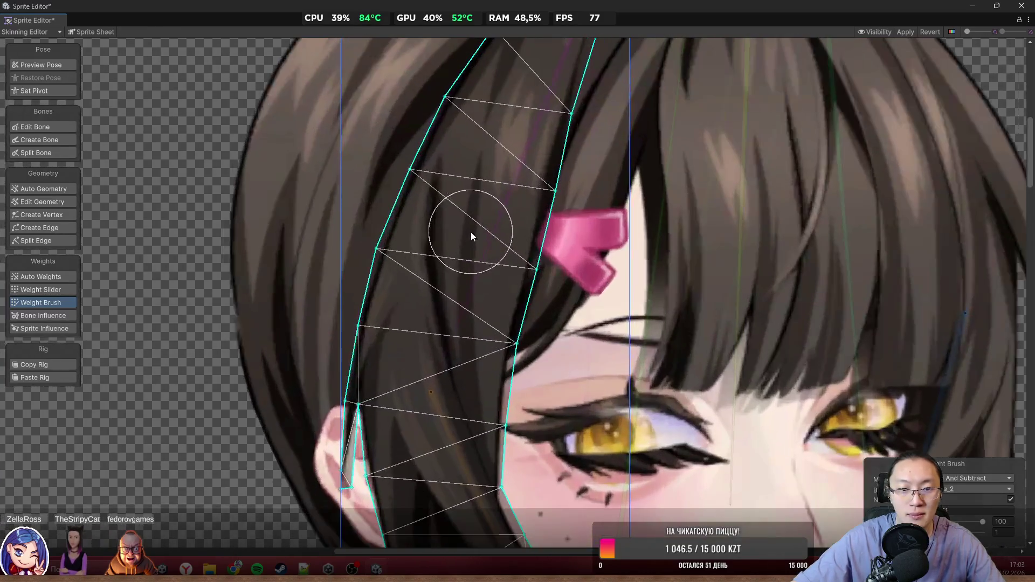
{"action": "scroll", "coordinate": [489, 233], "scroll_direction": "down", "scroll_amount": 3}
{"action": "mouse_move", "coordinate": [499, 253]}
{"action": "left_mouse_down"}
{"action": "mouse_move", "coordinate": [508, 80]}
{"action": "mouse_move", "coordinate": [530, 221]}
{"action": "mouse_move", "coordinate": [469, 308]}
{"action": "mouse_move", "coordinate": [419, 297]}
{"action": "mouse_move", "coordinate": [439, 258]}
{"action": "mouse_move", "coordinate": [523, 319]}
{"action": "left_mouse_up"}
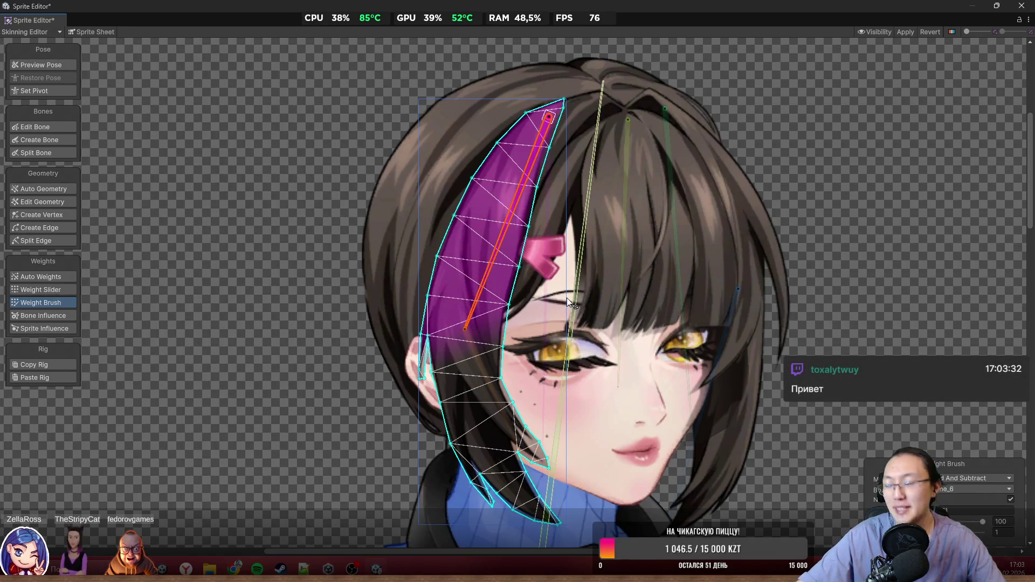
{"action": "scroll", "coordinate": [451, 384], "scroll_direction": "up", "scroll_amount": 2}
{"action": "scroll", "coordinate": [449, 381], "scroll_direction": "down", "scroll_amount": 2}
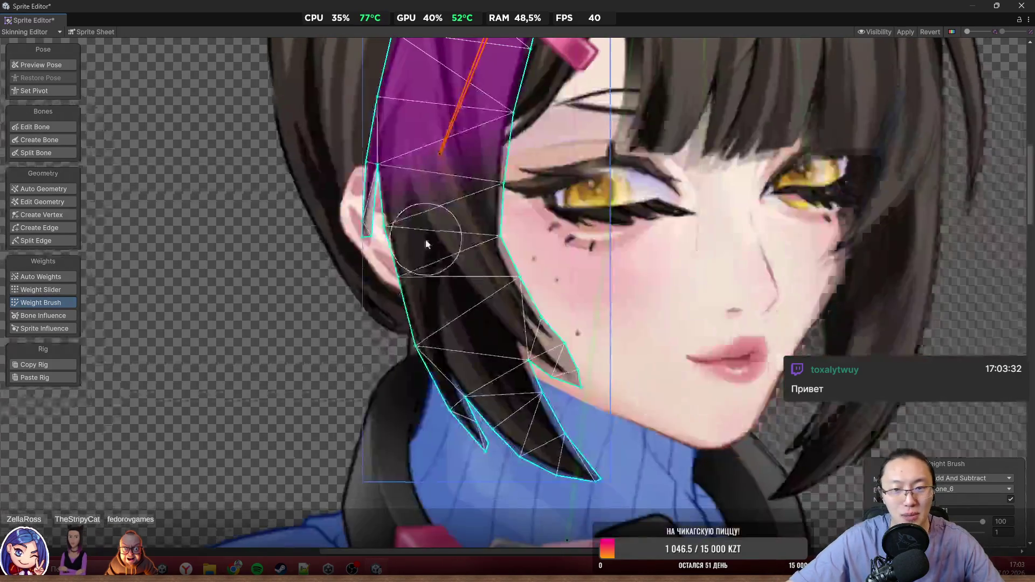
Step: Paint bone_7 weight over the strand's lower part, strengthening the lower vertices
{"action": "left_click", "coordinate": [461, 333]}
{"action": "mouse_move", "coordinate": [449, 447]}
{"action": "left_mouse_down"}
{"action": "mouse_move", "coordinate": [599, 461]}
{"action": "mouse_move", "coordinate": [502, 375]}
{"action": "left_mouse_up"}
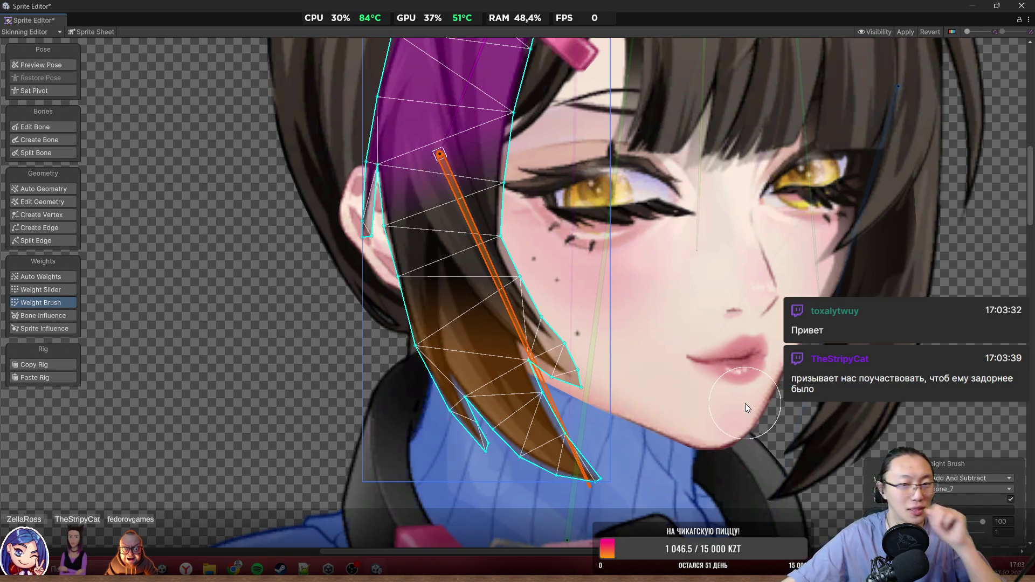
{"action": "mouse_move", "coordinate": [471, 300]}
{"action": "left_mouse_down"}
{"action": "mouse_move", "coordinate": [502, 253]}
{"action": "mouse_move", "coordinate": [512, 181]}
{"action": "mouse_move", "coordinate": [410, 241]}
{"action": "mouse_move", "coordinate": [371, 207]}
{"action": "mouse_move", "coordinate": [390, 222]}
{"action": "mouse_move", "coordinate": [415, 356]}
{"action": "mouse_move", "coordinate": [538, 480]}
{"action": "left_mouse_up"}
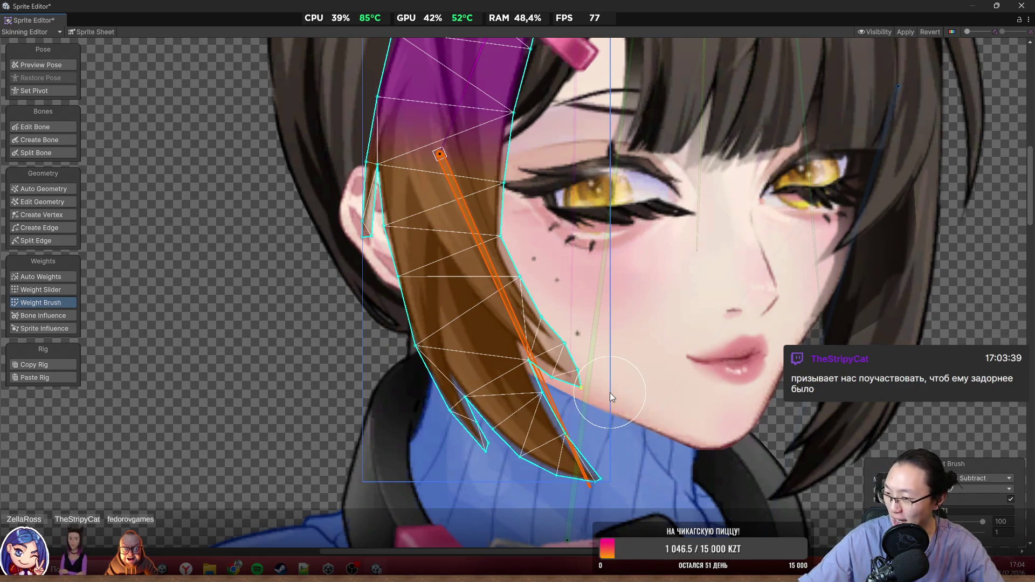
{"action": "scroll", "coordinate": [723, 284], "scroll_direction": "down", "scroll_amount": 3}
{"action": "scroll", "coordinate": [566, 258], "scroll_direction": "up", "scroll_amount": 4}
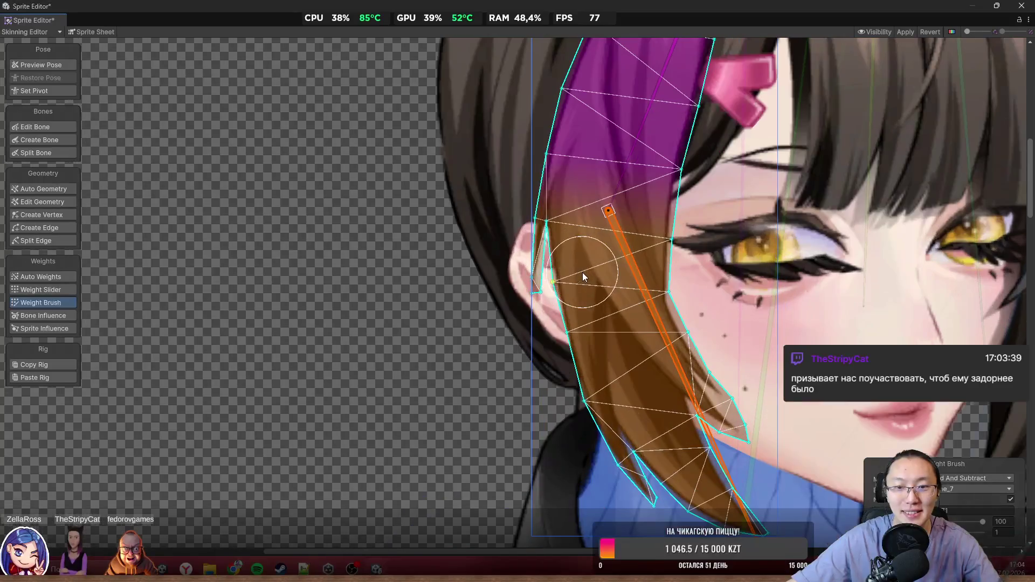
{"action": "mouse_move", "coordinate": [590, 356]}
{"action": "left_mouse_down"}
{"action": "mouse_move", "coordinate": [628, 353]}
{"action": "mouse_move", "coordinate": [552, 257]}
{"action": "mouse_move", "coordinate": [695, 472]}
{"action": "mouse_move", "coordinate": [712, 452]}
{"action": "left_mouse_up"}
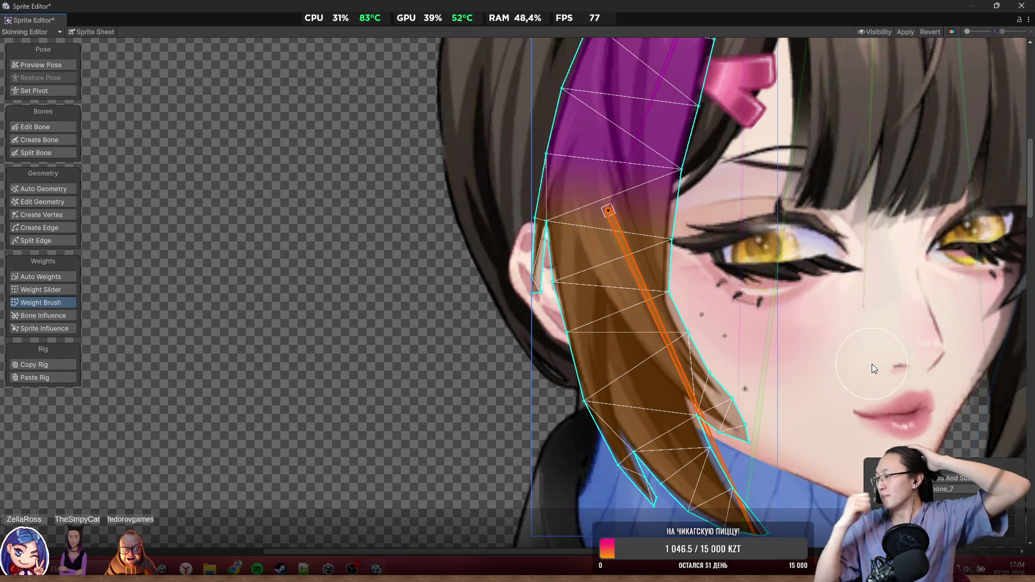
Step: Select the bangs sprite, centre the view on it, and pick bone_8
{"action": "scroll", "coordinate": [701, 308], "scroll_direction": "down", "scroll_amount": 5}
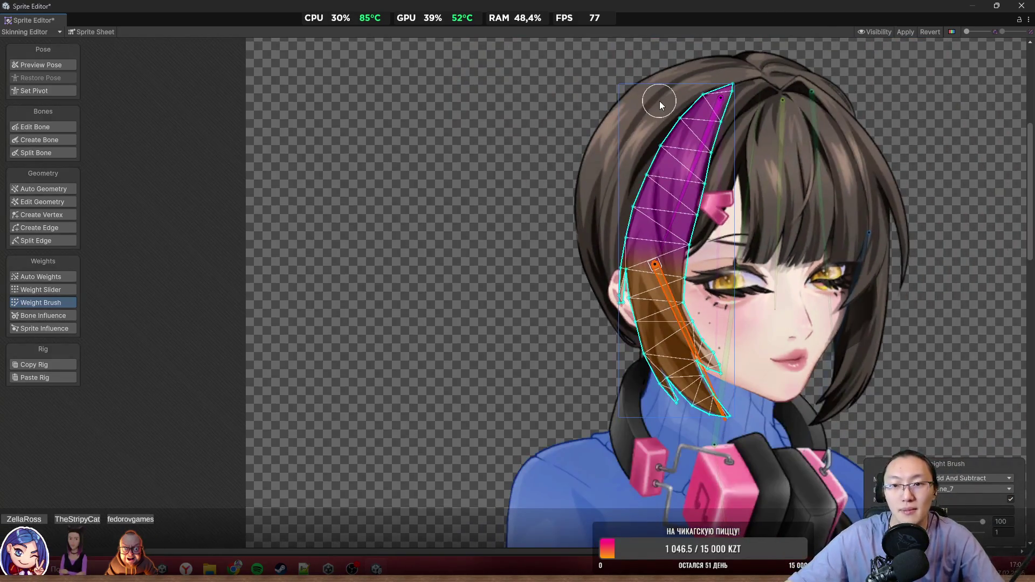
{"action": "scroll", "coordinate": [491, 208], "scroll_direction": "up", "scroll_amount": 3}
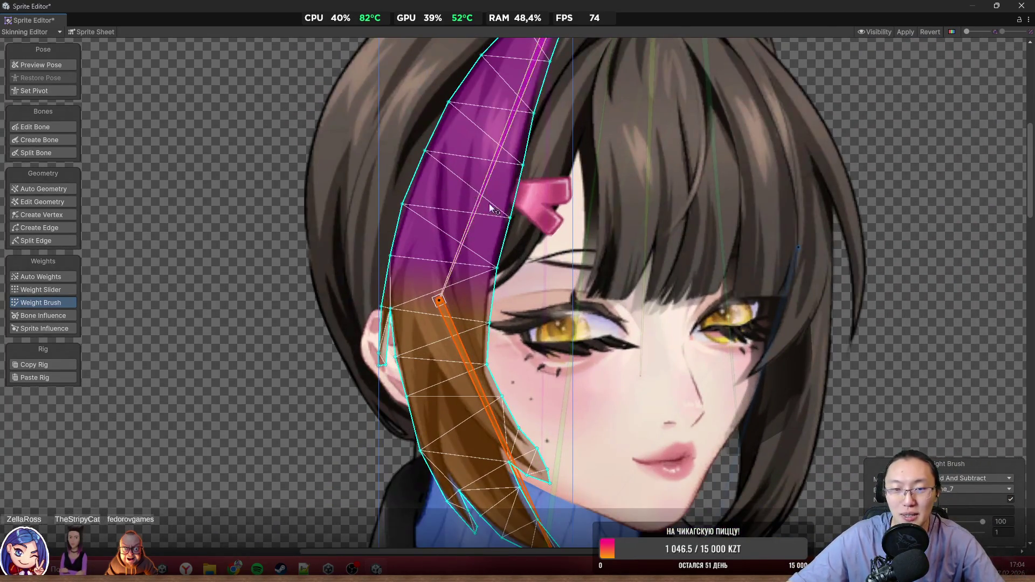
{"action": "scroll", "coordinate": [487, 205], "scroll_direction": "down", "scroll_amount": 2}
{"action": "left_click", "coordinate": [551, 190]}
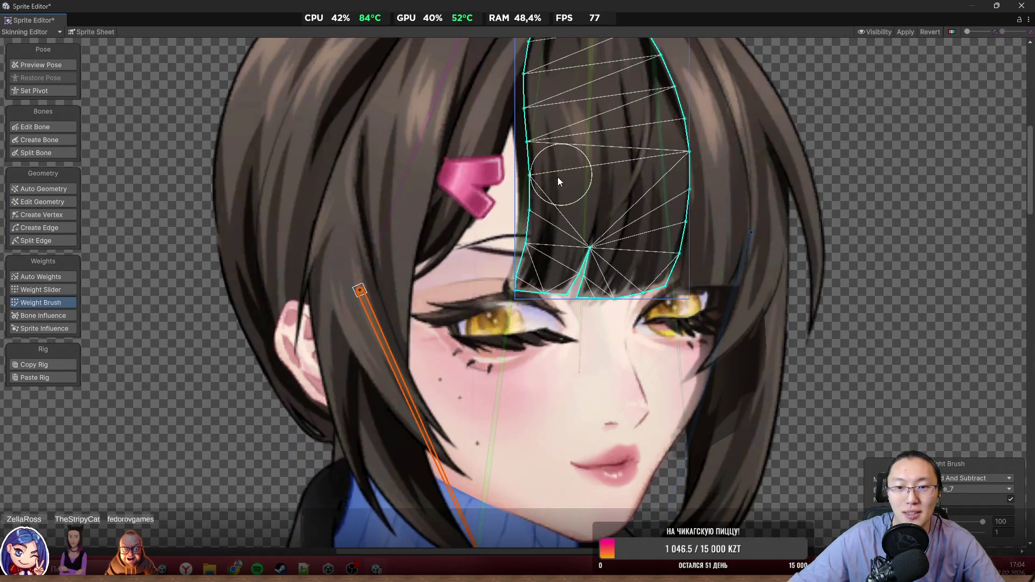
{"action": "middle_click", "coordinate": [558, 177]}
{"action": "left_click", "coordinate": [481, 226]}
Step: Cover the whole bangs mesh with bone_8 weight and tilt the hair bone to test
{"action": "left_click_drag", "start_coordinate": [506, 214], "coordinate": [443, 328]}
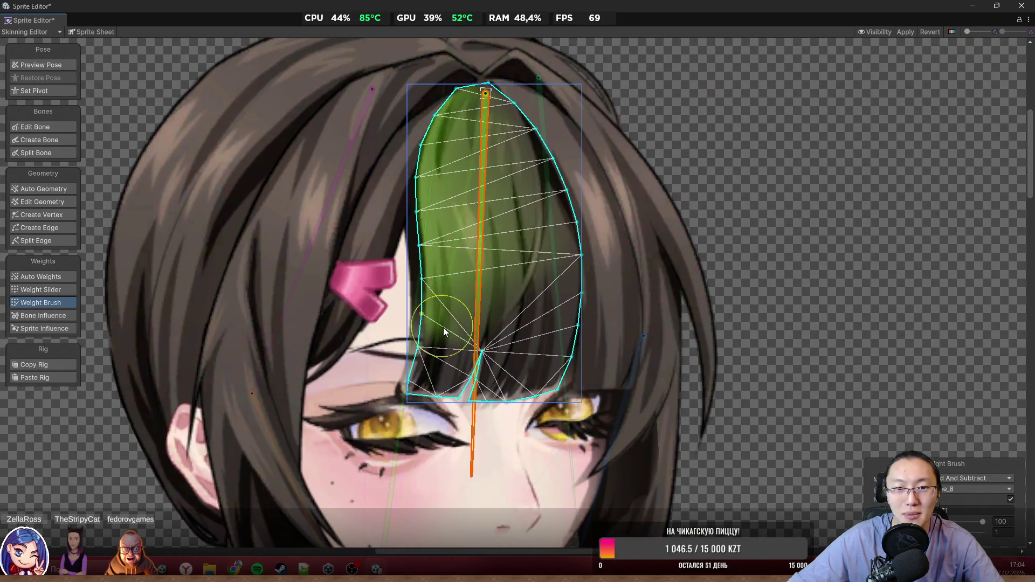
{"action": "mouse_move", "coordinate": [460, 125]}
{"action": "left_mouse_down"}
{"action": "mouse_move", "coordinate": [738, 332]}
{"action": "mouse_move", "coordinate": [558, 150]}
{"action": "mouse_move", "coordinate": [539, 388]}
{"action": "left_mouse_up"}
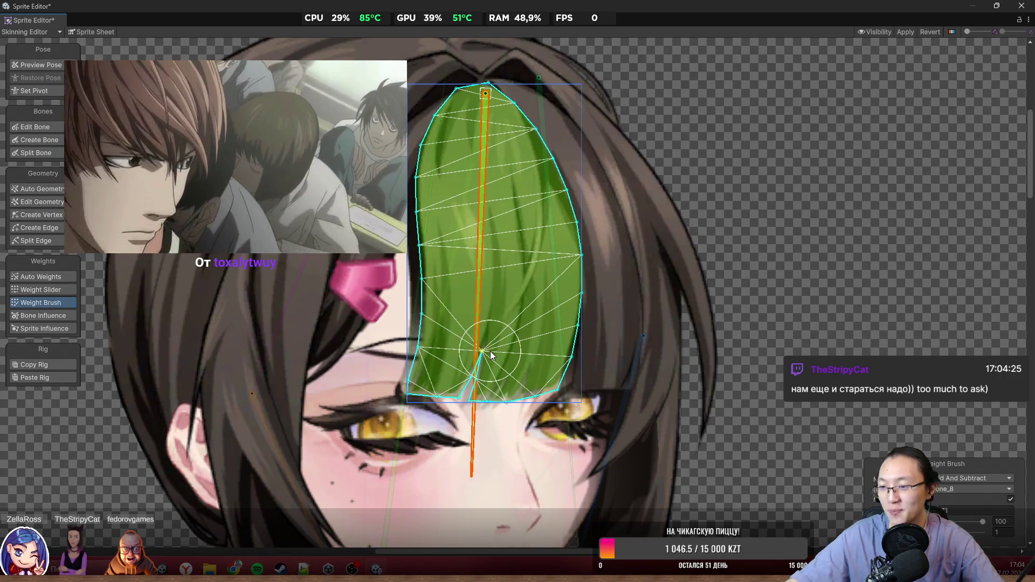
{"action": "mouse_move", "coordinate": [325, 556]}
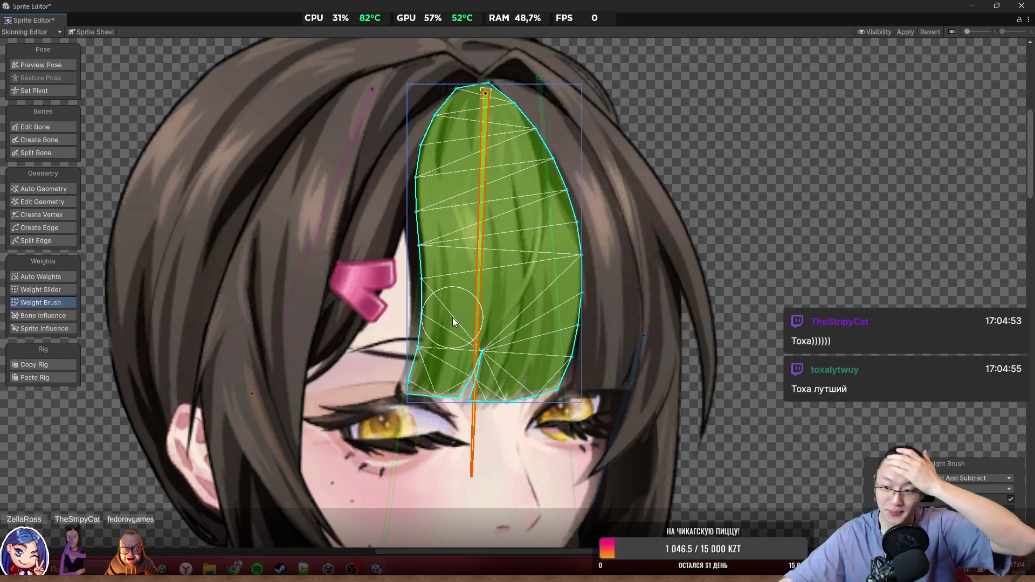
{"action": "mouse_move", "coordinate": [486, 406]}
{"action": "left_mouse_down"}
{"action": "mouse_move", "coordinate": [472, 437]}
{"action": "mouse_move", "coordinate": [458, 437]}
{"action": "mouse_move", "coordinate": [377, 397]}
{"action": "mouse_move", "coordinate": [453, 409]}
{"action": "mouse_move", "coordinate": [437, 395]}
{"action": "left_mouse_up"}
Step: Paint bone_3 weight across the large back hair sprite's crown and sides
{"action": "mouse_move", "coordinate": [608, 152]}
{"action": "left_mouse_down"}
{"action": "mouse_move", "coordinate": [527, 200]}
{"action": "mouse_move", "coordinate": [506, 198]}
{"action": "left_mouse_up"}
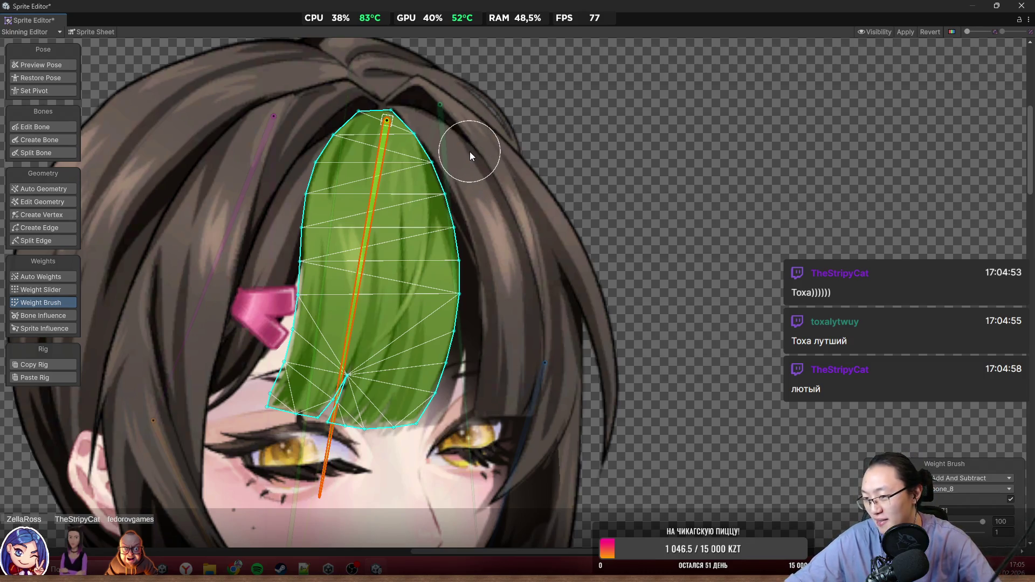
{"action": "double_click", "coordinate": [497, 282]}
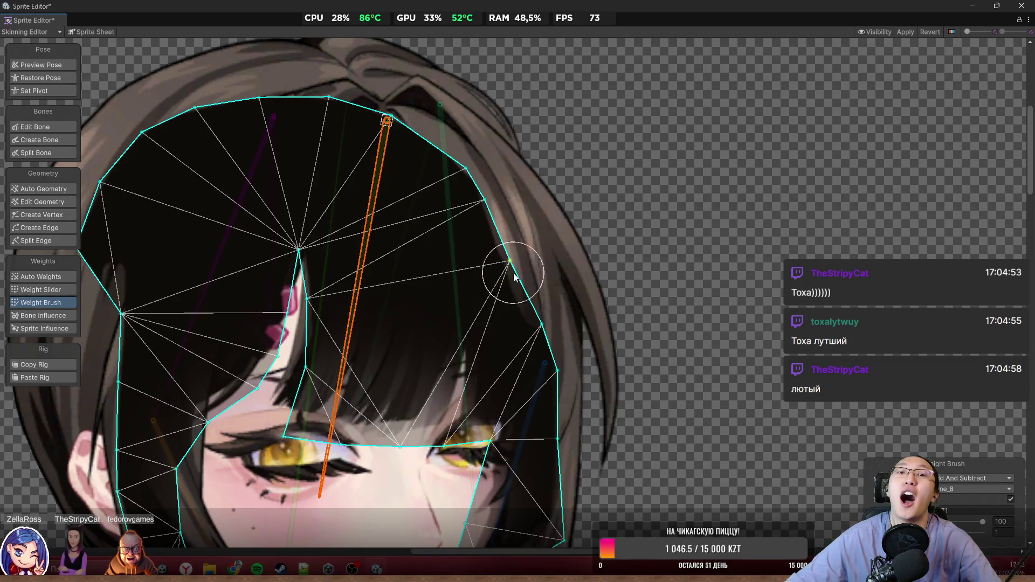
{"action": "scroll", "coordinate": [540, 229], "scroll_direction": "down", "scroll_amount": 6}
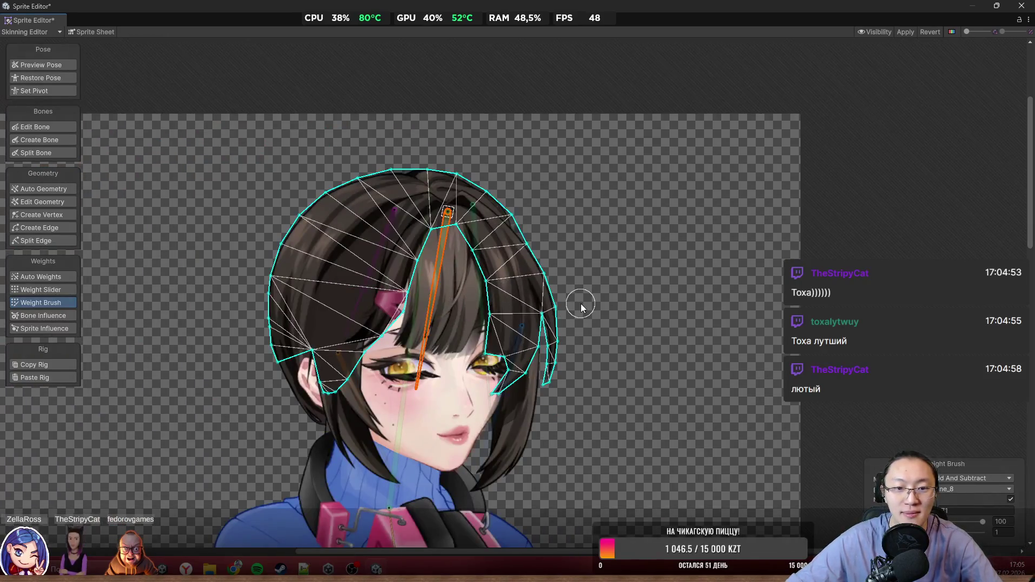
{"action": "scroll", "coordinate": [467, 349], "scroll_direction": "up", "scroll_amount": 2}
{"action": "left_click", "coordinate": [455, 345]}
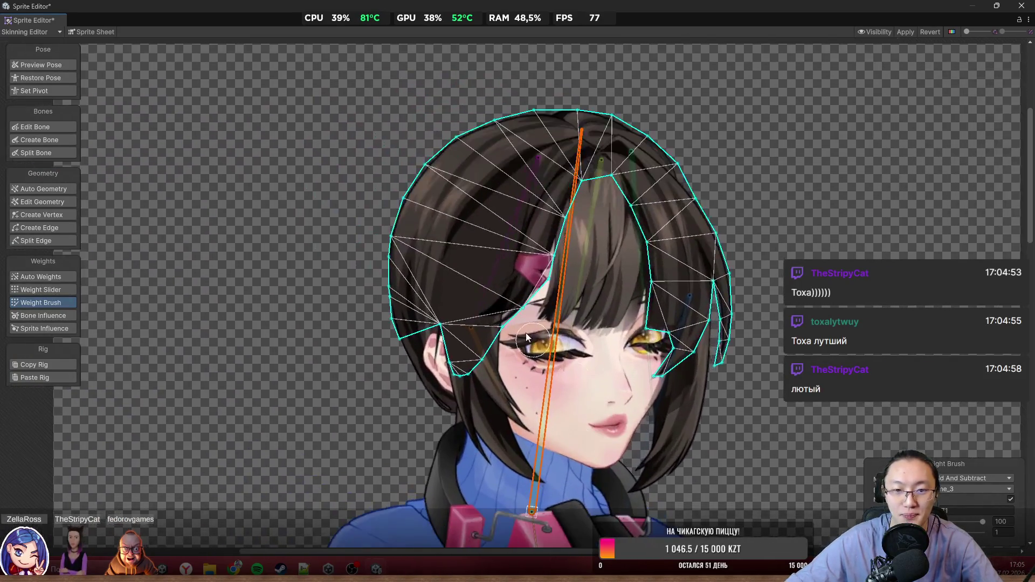
{"action": "scroll", "coordinate": [525, 333], "scroll_direction": "up", "scroll_amount": 1}
{"action": "mouse_move", "coordinate": [517, 285]}
{"action": "left_mouse_down"}
{"action": "mouse_move", "coordinate": [542, 246]}
{"action": "mouse_move", "coordinate": [469, 319]}
{"action": "mouse_move", "coordinate": [378, 234]}
{"action": "mouse_move", "coordinate": [434, 65]}
{"action": "mouse_move", "coordinate": [374, 227]}
{"action": "mouse_move", "coordinate": [580, 89]}
{"action": "mouse_move", "coordinate": [669, 162]}
{"action": "mouse_move", "coordinate": [476, 84]}
{"action": "mouse_move", "coordinate": [517, 147]}
{"action": "mouse_move", "coordinate": [465, 317]}
{"action": "mouse_move", "coordinate": [483, 270]}
{"action": "mouse_move", "coordinate": [478, 238]}
{"action": "mouse_move", "coordinate": [729, 228]}
{"action": "mouse_move", "coordinate": [734, 302]}
{"action": "mouse_move", "coordinate": [640, 412]}
{"action": "left_mouse_up"}
{"action": "key", "text": "Escape"}
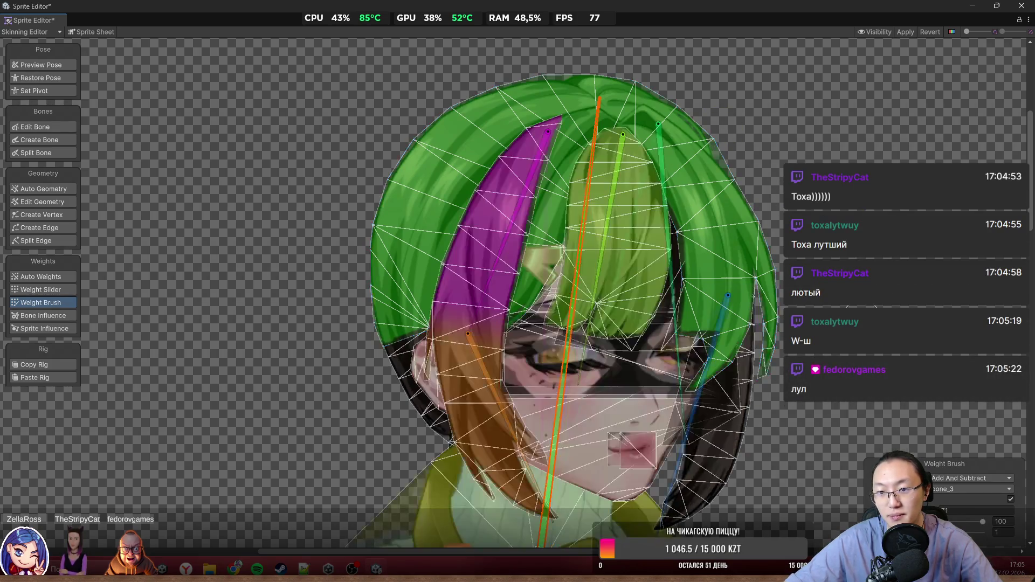
Step: Paint the right hair strand with bone_10 weight, blending its top into bone_3
{"action": "scroll", "coordinate": [768, 367], "scroll_direction": "up", "scroll_amount": 3}
{"action": "left_click", "coordinate": [642, 345]}
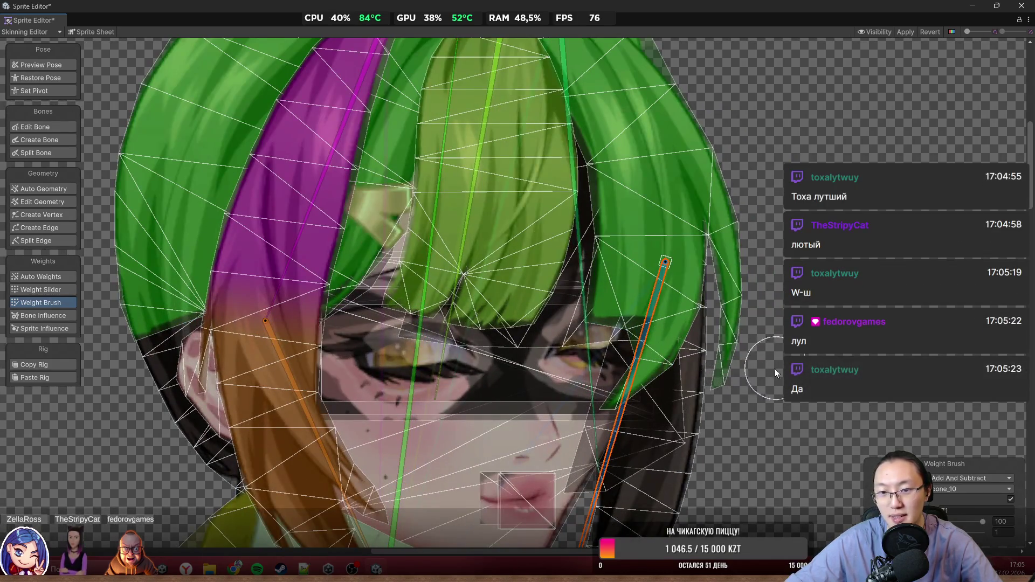
{"action": "scroll", "coordinate": [857, 107], "scroll_direction": "down", "scroll_amount": 3}
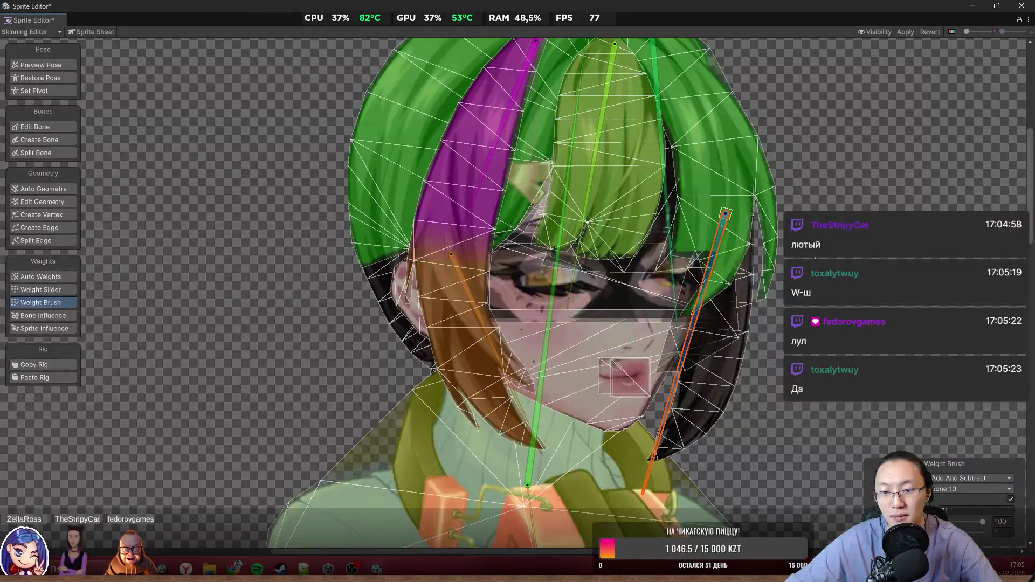
{"action": "left_click", "coordinate": [731, 385]}
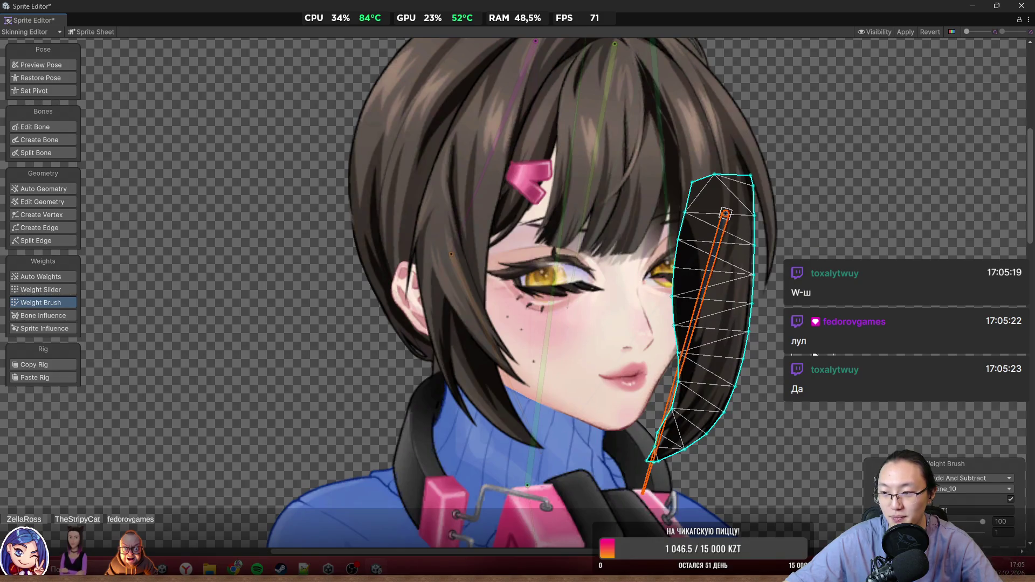
{"action": "mouse_move", "coordinate": [751, 372]}
{"action": "left_mouse_down"}
{"action": "mouse_move", "coordinate": [644, 419]}
{"action": "mouse_move", "coordinate": [706, 302]}
{"action": "mouse_move", "coordinate": [744, 302]}
{"action": "left_mouse_up"}
{"action": "mouse_move", "coordinate": [615, 325]}
{"action": "left_mouse_down"}
{"action": "mouse_move", "coordinate": [717, 243]}
{"action": "mouse_move", "coordinate": [722, 204]}
{"action": "mouse_move", "coordinate": [739, 221]}
{"action": "left_mouse_up"}
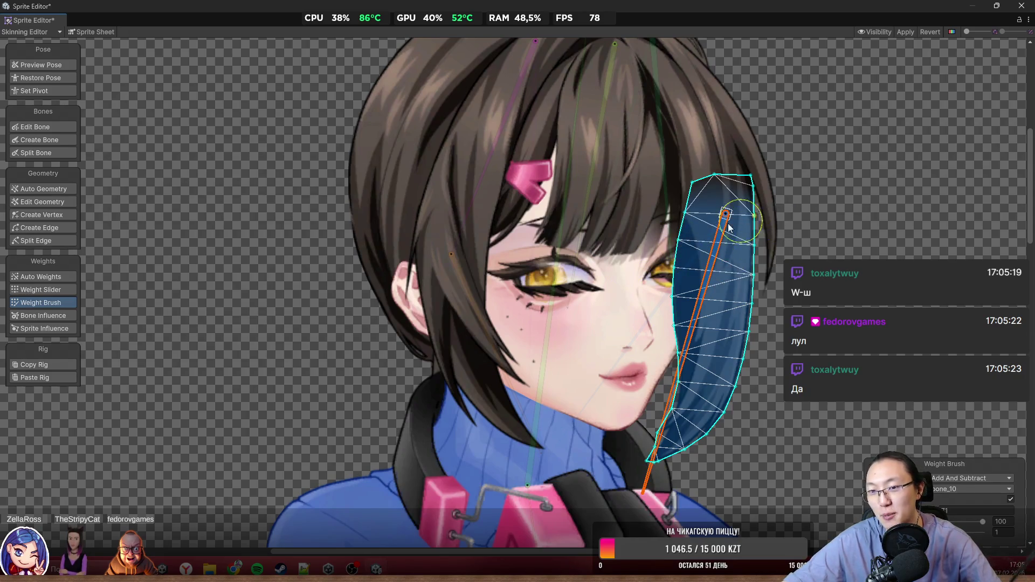
{"action": "left_click", "coordinate": [543, 350]}
{"action": "left_click_drag", "start_coordinate": [808, 178], "coordinate": [688, 170]}
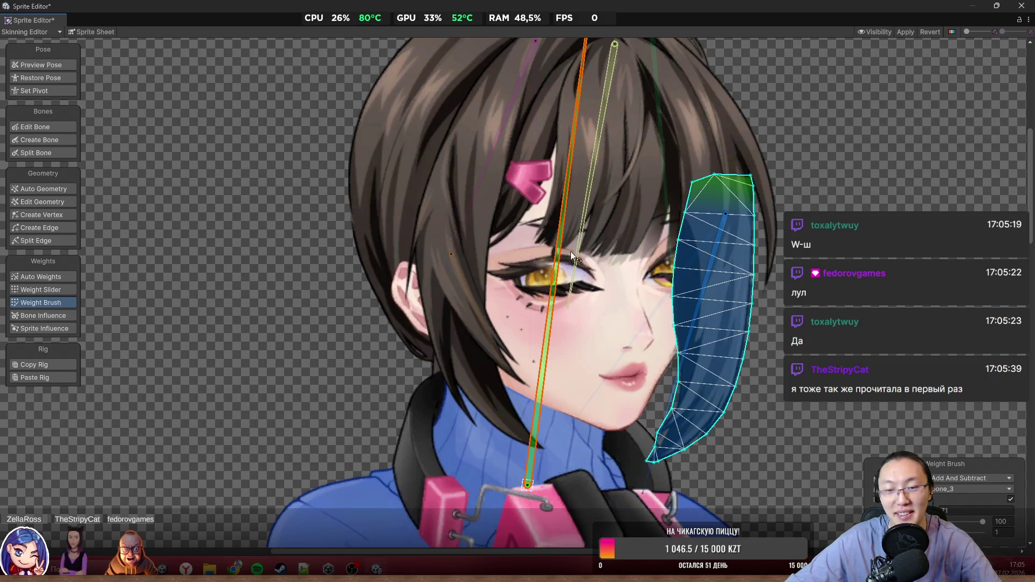
{"action": "scroll", "coordinate": [657, 409], "scroll_direction": "up", "scroll_amount": 4}
Step: Paint bone_3 weight over the entire face sprite, then turn on Preview Pose
{"action": "scroll", "coordinate": [599, 395], "scroll_direction": "up", "scroll_amount": 2}
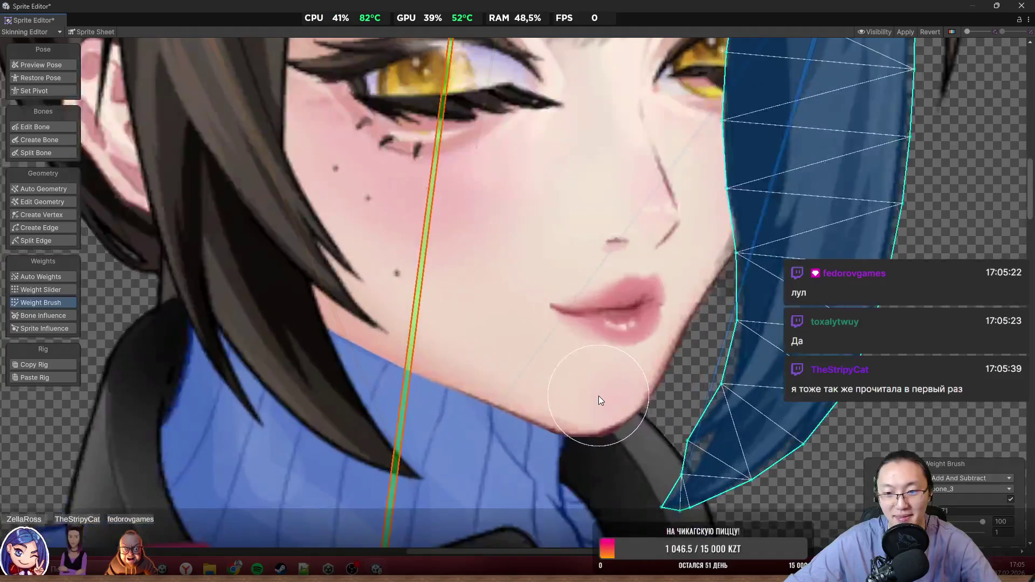
{"action": "left_click", "coordinate": [599, 395]}
{"action": "left_click", "coordinate": [679, 285]}
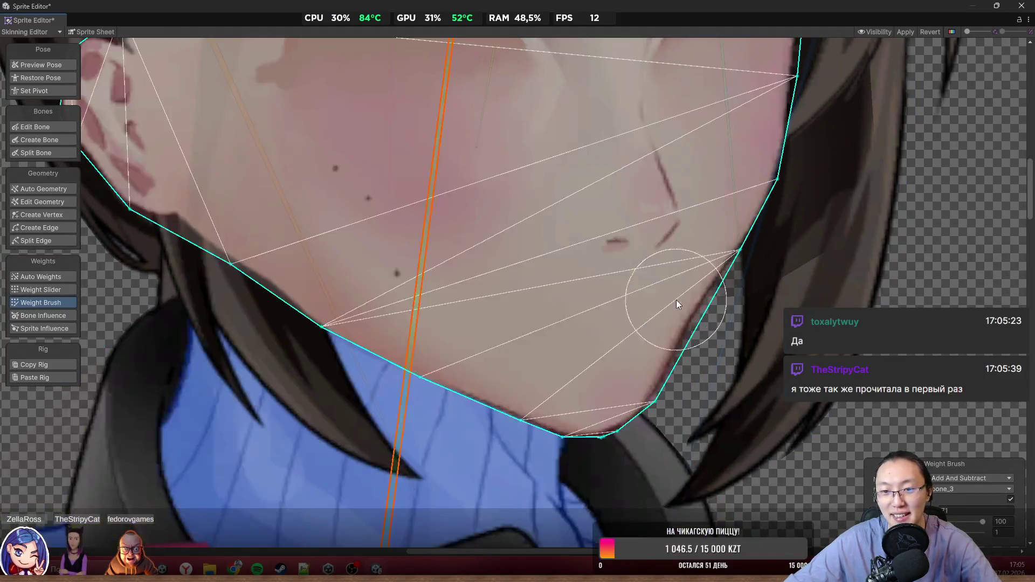
{"action": "scroll", "coordinate": [670, 337], "scroll_direction": "up", "scroll_amount": 3}
{"action": "scroll", "coordinate": [542, 420], "scroll_direction": "down", "scroll_amount": 5}
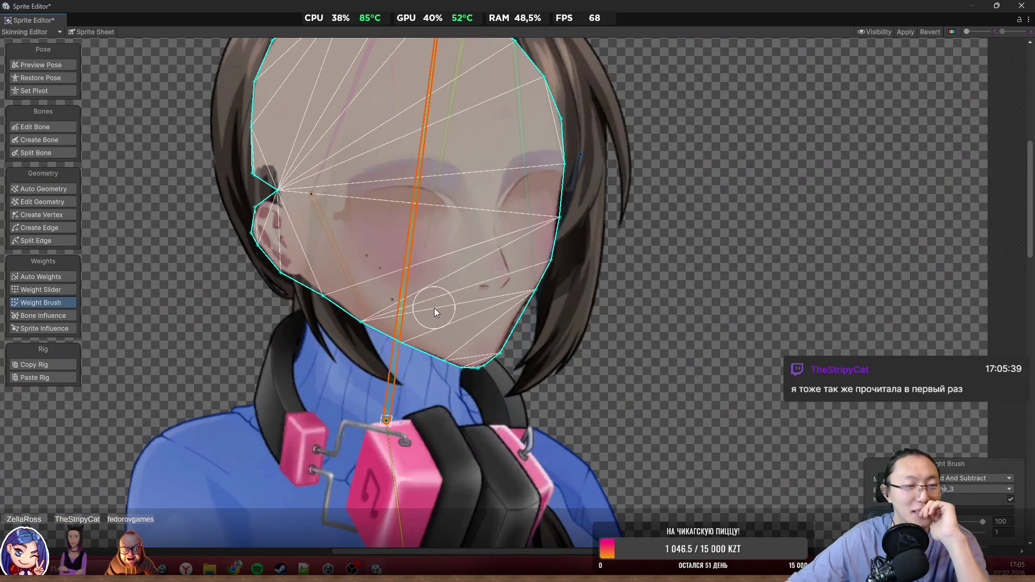
{"action": "left_click_drag", "start_coordinate": [452, 323], "coordinate": [558, 337]}
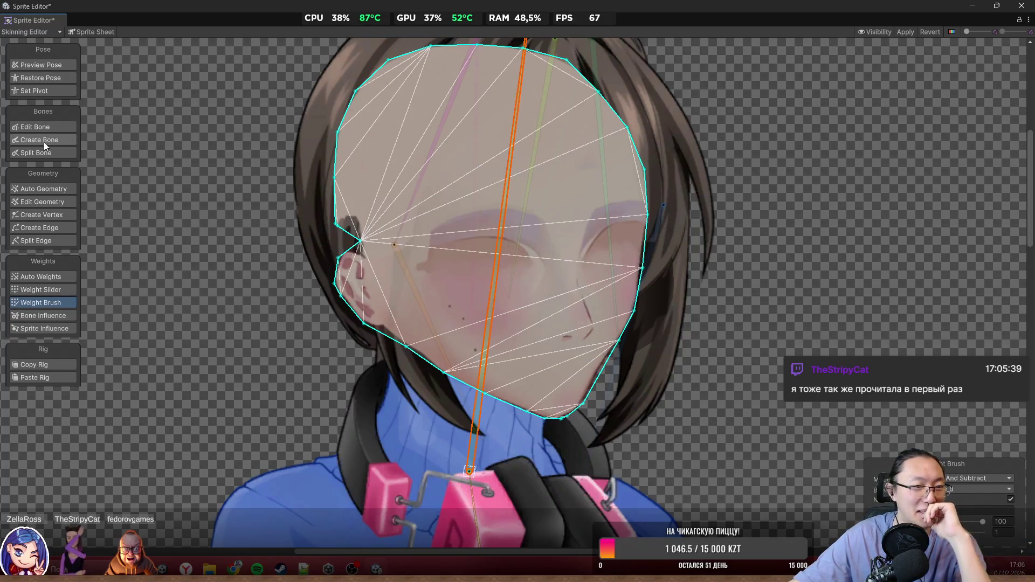
{"action": "scroll", "coordinate": [480, 265], "scroll_direction": "down", "scroll_amount": 2}
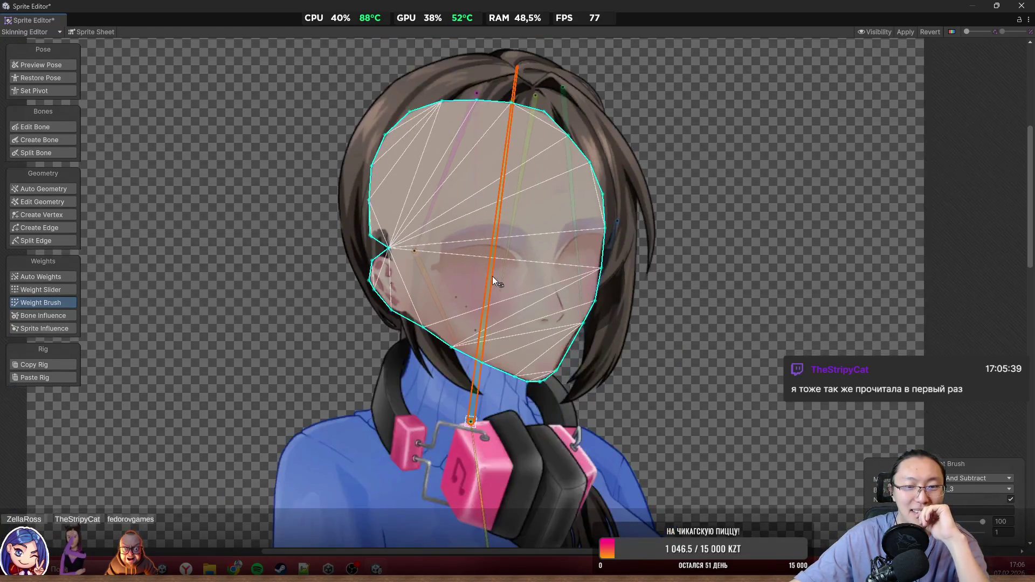
{"action": "scroll", "coordinate": [515, 297], "scroll_direction": "down", "scroll_amount": 1}
{"action": "mouse_move", "coordinate": [508, 350]}
{"action": "left_mouse_down"}
{"action": "mouse_move", "coordinate": [410, 396]}
{"action": "mouse_move", "coordinate": [571, 391]}
{"action": "mouse_move", "coordinate": [608, 325]}
{"action": "mouse_move", "coordinate": [579, 327]}
{"action": "mouse_move", "coordinate": [517, 140]}
{"action": "mouse_move", "coordinate": [415, 137]}
{"action": "mouse_move", "coordinate": [388, 247]}
{"action": "left_mouse_up"}
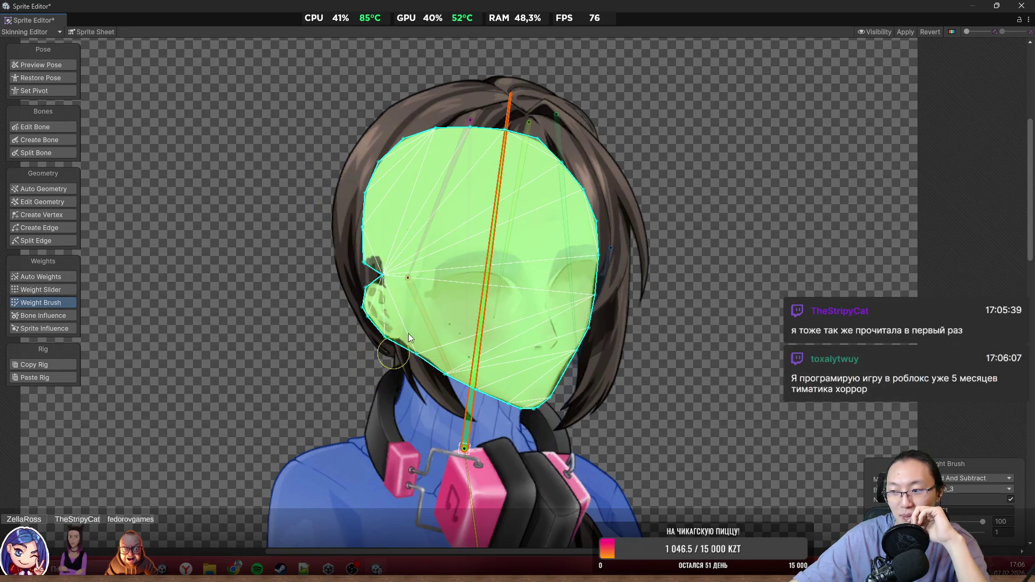
{"action": "mouse_move", "coordinate": [360, 289]}
{"action": "left_mouse_down"}
{"action": "mouse_move", "coordinate": [438, 264]}
{"action": "mouse_move", "coordinate": [377, 241]}
{"action": "left_mouse_up"}
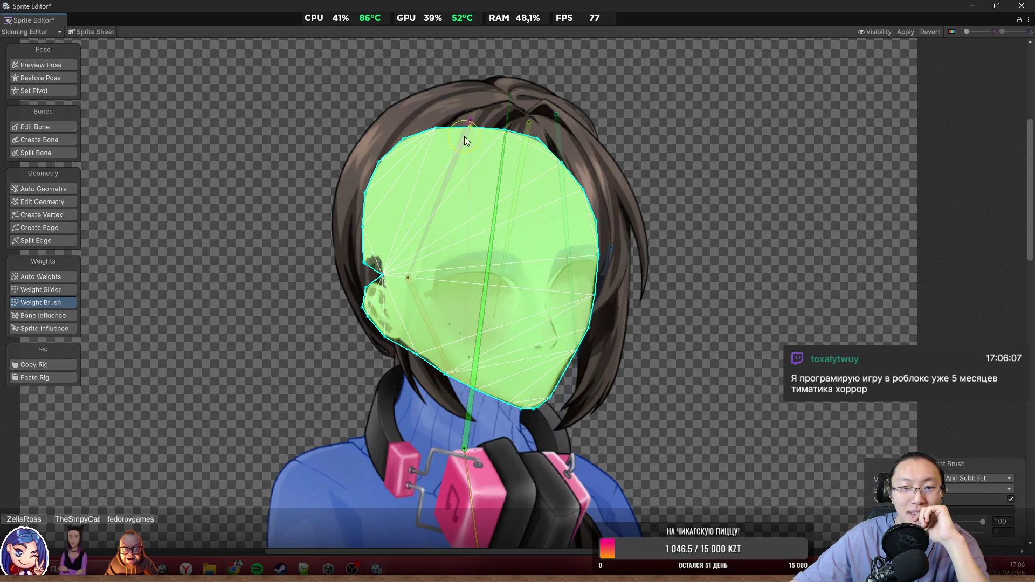
{"action": "left_click", "coordinate": [47, 63]}
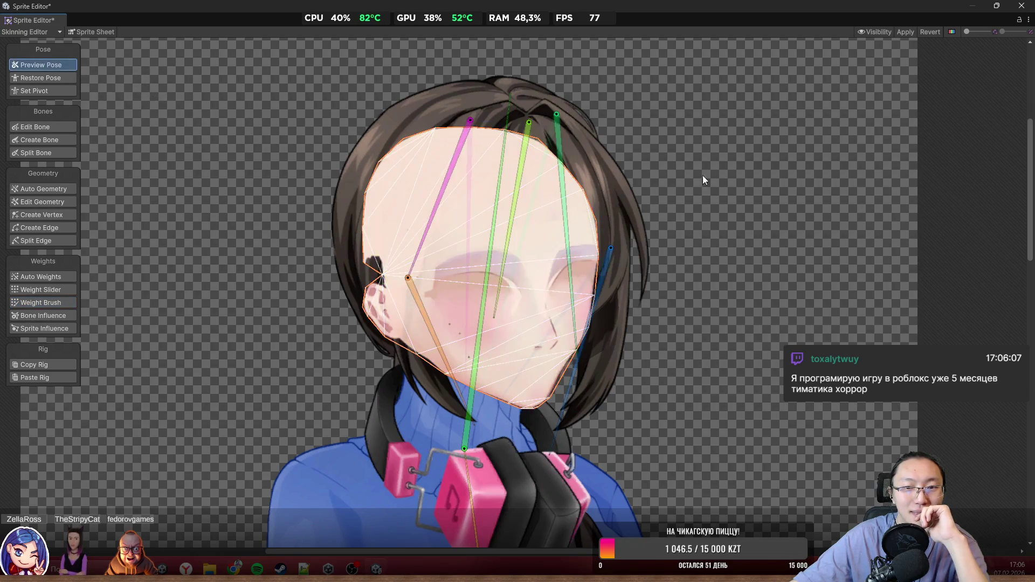
Step: Move a face mesh vertex out to the cheek edge, then return to Preview Pose
{"action": "scroll", "coordinate": [585, 213], "scroll_direction": "up", "scroll_amount": 5}
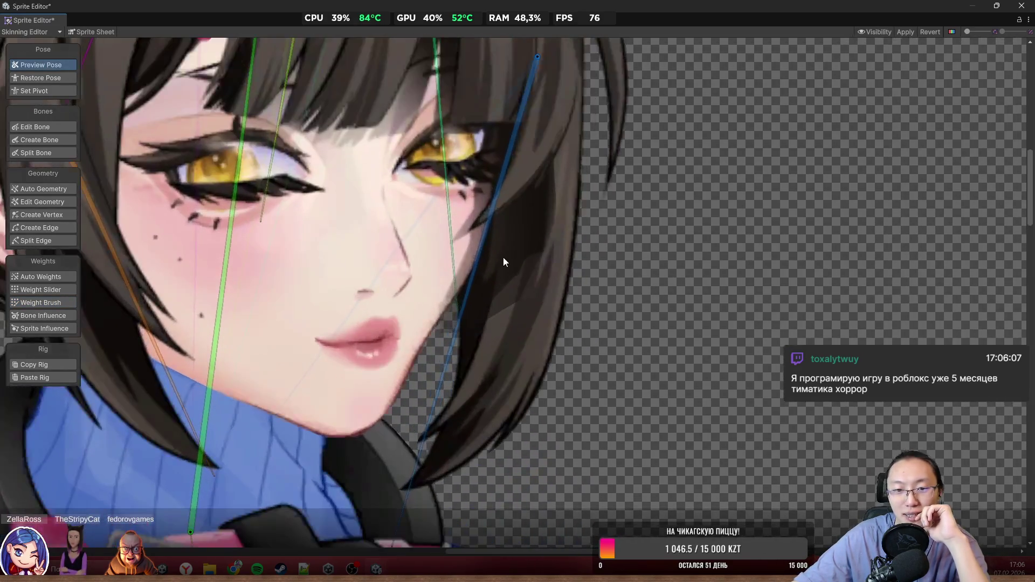
{"action": "left_click", "coordinate": [515, 300]}
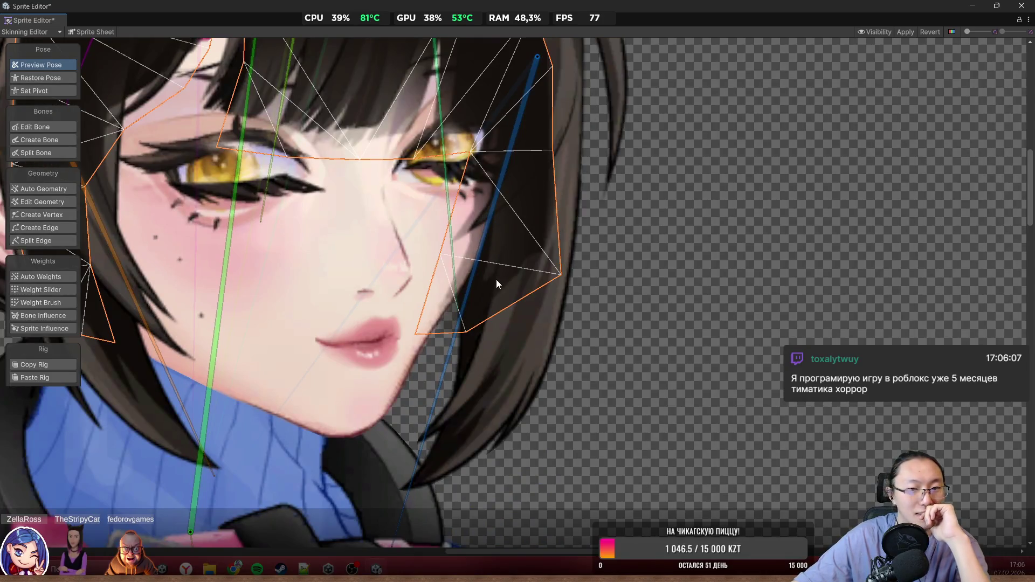
{"action": "scroll", "coordinate": [496, 279], "scroll_direction": "up", "scroll_amount": 3}
{"action": "left_click", "coordinate": [31, 214]}
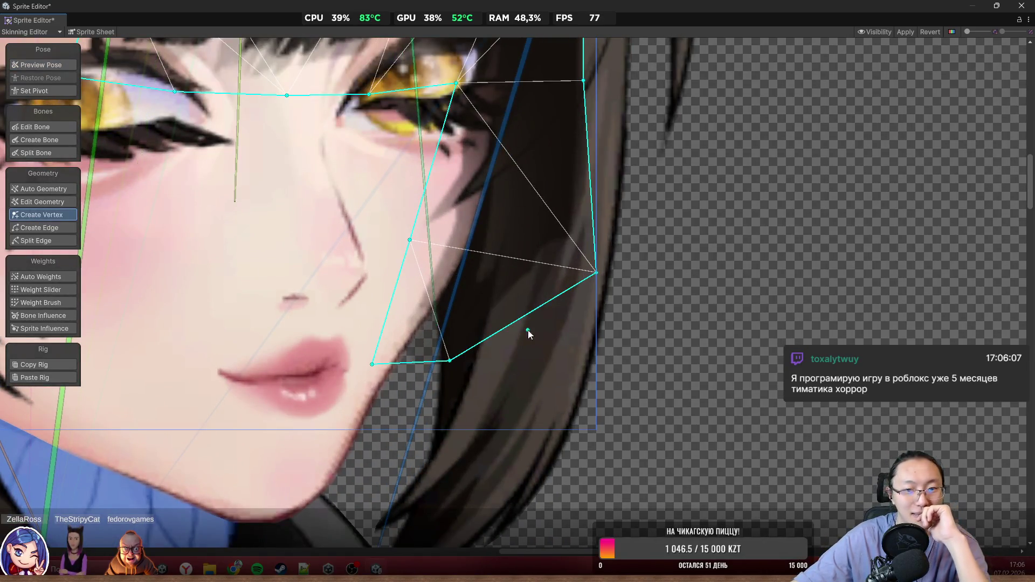
{"action": "mouse_move", "coordinate": [453, 364]}
{"action": "left_mouse_down"}
{"action": "mouse_move", "coordinate": [502, 468]}
{"action": "mouse_move", "coordinate": [560, 465]}
{"action": "left_mouse_up"}
{"action": "scroll", "coordinate": [319, 231], "scroll_direction": "down", "scroll_amount": 3}
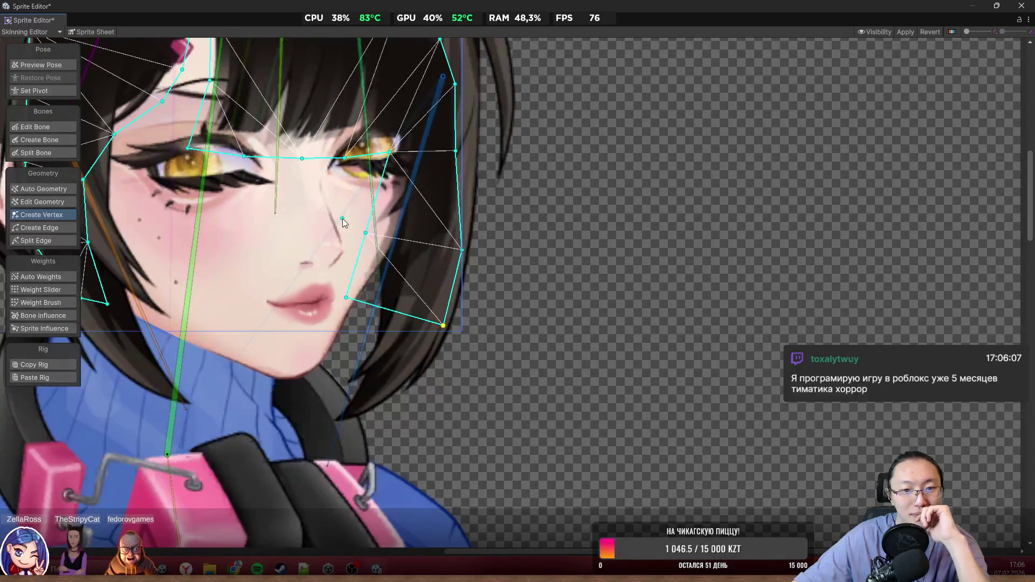
{"action": "left_click", "coordinate": [62, 66]}
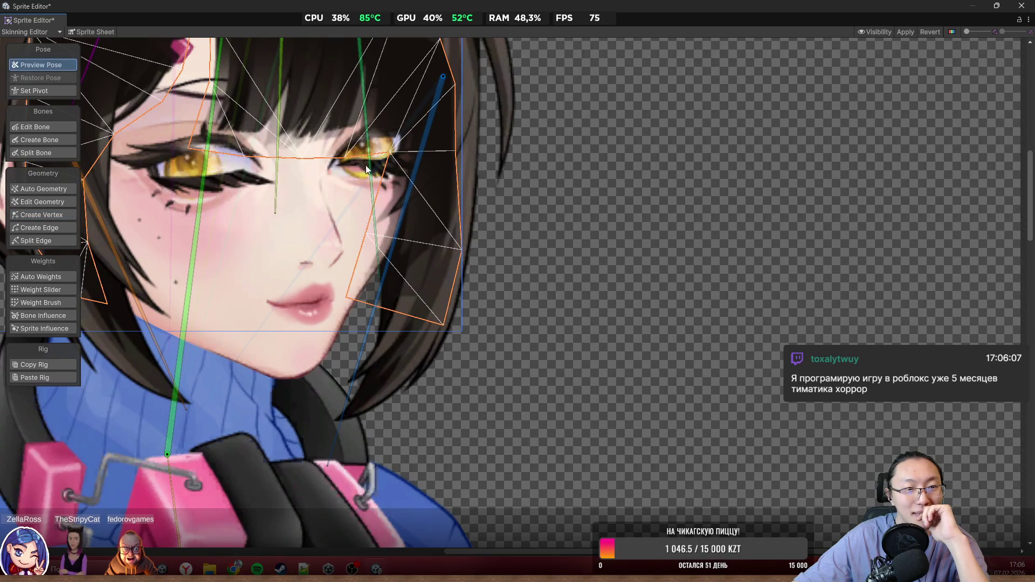
Step: On the right hair strand mesh, pull an edge vertex left onto the hair
{"action": "scroll", "coordinate": [609, 253], "scroll_direction": "down", "scroll_amount": 3}
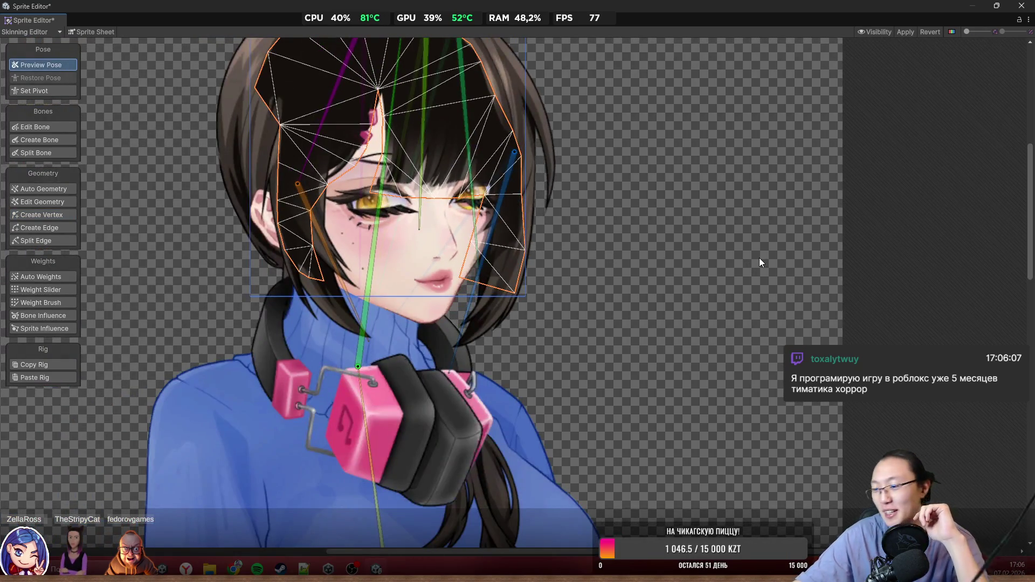
{"action": "scroll", "coordinate": [624, 317], "scroll_direction": "up", "scroll_amount": 8}
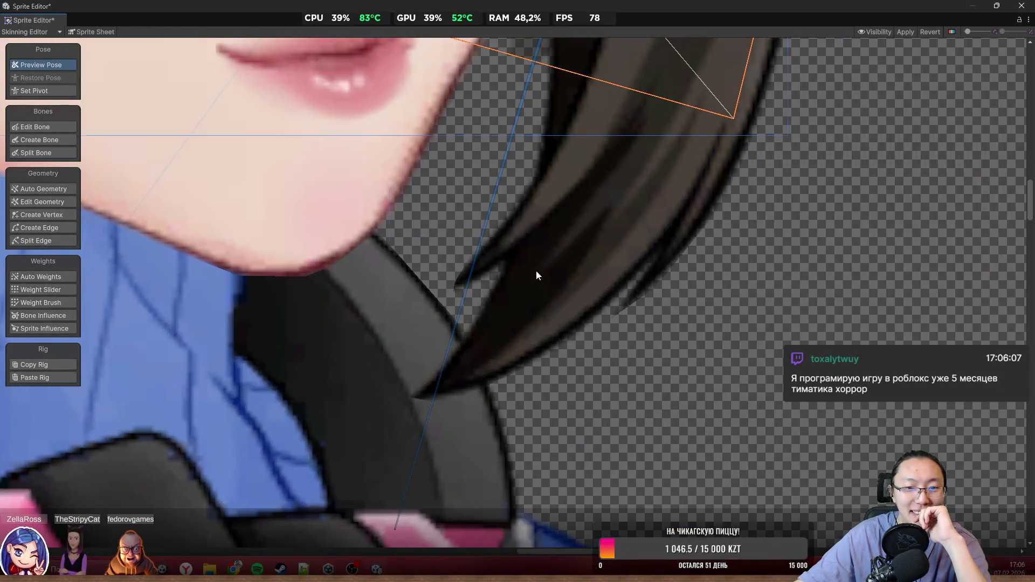
{"action": "left_click", "coordinate": [536, 270]}
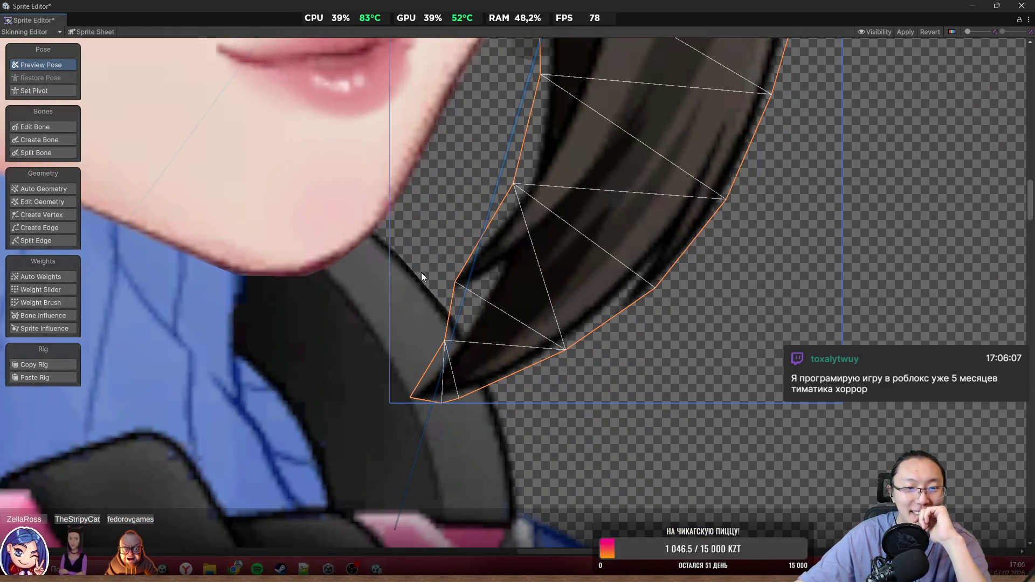
{"action": "left_click", "coordinate": [35, 216]}
{"action": "left_click_drag", "start_coordinate": [456, 283], "coordinate": [431, 287]}
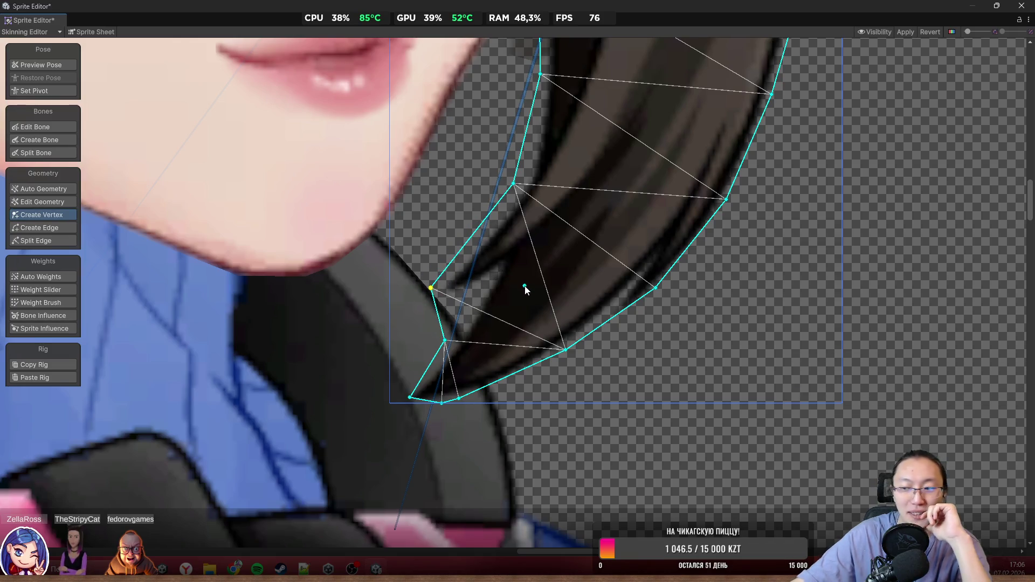
{"action": "scroll", "coordinate": [526, 289], "scroll_direction": "down", "scroll_amount": 6}
{"action": "scroll", "coordinate": [612, 270], "scroll_direction": "up", "scroll_amount": 3}
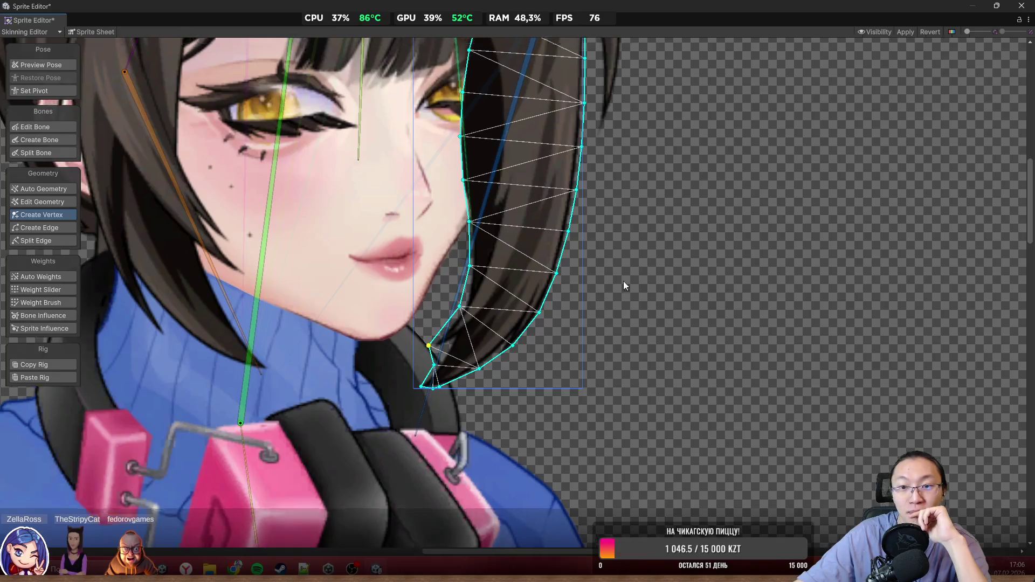
{"action": "scroll", "coordinate": [625, 285], "scroll_direction": "down", "scroll_amount": 2}
{"action": "scroll", "coordinate": [258, 221], "scroll_direction": "up", "scroll_amount": 4}
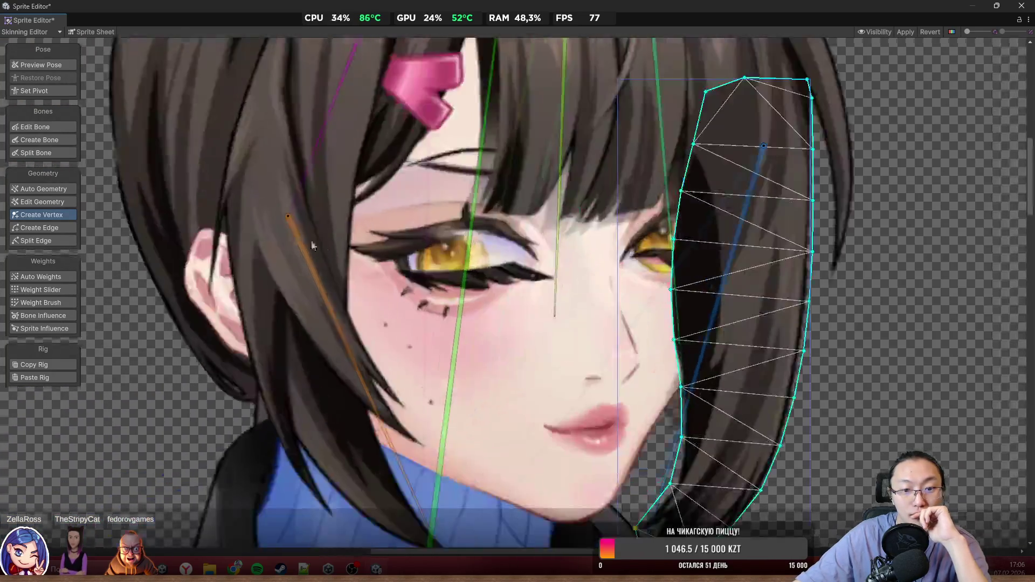
Step: Pan to bring the left hair mesh into view and centre the head
{"action": "mouse_move", "coordinate": [258, 221]}
{"action": "left_mouse_down"}
{"action": "mouse_move", "coordinate": [455, 251]}
{"action": "mouse_move", "coordinate": [462, 210]}
{"action": "mouse_move", "coordinate": [480, 256]}
{"action": "mouse_move", "coordinate": [500, 222]}
{"action": "left_mouse_up"}
{"action": "scroll", "coordinate": [453, 273], "scroll_direction": "up", "scroll_amount": 3}
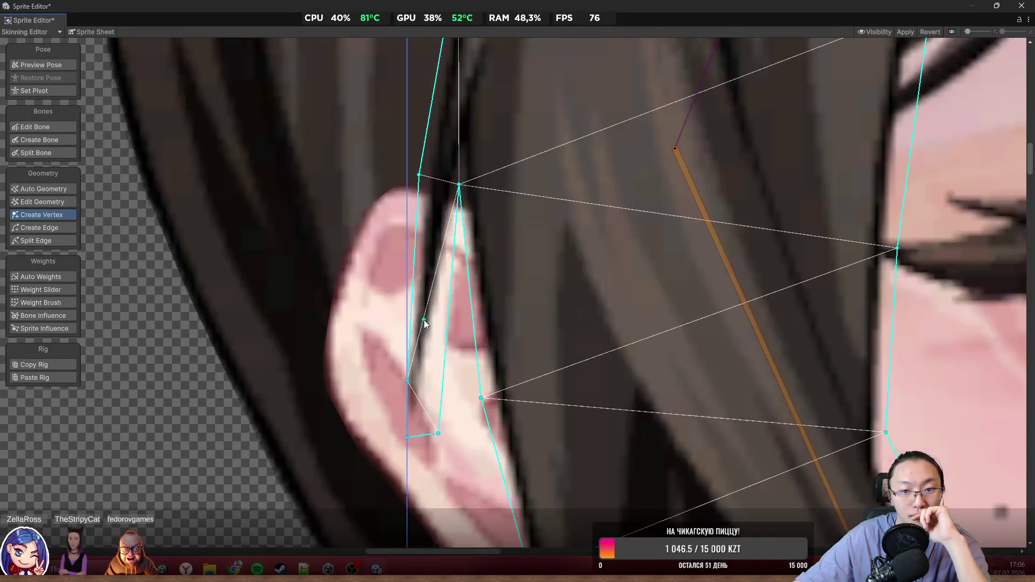
{"action": "scroll", "coordinate": [511, 393], "scroll_direction": "down", "scroll_amount": 6}
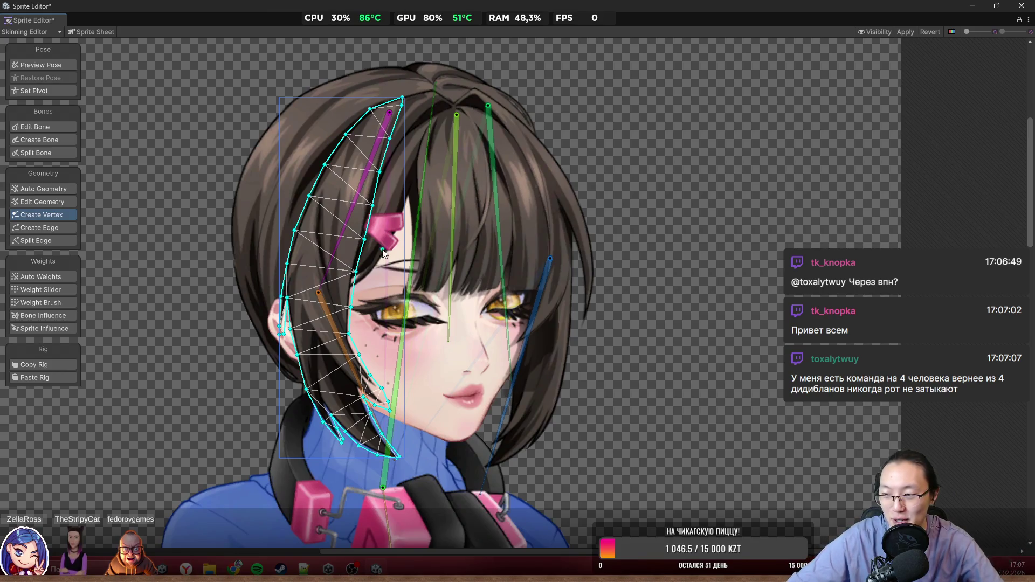
{"action": "mouse_move", "coordinate": [456, 275]}
{"action": "left_mouse_down"}
{"action": "mouse_move", "coordinate": [467, 201]}
{"action": "mouse_move", "coordinate": [465, 251]}
{"action": "left_mouse_up"}
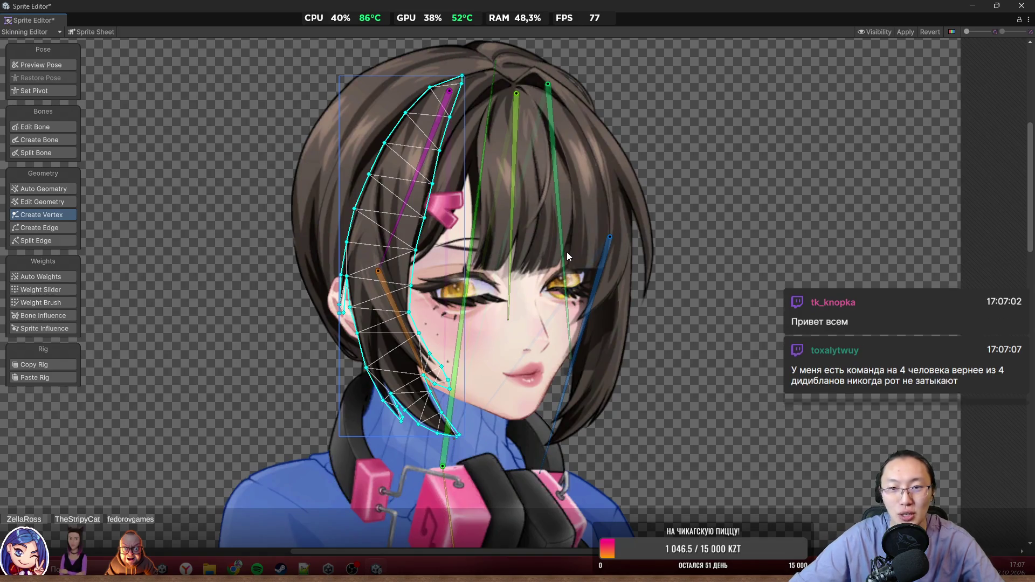
Step: Zoom around the face, then select the right hair strand piece to show its triangulated mesh
{"action": "scroll", "coordinate": [664, 268], "scroll_direction": "up", "scroll_amount": 2}
{"action": "scroll", "coordinate": [664, 268], "scroll_direction": "up", "scroll_amount": 3}
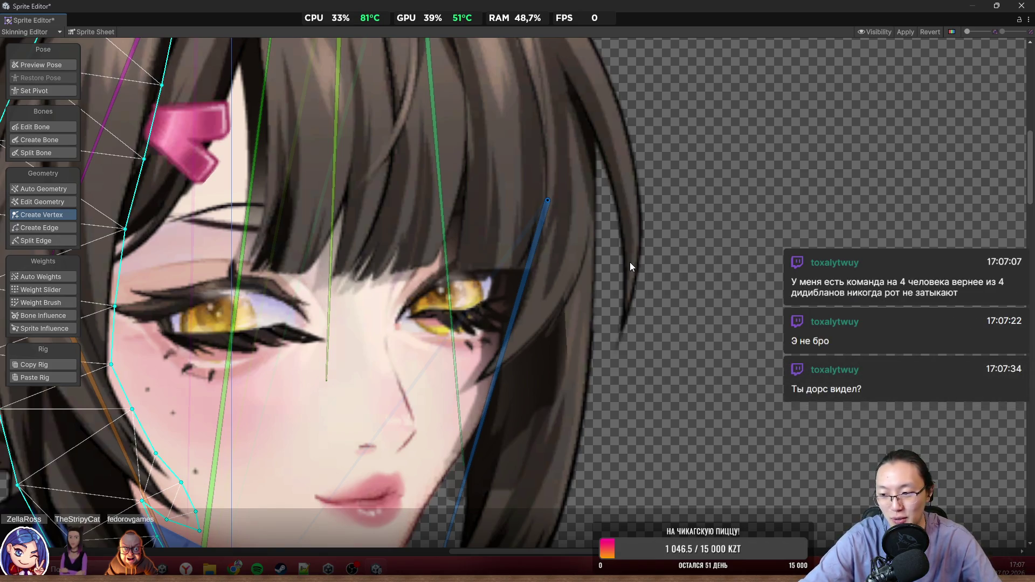
{"action": "scroll", "coordinate": [496, 178], "scroll_direction": "down", "scroll_amount": 3}
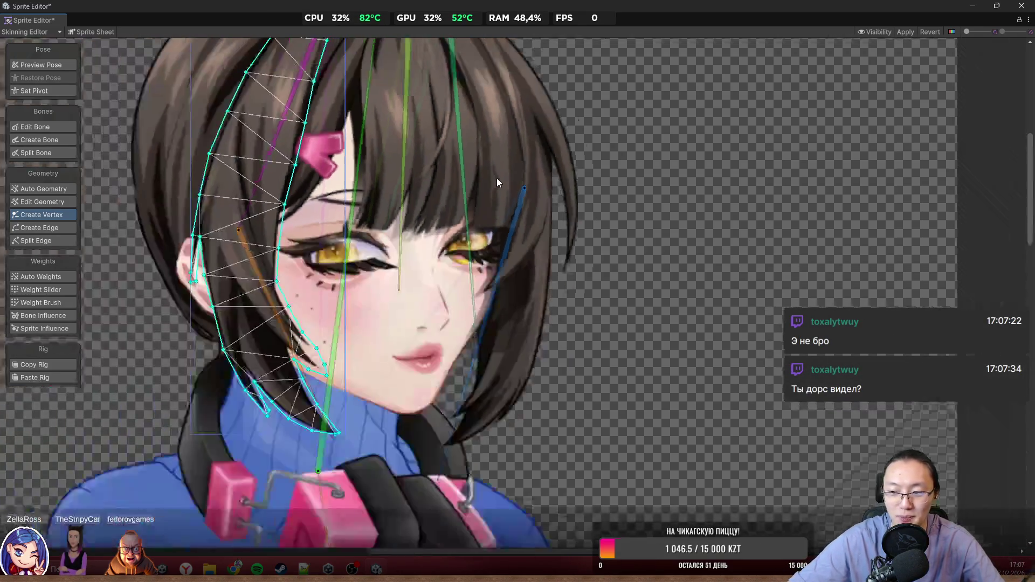
{"action": "scroll", "coordinate": [496, 175], "scroll_direction": "down", "scroll_amount": 1}
{"action": "scroll", "coordinate": [545, 230], "scroll_direction": "up", "scroll_amount": 3}
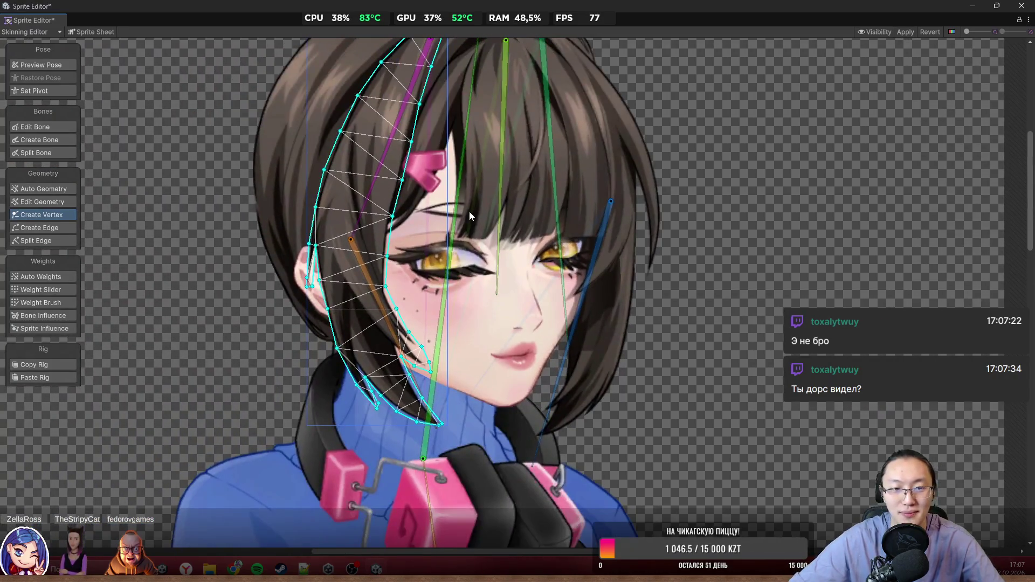
{"action": "scroll", "coordinate": [699, 268], "scroll_direction": "down", "scroll_amount": 3}
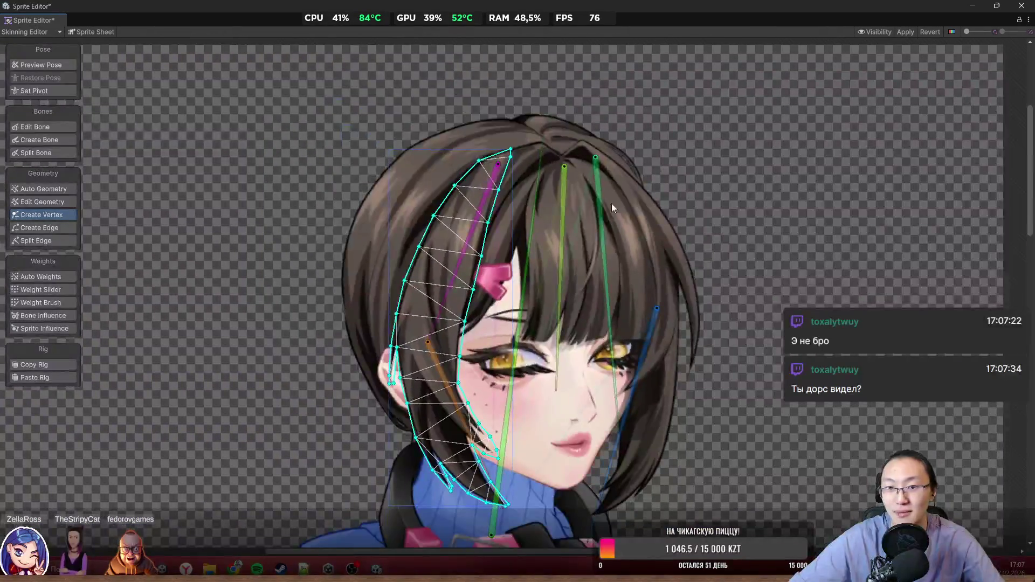
{"action": "scroll", "coordinate": [611, 203], "scroll_direction": "up", "scroll_amount": 2}
{"action": "scroll", "coordinate": [587, 353], "scroll_direction": "up", "scroll_amount": 5}
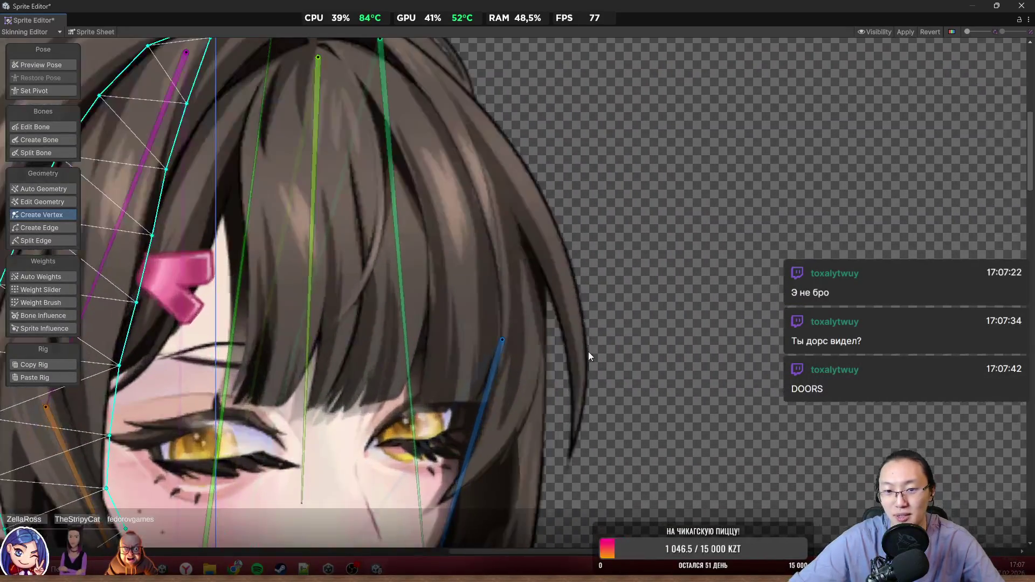
{"action": "scroll", "coordinate": [590, 369], "scroll_direction": "up", "scroll_amount": 2}
{"action": "scroll", "coordinate": [585, 408], "scroll_direction": "down", "scroll_amount": 4}
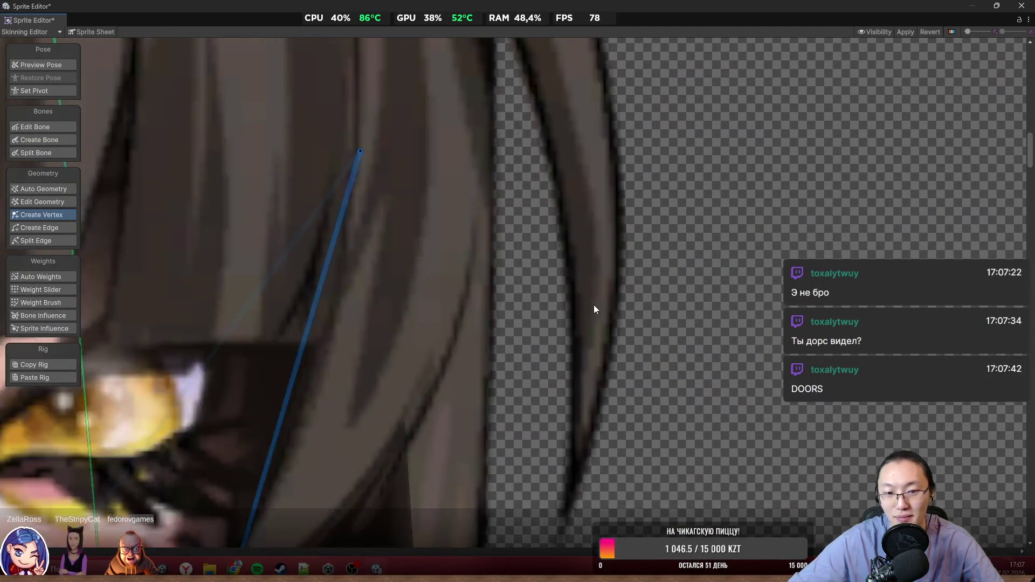
{"action": "scroll", "coordinate": [568, 358], "scroll_direction": "up", "scroll_amount": 2}
{"action": "scroll", "coordinate": [522, 377], "scroll_direction": "down", "scroll_amount": 3}
{"action": "scroll", "coordinate": [614, 328], "scroll_direction": "up", "scroll_amount": 2}
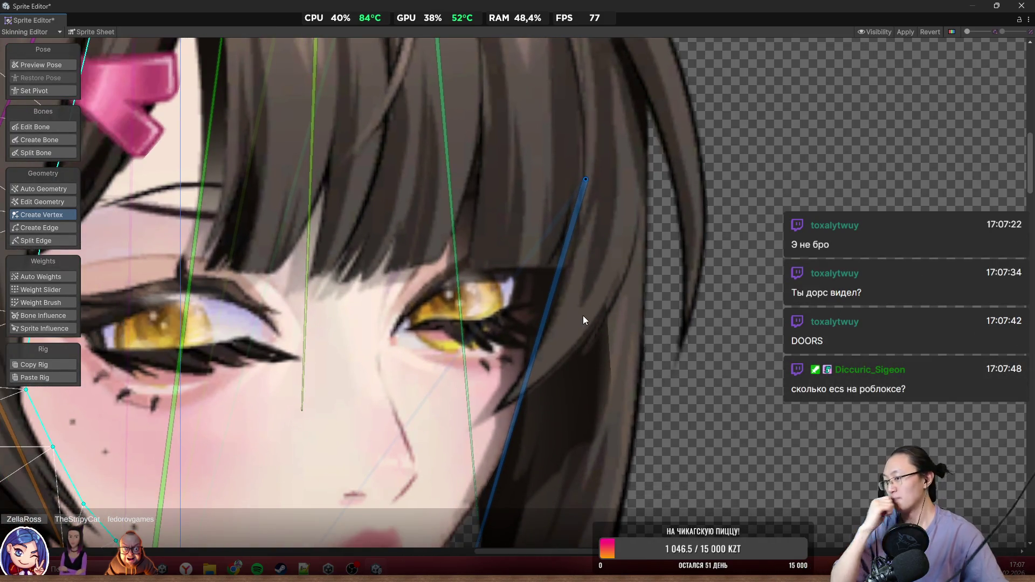
{"action": "scroll", "coordinate": [490, 302], "scroll_direction": "down", "scroll_amount": 4}
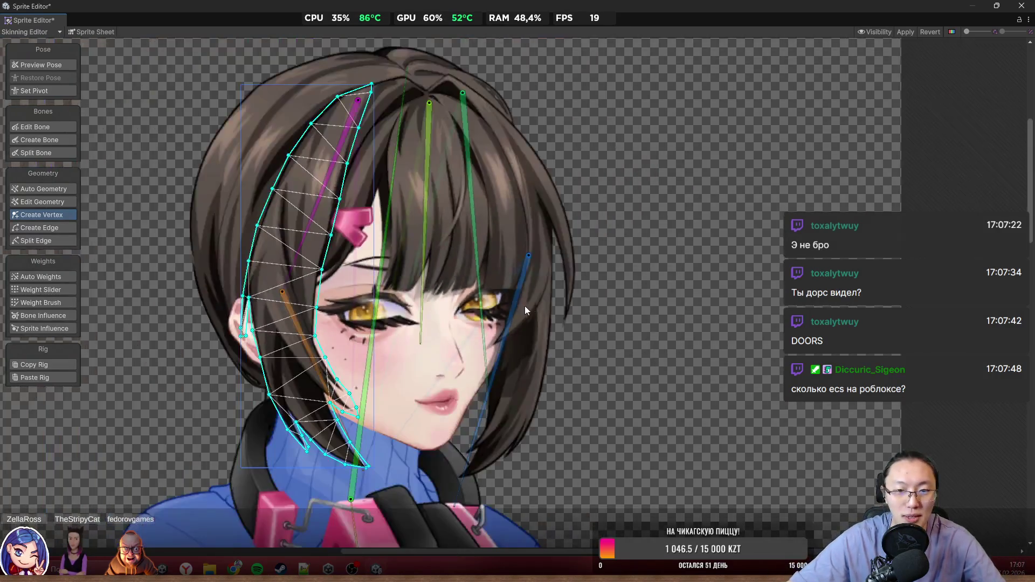
{"action": "scroll", "coordinate": [644, 270], "scroll_direction": "up", "scroll_amount": 6}
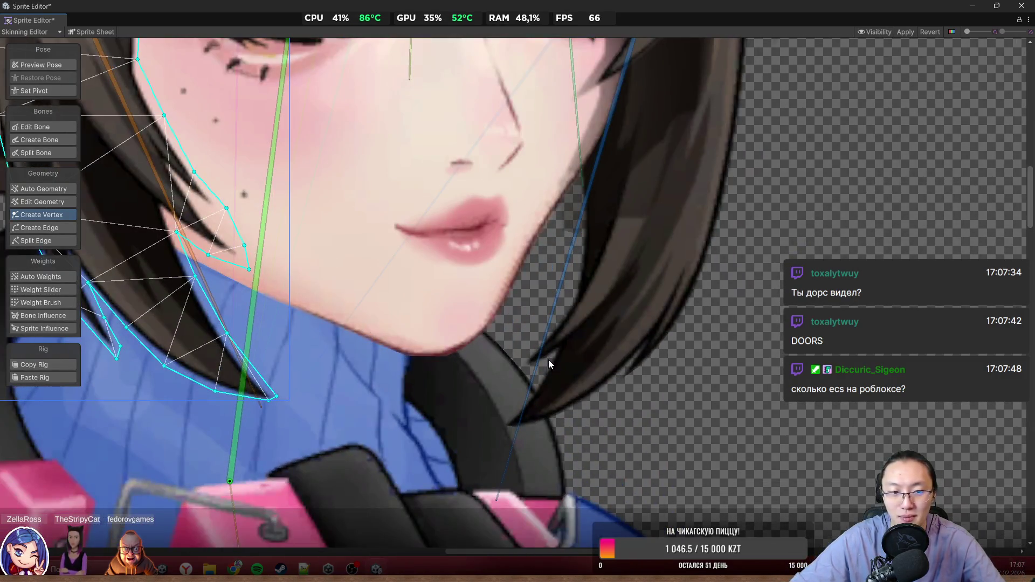
{"action": "scroll", "coordinate": [548, 360], "scroll_direction": "down", "scroll_amount": 3}
{"action": "left_click", "coordinate": [599, 322]}
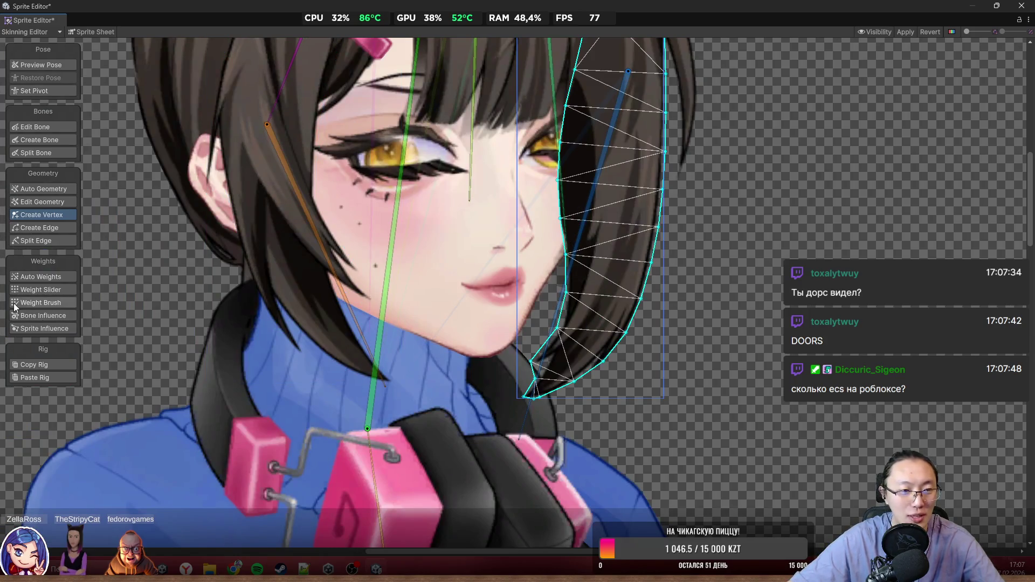
Step: With Weight Brush, paint the hair bone's full weight over the upper strand
{"action": "left_click", "coordinate": [43, 302]}
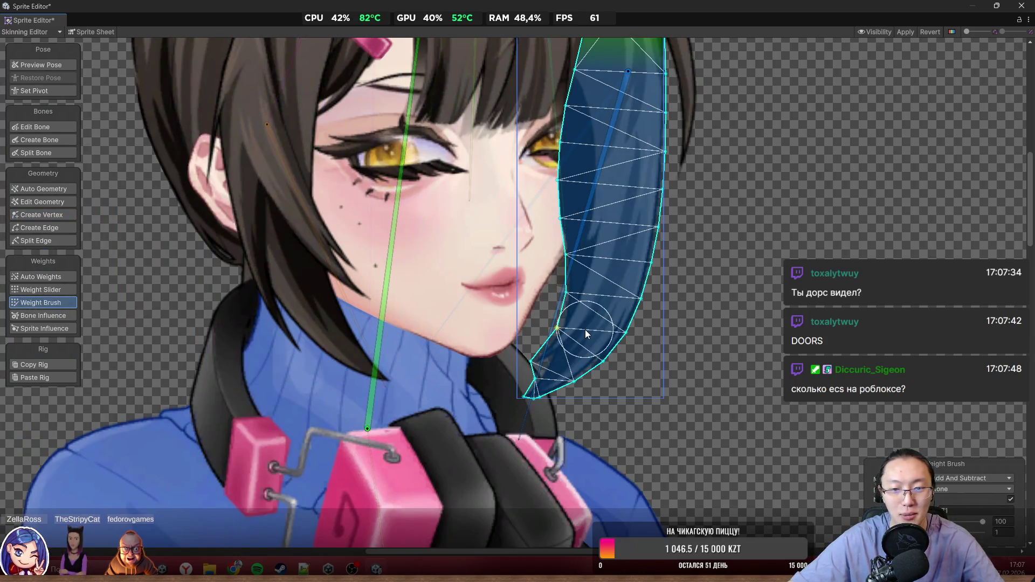
{"action": "scroll", "coordinate": [588, 311], "scroll_direction": "down", "scroll_amount": 3}
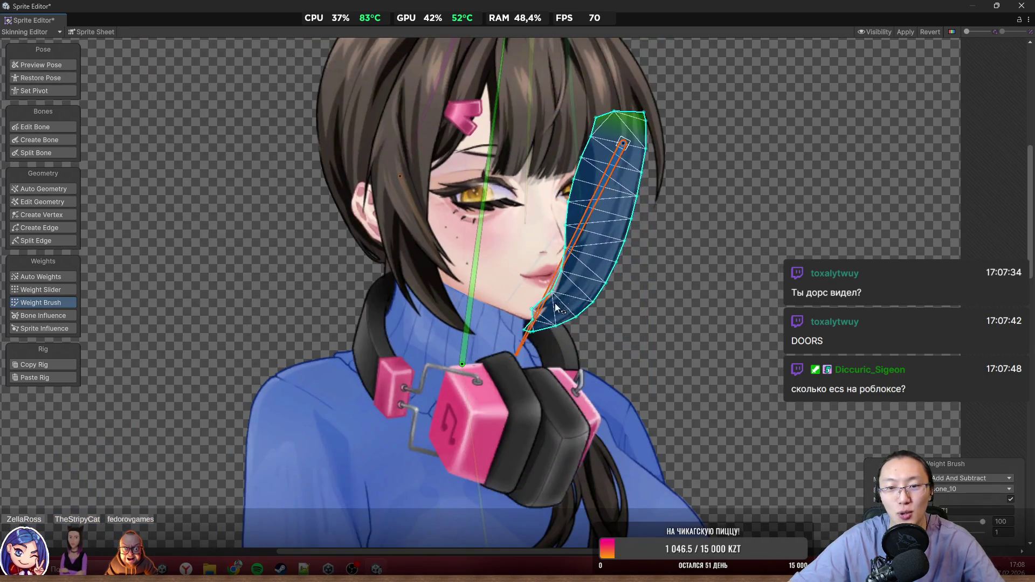
{"action": "scroll", "coordinate": [583, 324], "scroll_direction": "down", "scroll_amount": 1}
{"action": "scroll", "coordinate": [594, 315], "scroll_direction": "down", "scroll_amount": 3}
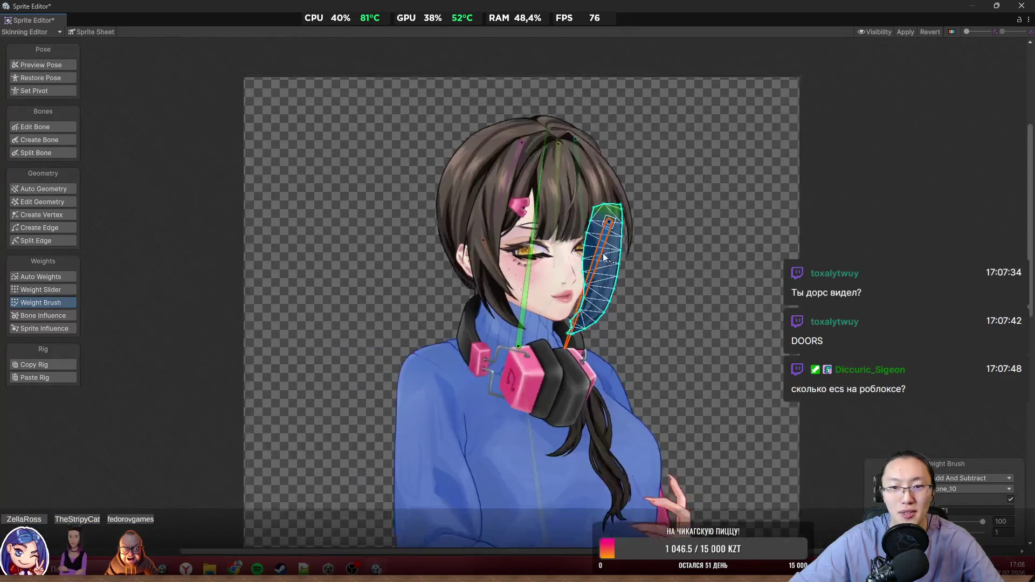
{"action": "scroll", "coordinate": [494, 278], "scroll_direction": "up", "scroll_amount": 5}
{"action": "left_click", "coordinate": [441, 237]}
{"action": "mouse_move", "coordinate": [610, 177]}
{"action": "left_mouse_down"}
{"action": "mouse_move", "coordinate": [578, 306]}
{"action": "mouse_move", "coordinate": [661, 180]}
{"action": "mouse_move", "coordinate": [666, 320]}
{"action": "left_mouse_up"}
Step: Smooth the strand's lower weights with the brush in Smooth mode at value 1, then swing the bone to test
{"action": "left_click", "coordinate": [995, 478]}
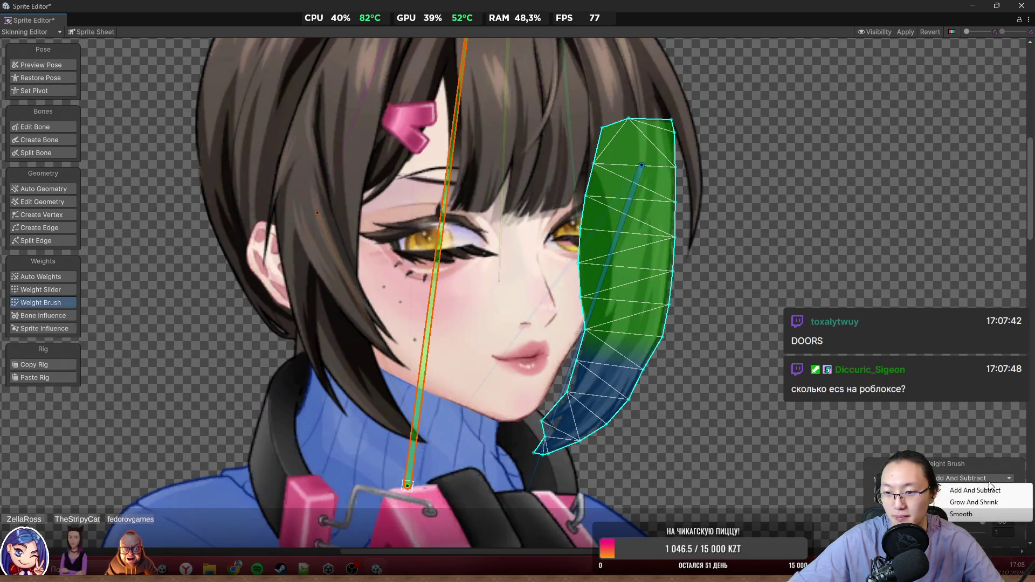
{"action": "left_click", "coordinate": [928, 437]}
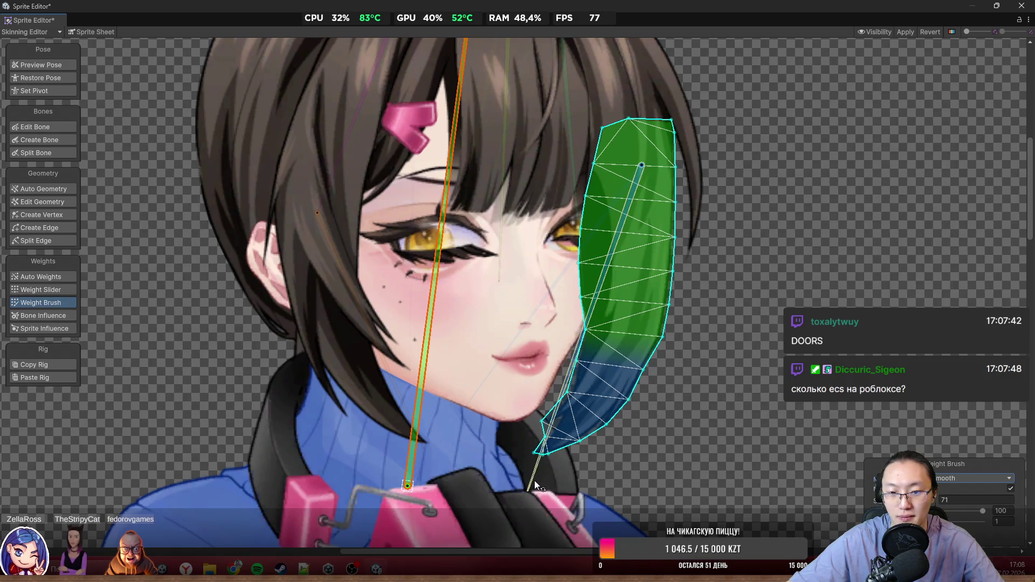
{"action": "left_click_drag", "start_coordinate": [535, 480], "coordinate": [403, 421]}
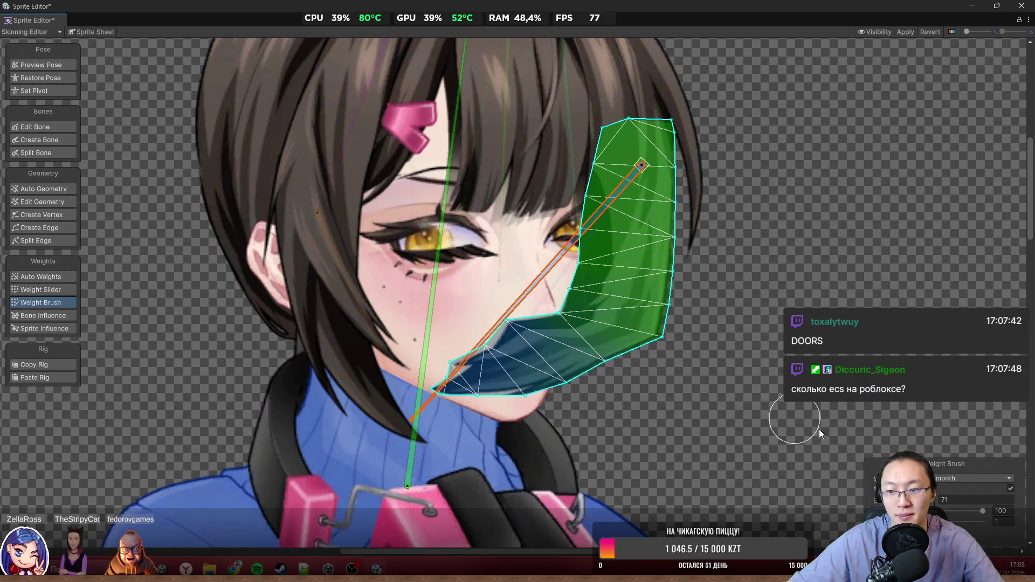
{"action": "left_click_drag", "start_coordinate": [982, 510], "coordinate": [938, 512]}
{"action": "mouse_move", "coordinate": [652, 339]}
{"action": "left_mouse_down"}
{"action": "mouse_move", "coordinate": [534, 282]}
{"action": "mouse_move", "coordinate": [603, 246]}
{"action": "left_mouse_up"}
{"action": "mouse_move", "coordinate": [604, 309]}
{"action": "left_mouse_down"}
{"action": "mouse_move", "coordinate": [494, 398]}
{"action": "mouse_move", "coordinate": [621, 329]}
{"action": "mouse_move", "coordinate": [615, 246]}
{"action": "left_mouse_up"}
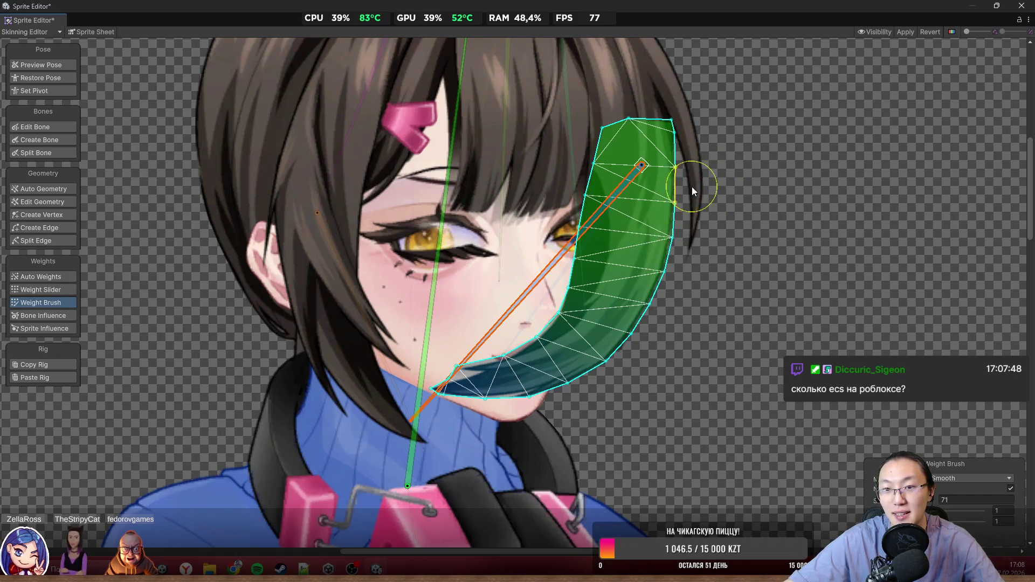
{"action": "mouse_move", "coordinate": [512, 314]}
{"action": "left_mouse_down"}
{"action": "mouse_move", "coordinate": [623, 361]}
{"action": "mouse_move", "coordinate": [698, 373]}
{"action": "mouse_move", "coordinate": [704, 393]}
{"action": "left_mouse_up"}
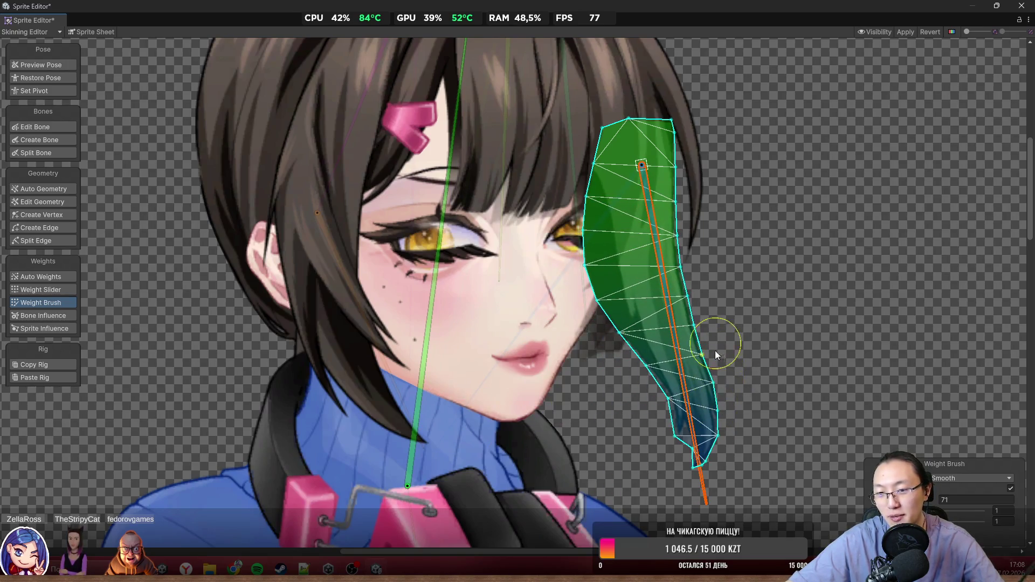
{"action": "mouse_move", "coordinate": [665, 344]}
{"action": "left_mouse_down"}
{"action": "mouse_move", "coordinate": [553, 380]}
{"action": "mouse_move", "coordinate": [506, 382]}
{"action": "mouse_move", "coordinate": [533, 349]}
{"action": "mouse_move", "coordinate": [642, 422]}
{"action": "mouse_move", "coordinate": [536, 448]}
{"action": "mouse_move", "coordinate": [593, 475]}
{"action": "mouse_move", "coordinate": [593, 493]}
{"action": "mouse_move", "coordinate": [522, 500]}
{"action": "mouse_move", "coordinate": [618, 502]}
{"action": "mouse_move", "coordinate": [521, 502]}
{"action": "mouse_move", "coordinate": [704, 503]}
{"action": "mouse_move", "coordinate": [522, 489]}
{"action": "mouse_move", "coordinate": [498, 478]}
{"action": "left_mouse_up"}
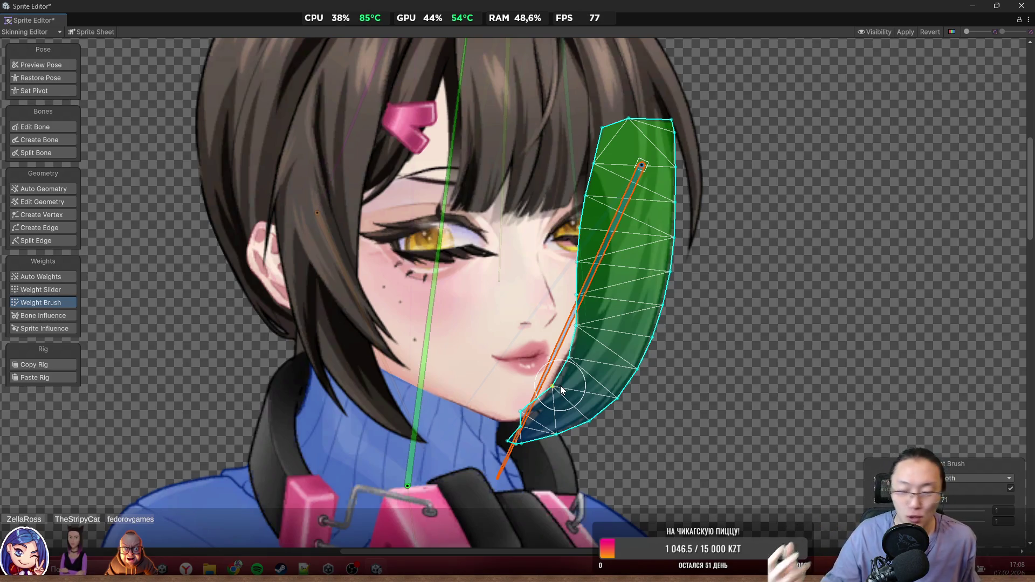
Step: Switch from weight painting to vertex editing and select the face sprite
{"action": "left_click", "coordinate": [57, 142]}
{"action": "scroll", "coordinate": [403, 374], "scroll_direction": "up", "scroll_amount": 2}
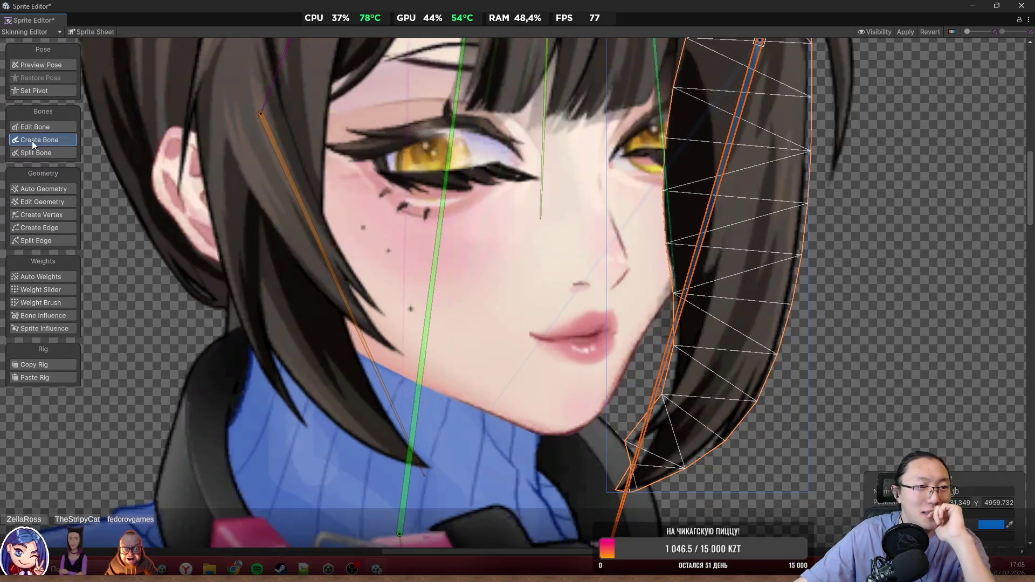
{"action": "left_click", "coordinate": [57, 217]}
{"action": "left_click", "coordinate": [544, 383]}
{"action": "scroll", "coordinate": [585, 376], "scroll_direction": "up", "scroll_amount": 2}
{"action": "left_click", "coordinate": [598, 374]}
{"action": "left_click", "coordinate": [592, 333]}
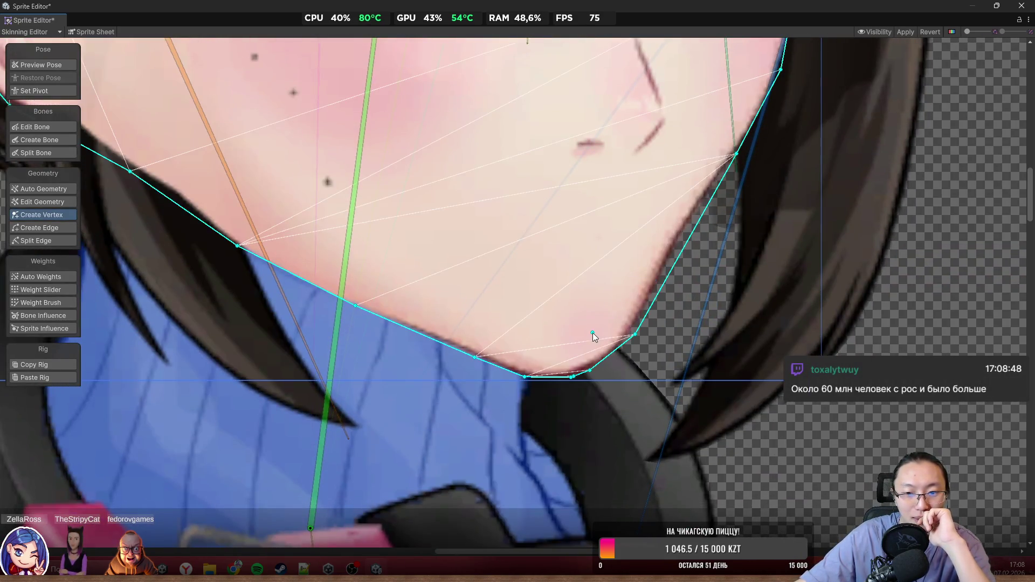
{"action": "scroll", "coordinate": [566, 372], "scroll_direction": "up", "scroll_amount": 3}
Step: Drag the face mesh's chin outline vertices onto the jawline
{"action": "left_click_drag", "start_coordinate": [673, 372], "coordinate": [699, 375]}
{"action": "scroll", "coordinate": [642, 345], "scroll_direction": "left", "scroll_amount": 3}
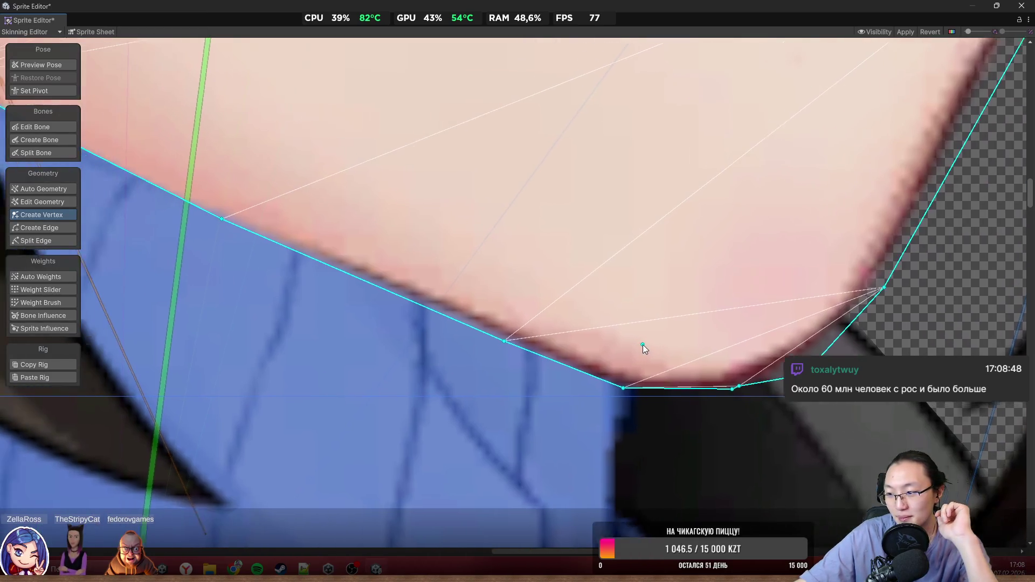
{"action": "scroll", "coordinate": [550, 341], "scroll_direction": "down", "scroll_amount": 2}
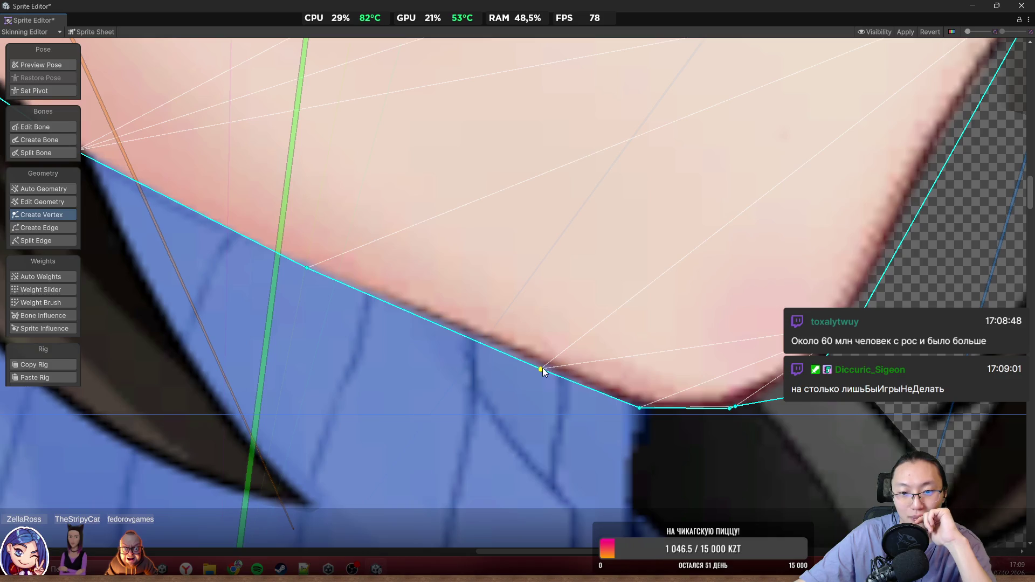
{"action": "mouse_move", "coordinate": [539, 370]}
{"action": "left_mouse_down"}
{"action": "mouse_move", "coordinate": [429, 338]}
{"action": "mouse_move", "coordinate": [369, 303]}
{"action": "left_mouse_up"}
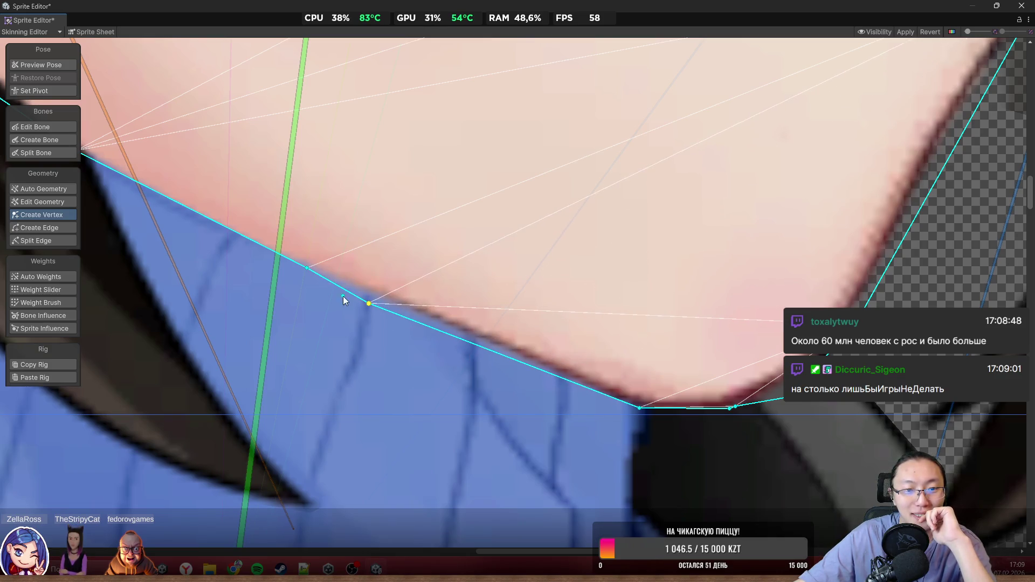
{"action": "mouse_move", "coordinate": [308, 269]}
{"action": "left_mouse_down"}
{"action": "mouse_move", "coordinate": [194, 240]}
{"action": "mouse_move", "coordinate": [152, 212]}
{"action": "left_mouse_up"}
{"action": "left_click_drag", "start_coordinate": [370, 303], "coordinate": [259, 275]}
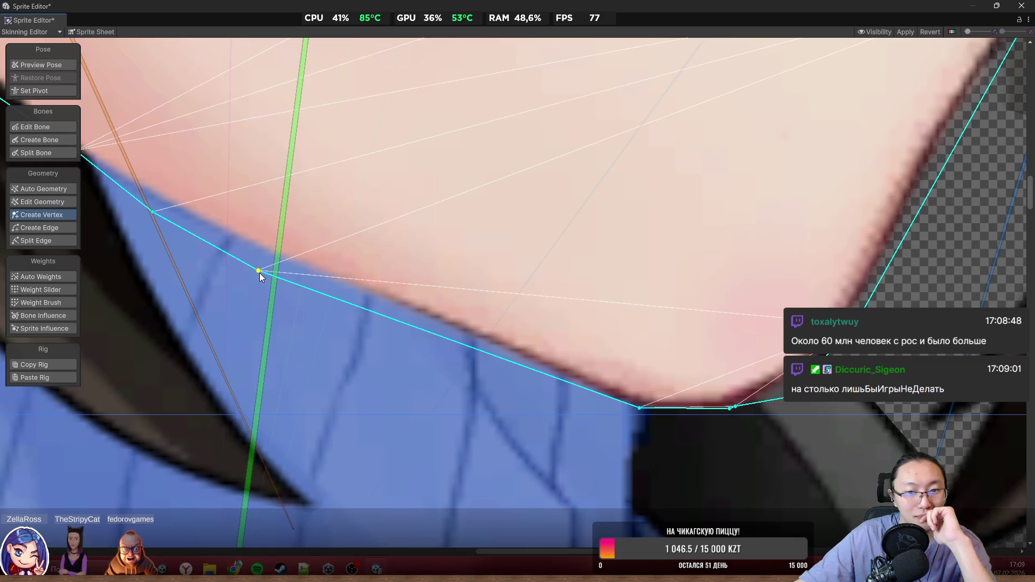
{"action": "mouse_move", "coordinate": [639, 408]}
{"action": "left_mouse_down"}
{"action": "mouse_move", "coordinate": [441, 366]}
{"action": "mouse_move", "coordinate": [399, 323]}
{"action": "mouse_move", "coordinate": [407, 326]}
{"action": "left_mouse_up"}
{"action": "mouse_move", "coordinate": [728, 412]}
{"action": "left_mouse_down"}
{"action": "mouse_move", "coordinate": [539, 406]}
{"action": "mouse_move", "coordinate": [547, 391]}
{"action": "left_mouse_up"}
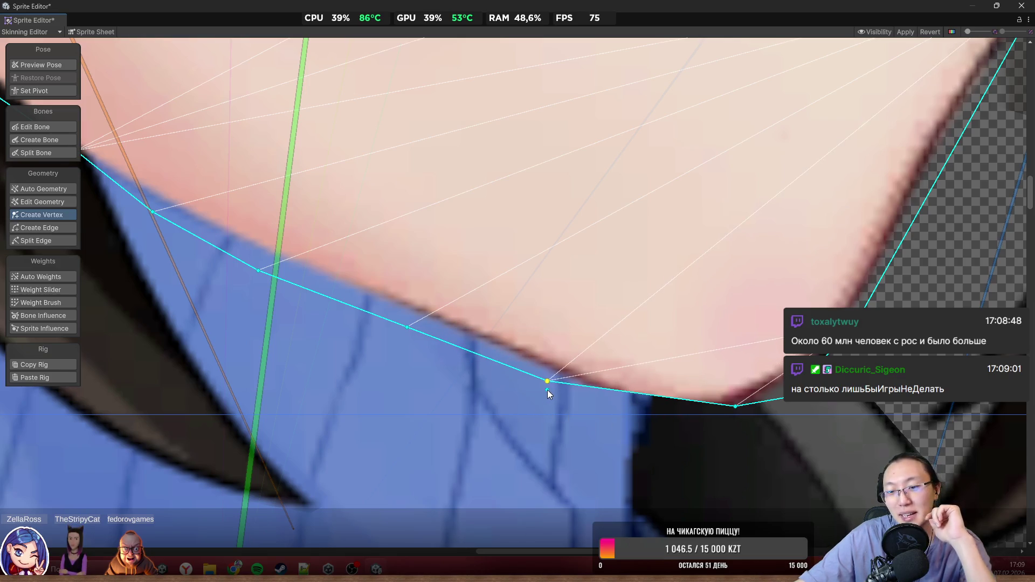
{"action": "left_click_drag", "start_coordinate": [738, 413], "coordinate": [631, 426]}
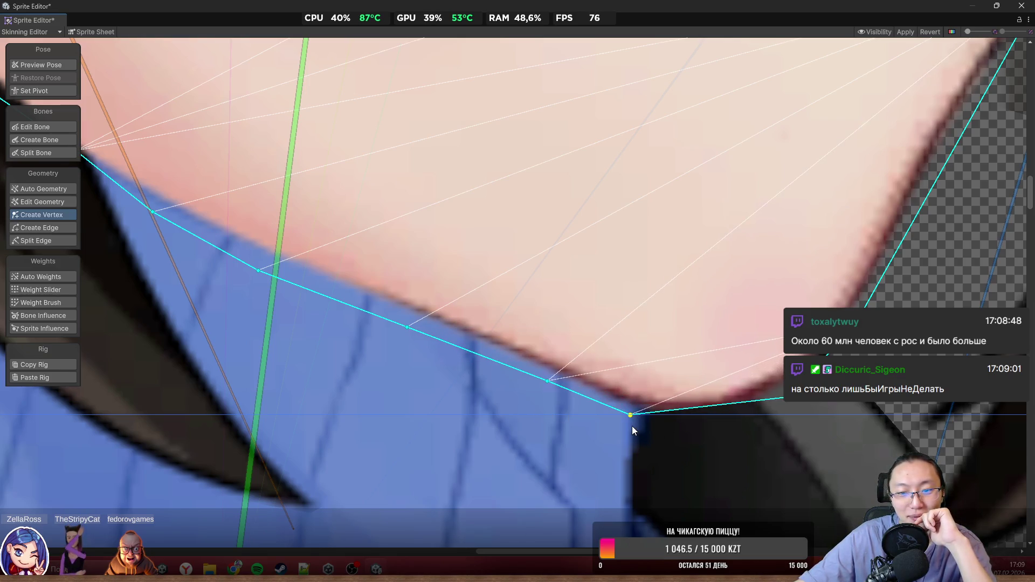
{"action": "left_click_drag", "start_coordinate": [789, 401], "coordinate": [784, 414]}
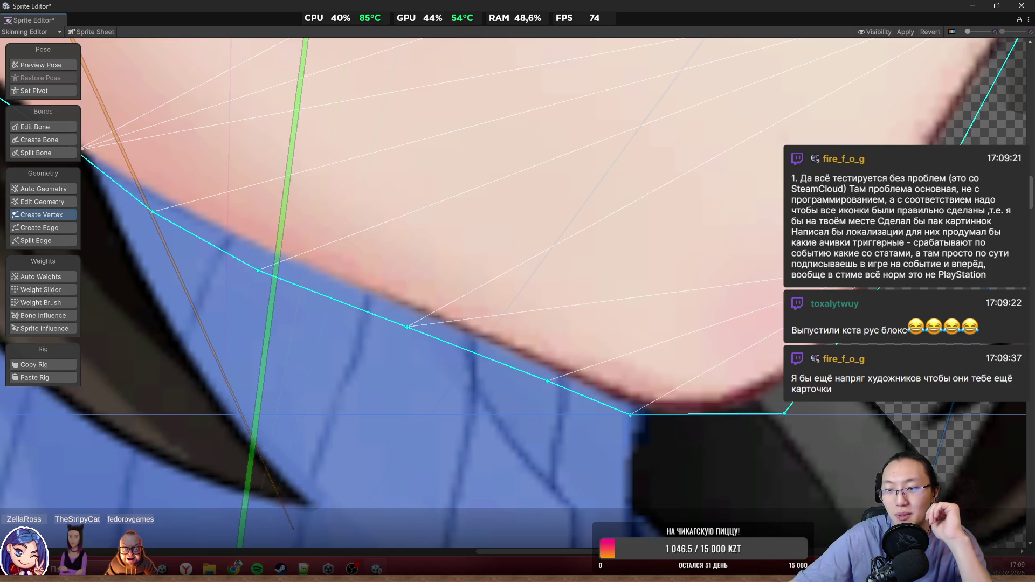
Step: Move one more vertex onto the jaw outline and add a new vertex inside the face
{"action": "scroll", "coordinate": [754, 343], "scroll_direction": "down", "scroll_amount": 3}
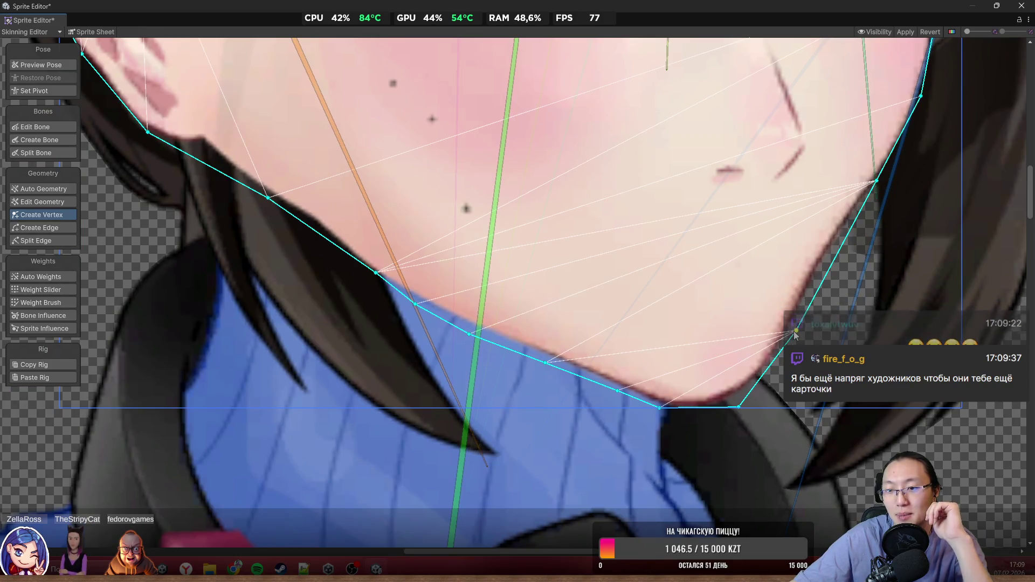
{"action": "left_click_drag", "start_coordinate": [796, 331], "coordinate": [818, 287]}
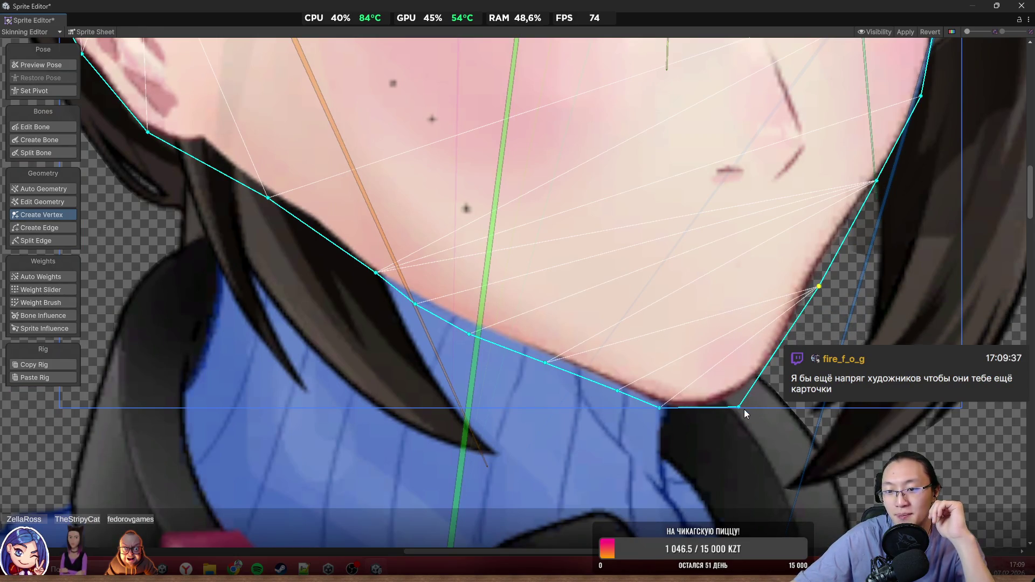
{"action": "scroll", "coordinate": [643, 310], "scroll_direction": "down", "scroll_amount": 5}
{"action": "left_click", "coordinate": [626, 225]}
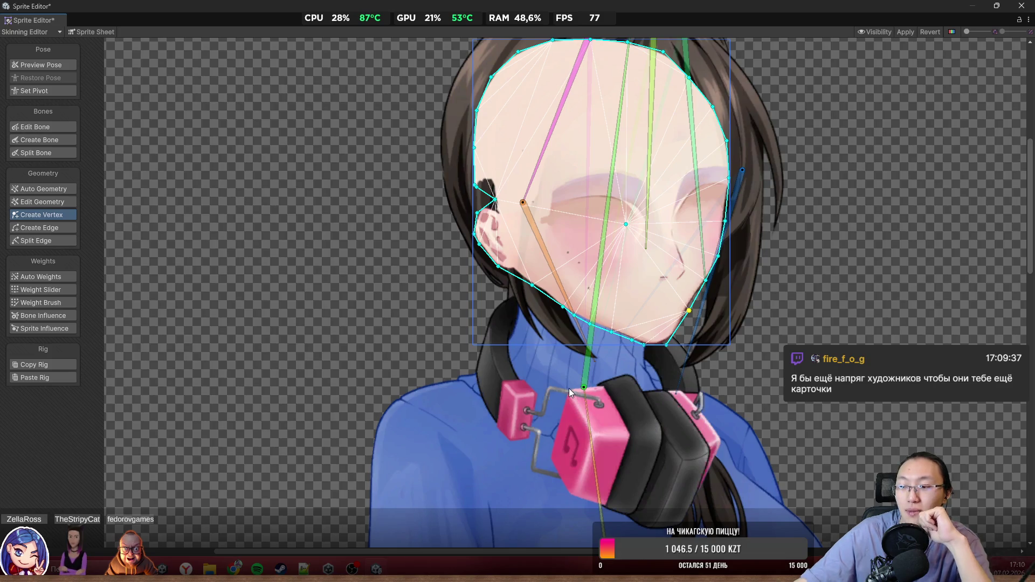
Step: Pull the right jaw vertex down along the face edge
{"action": "scroll", "coordinate": [549, 248], "scroll_direction": "up", "scroll_amount": 2}
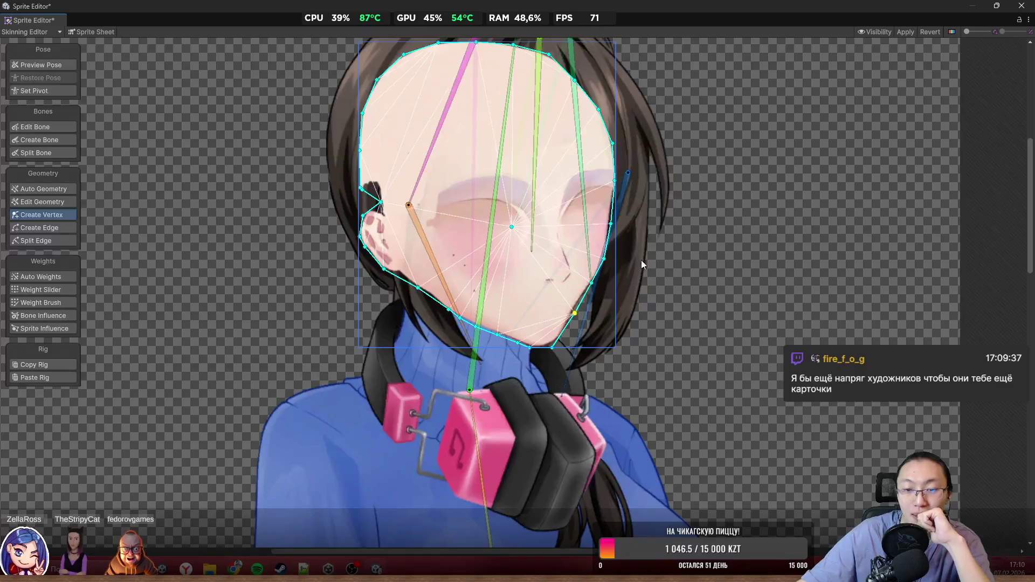
{"action": "scroll", "coordinate": [641, 260], "scroll_direction": "up", "scroll_amount": 1}
{"action": "scroll", "coordinate": [584, 263], "scroll_direction": "up", "scroll_amount": 4}
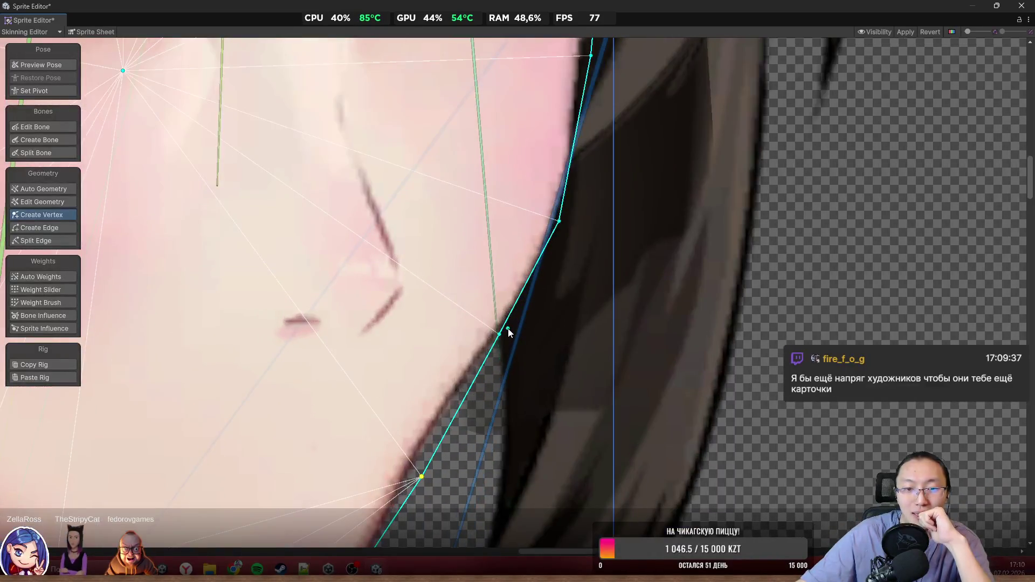
{"action": "left_click_drag", "start_coordinate": [500, 334], "coordinate": [507, 347]}
{"action": "scroll", "coordinate": [527, 349], "scroll_direction": "down", "scroll_amount": 3}
{"action": "scroll", "coordinate": [482, 367], "scroll_direction": "down", "scroll_amount": 2}
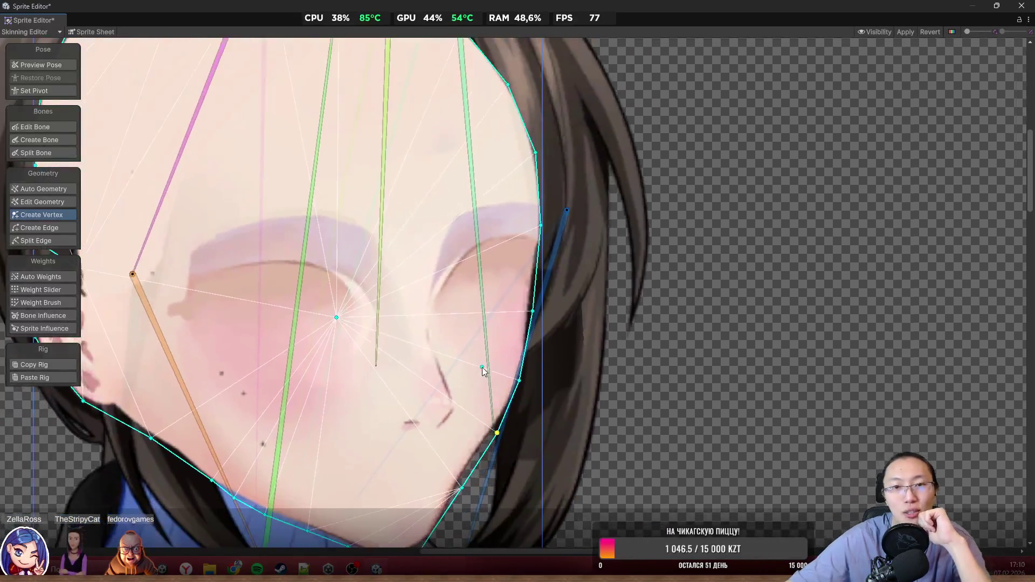
{"action": "mouse_move", "coordinate": [356, 194]}
{"action": "left_mouse_down"}
{"action": "mouse_move", "coordinate": [461, 192]}
{"action": "mouse_move", "coordinate": [489, 111]}
{"action": "mouse_move", "coordinate": [482, 59]}
{"action": "left_mouse_up"}
Step: Deselect the face and open the right hair strand's mesh for vertex editing
{"action": "left_click", "coordinate": [56, 67]}
{"action": "left_click", "coordinate": [725, 255]}
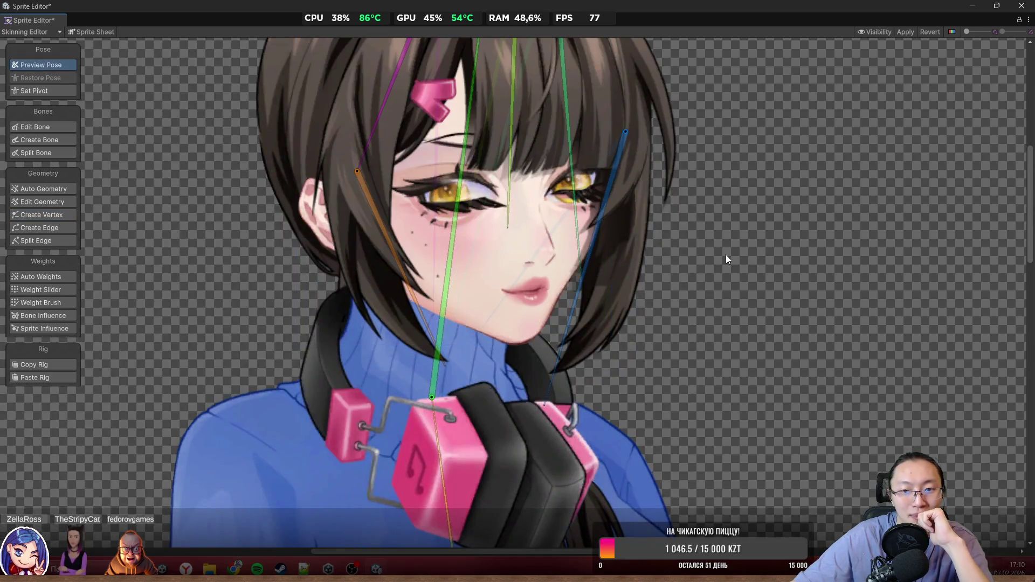
{"action": "scroll", "coordinate": [572, 248], "scroll_direction": "up", "scroll_amount": 4}
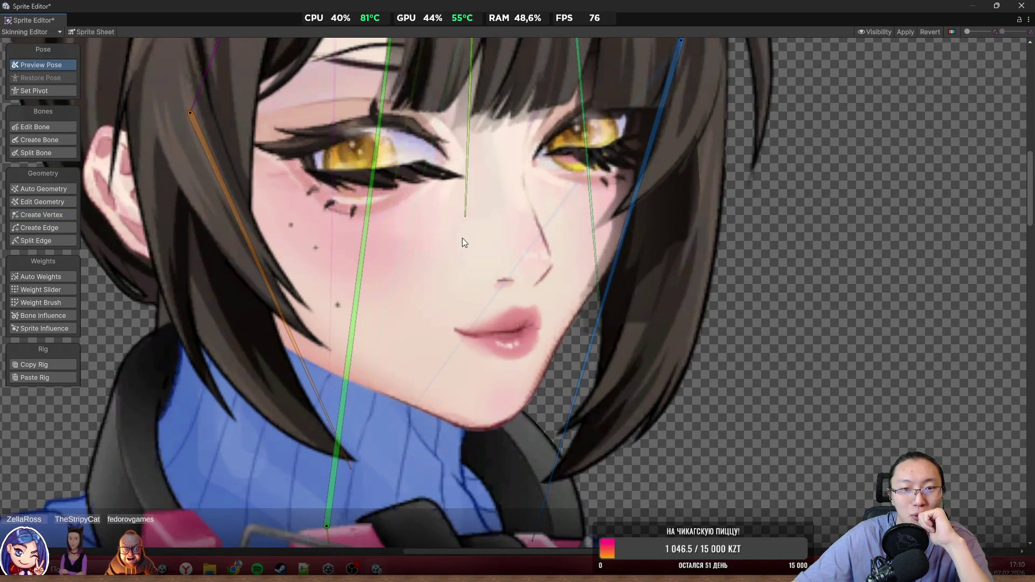
{"action": "scroll", "coordinate": [439, 231], "scroll_direction": "down", "scroll_amount": 3}
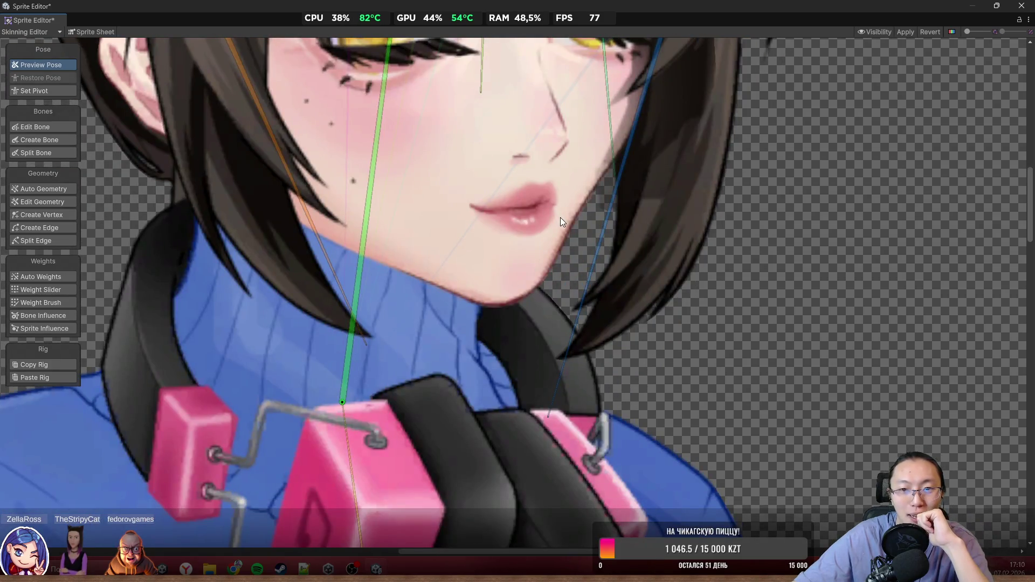
{"action": "scroll", "coordinate": [577, 236], "scroll_direction": "down", "scroll_amount": 2}
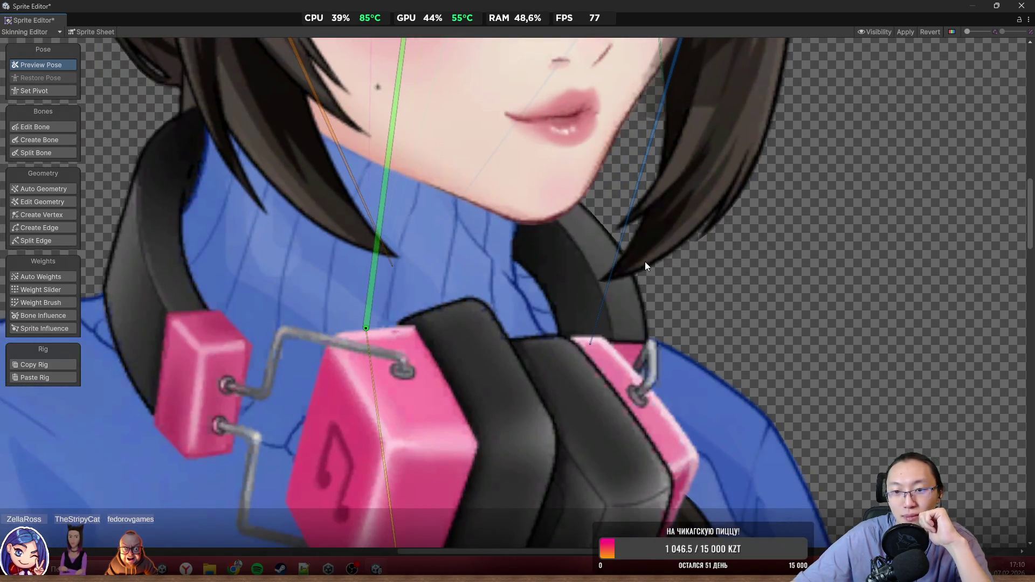
{"action": "left_click", "coordinate": [645, 261]}
{"action": "scroll", "coordinate": [643, 277], "scroll_direction": "up", "scroll_amount": 4}
{"action": "left_click", "coordinate": [49, 215]}
Step: Fit the hair strand mesh's tip vertices onto the strand's tip and edges
{"action": "scroll", "coordinate": [591, 242], "scroll_direction": "up", "scroll_amount": 1}
{"action": "scroll", "coordinate": [591, 244], "scroll_direction": "up", "scroll_amount": 5}
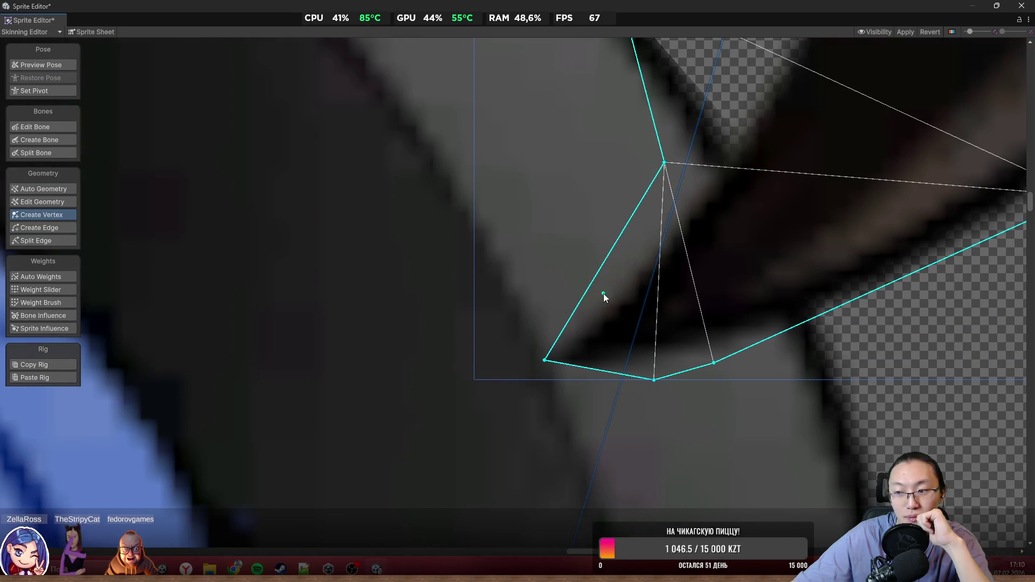
{"action": "mouse_move", "coordinate": [545, 362]}
{"action": "left_mouse_down"}
{"action": "mouse_move", "coordinate": [483, 389]}
{"action": "mouse_move", "coordinate": [500, 338]}
{"action": "left_mouse_up"}
{"action": "left_click_drag", "start_coordinate": [654, 381], "coordinate": [513, 405]}
{"action": "left_click", "coordinate": [713, 364]}
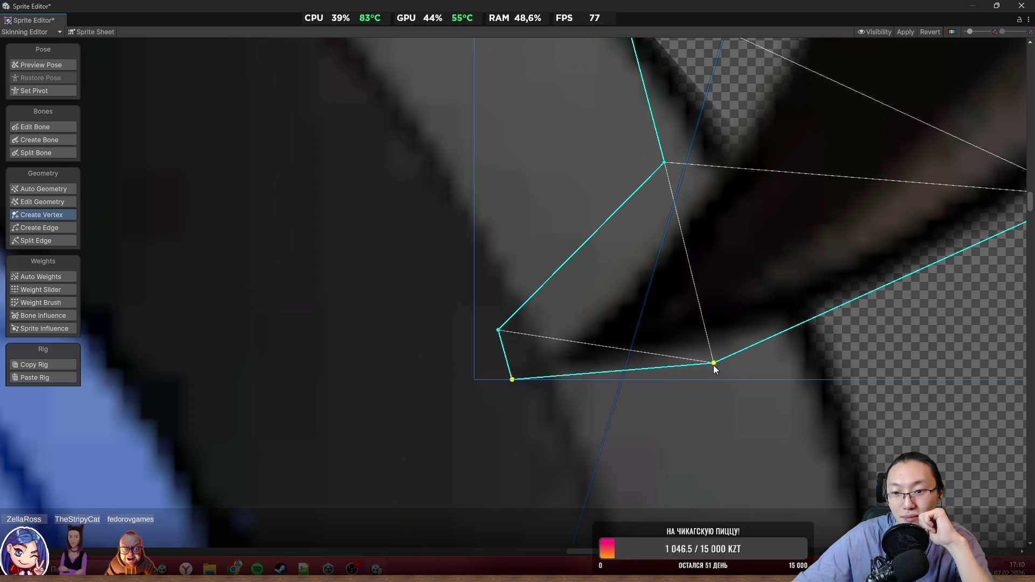
{"action": "left_click_drag", "start_coordinate": [714, 365], "coordinate": [693, 385]}
{"action": "scroll", "coordinate": [692, 384], "scroll_direction": "down", "scroll_amount": 5}
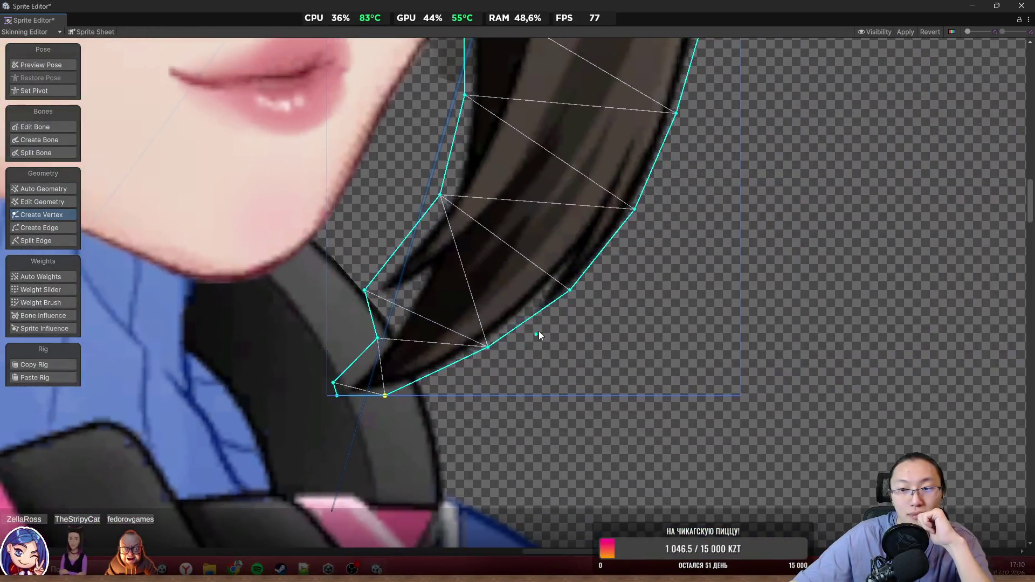
{"action": "scroll", "coordinate": [581, 292], "scroll_direction": "up", "scroll_amount": 5}
{"action": "left_click", "coordinate": [547, 290]}
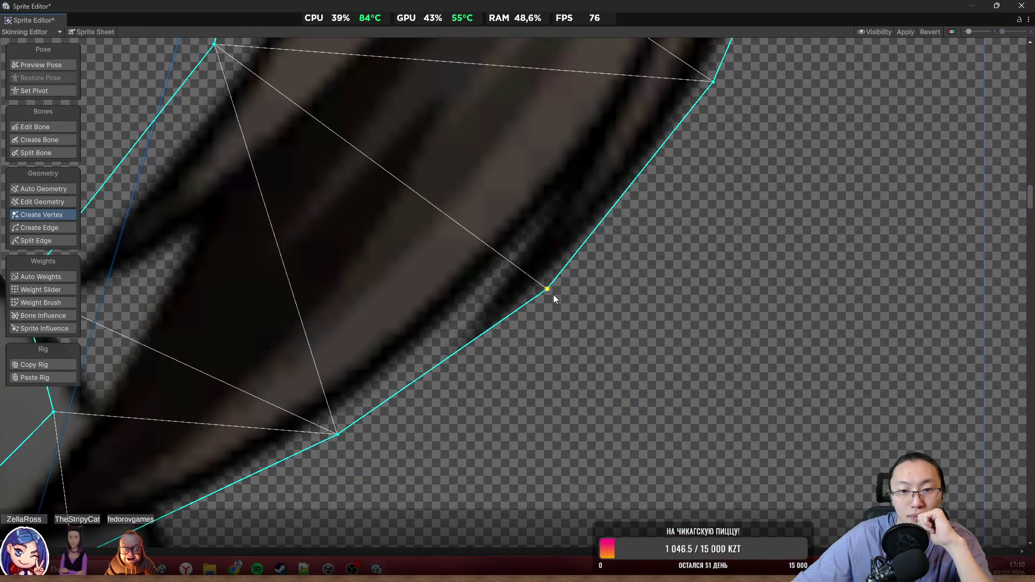
{"action": "left_click_drag", "start_coordinate": [547, 290], "coordinate": [555, 300]}
{"action": "left_click_drag", "start_coordinate": [338, 434], "coordinate": [354, 459]}
Step: Move the strand's mid-section edge vertices onto the hair outline
{"action": "scroll", "coordinate": [408, 438], "scroll_direction": "down", "scroll_amount": 4}
{"action": "scroll", "coordinate": [601, 244], "scroll_direction": "down", "scroll_amount": 1}
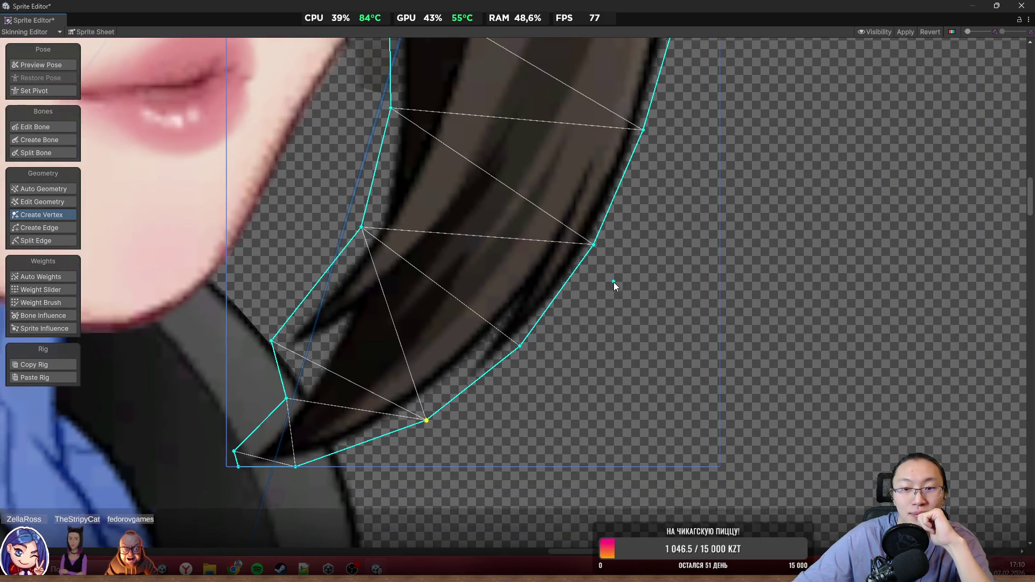
{"action": "scroll", "coordinate": [593, 237], "scroll_direction": "up", "scroll_amount": 3}
{"action": "left_click", "coordinate": [598, 258]}
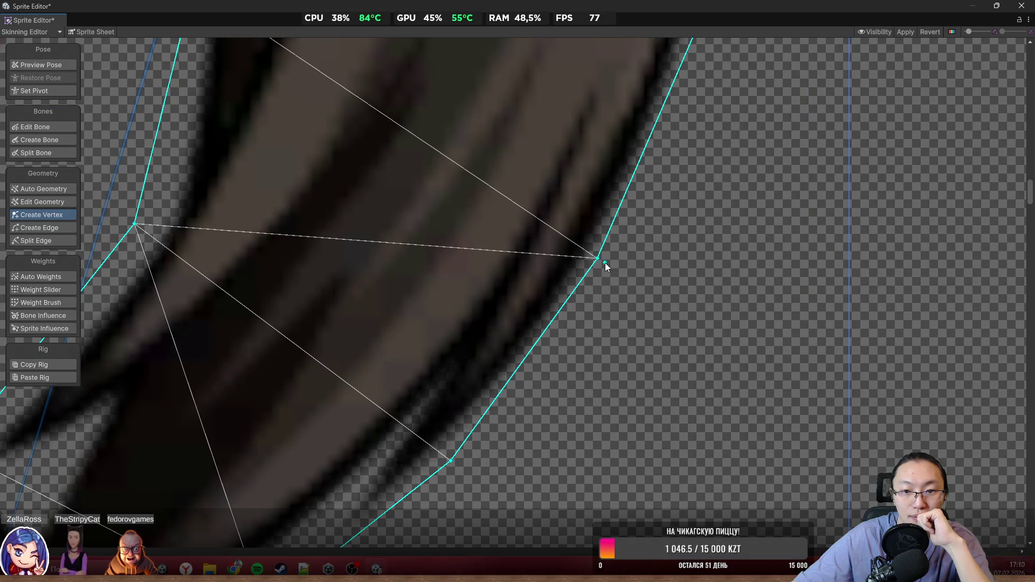
{"action": "left_click_drag", "start_coordinate": [597, 259], "coordinate": [605, 265]}
{"action": "scroll", "coordinate": [599, 269], "scroll_direction": "down", "scroll_amount": 3}
{"action": "scroll", "coordinate": [598, 285], "scroll_direction": "down", "scroll_amount": 2}
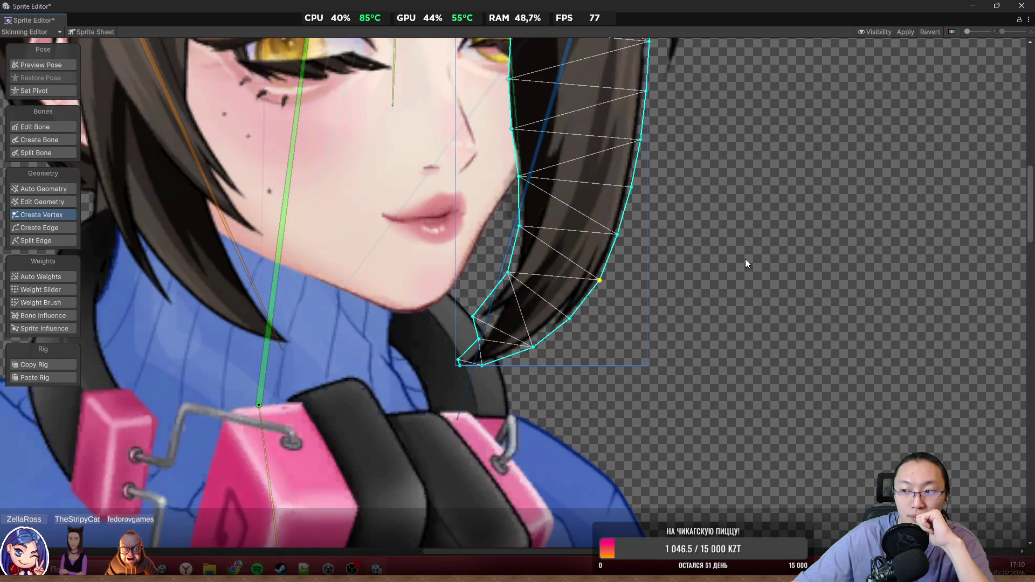
{"action": "scroll", "coordinate": [535, 223], "scroll_direction": "down", "scroll_amount": 5}
{"action": "scroll", "coordinate": [572, 297], "scroll_direction": "up", "scroll_amount": 3}
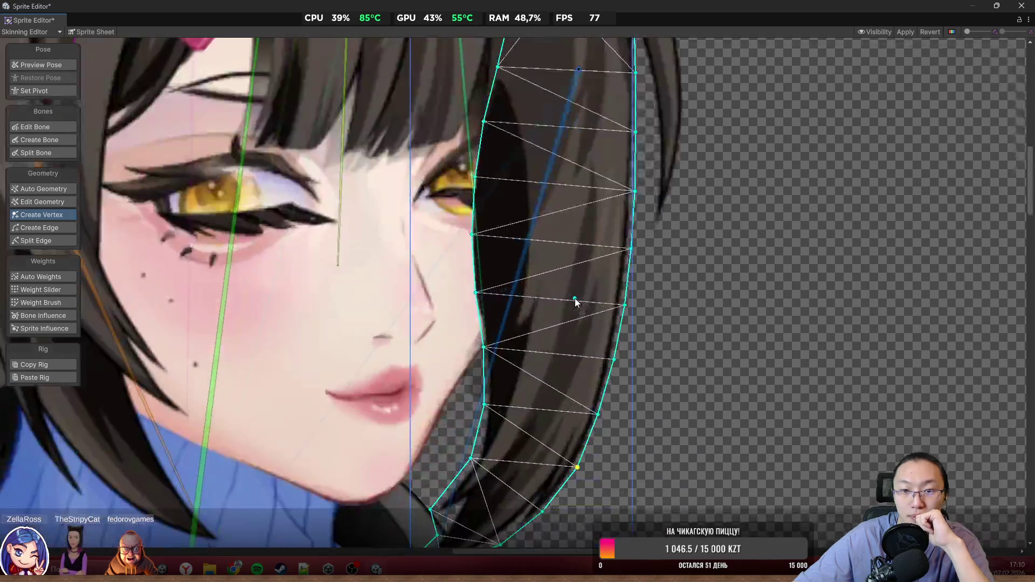
{"action": "scroll", "coordinate": [498, 309], "scroll_direction": "up", "scroll_amount": 5}
{"action": "mouse_move", "coordinate": [499, 308]}
{"action": "left_mouse_down"}
{"action": "mouse_move", "coordinate": [474, 311]}
{"action": "mouse_move", "coordinate": [505, 440]}
{"action": "left_mouse_up"}
{"action": "mouse_move", "coordinate": [505, 268]}
{"action": "left_mouse_down"}
{"action": "mouse_move", "coordinate": [538, 254]}
{"action": "mouse_move", "coordinate": [529, 249]}
{"action": "left_mouse_up"}
{"action": "scroll", "coordinate": [518, 290], "scroll_direction": "up", "scroll_amount": 3}
{"action": "scroll", "coordinate": [503, 266], "scroll_direction": "up", "scroll_amount": 3}
{"action": "scroll", "coordinate": [534, 260], "scroll_direction": "down", "scroll_amount": 5}
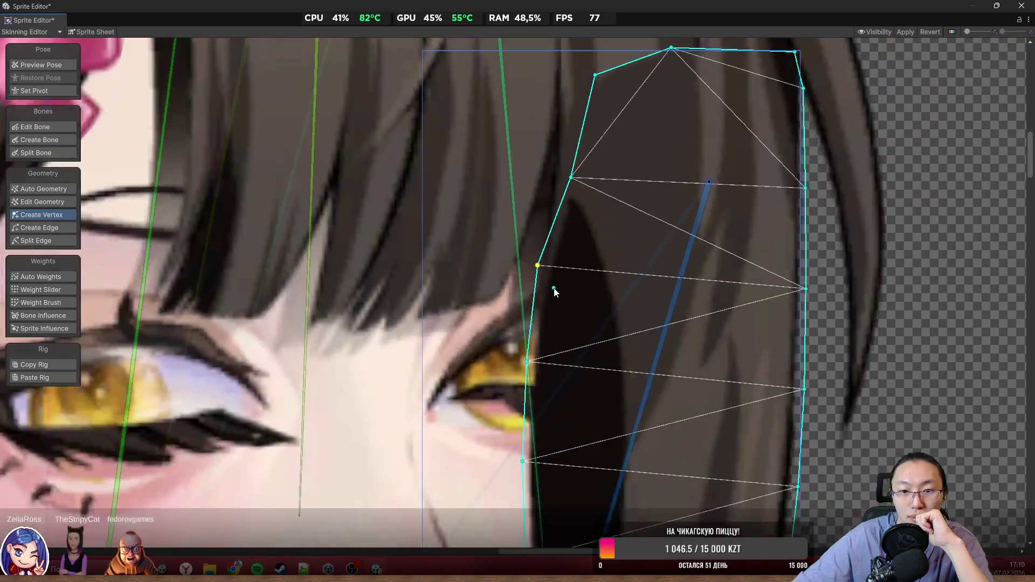
{"action": "scroll", "coordinate": [570, 261], "scroll_direction": "up", "scroll_amount": 3}
{"action": "left_click", "coordinate": [561, 218]}
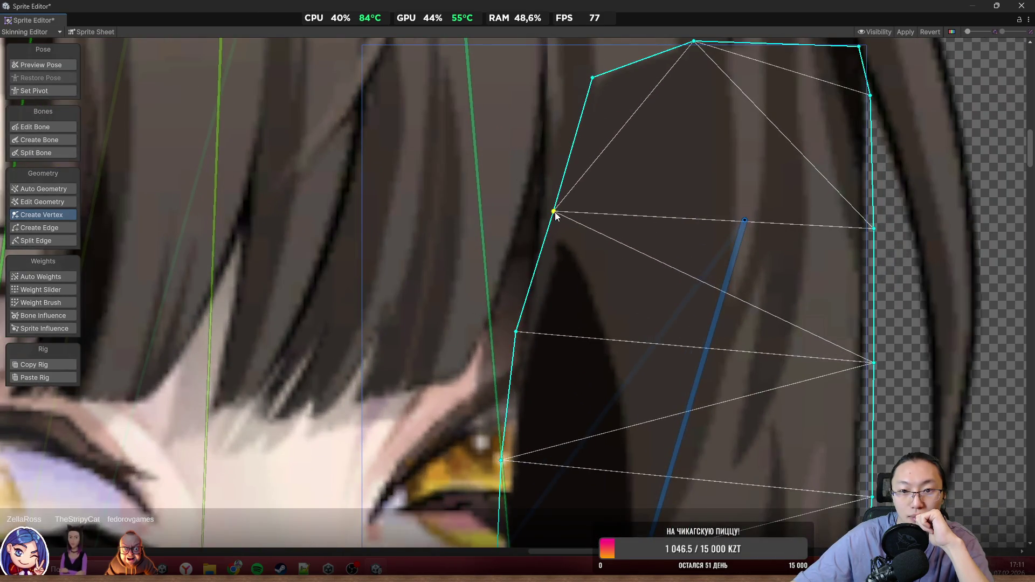
{"action": "scroll", "coordinate": [629, 338], "scroll_direction": "down", "scroll_amount": 3}
{"action": "scroll", "coordinate": [629, 338], "scroll_direction": "down", "scroll_amount": 3}
{"action": "scroll", "coordinate": [576, 201], "scroll_direction": "up", "scroll_amount": 1}
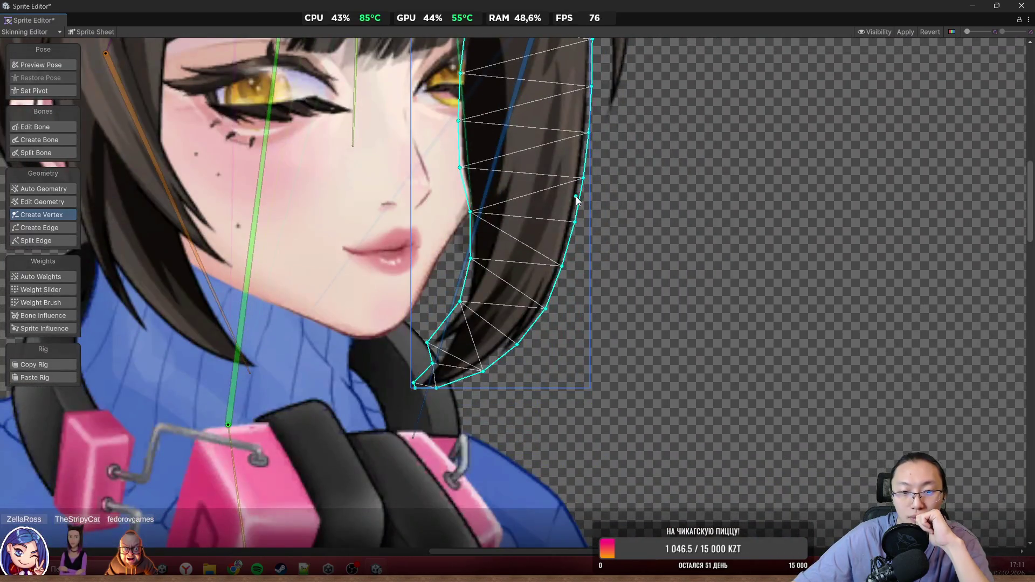
Step: Adjust the strand mesh's upper vertices near the head, pulling one down to the chin line
{"action": "left_click_drag", "start_coordinate": [380, 172], "coordinate": [520, 308]}
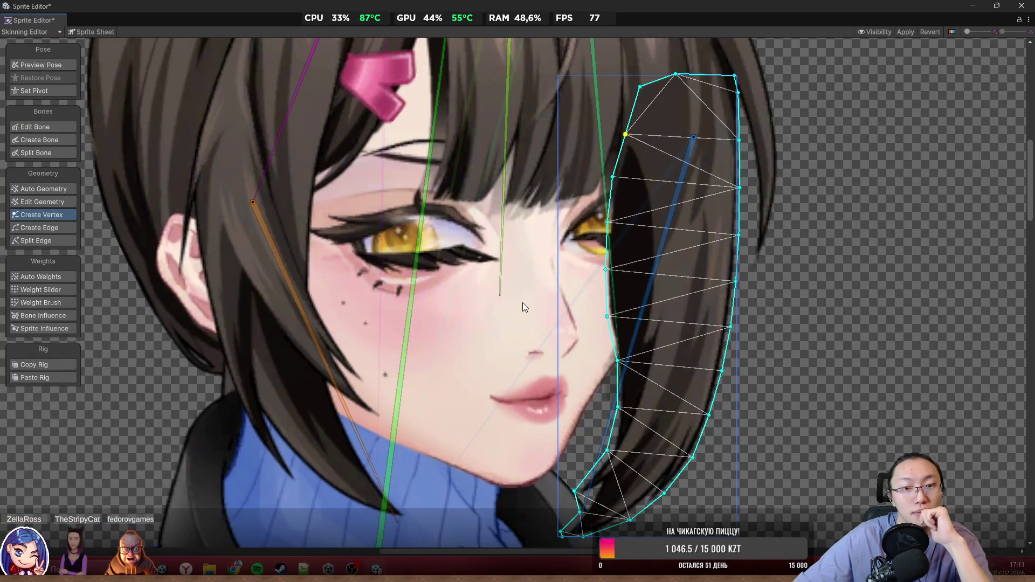
{"action": "scroll", "coordinate": [509, 297], "scroll_direction": "up", "scroll_amount": 2}
{"action": "scroll", "coordinate": [448, 254], "scroll_direction": "down", "scroll_amount": 3}
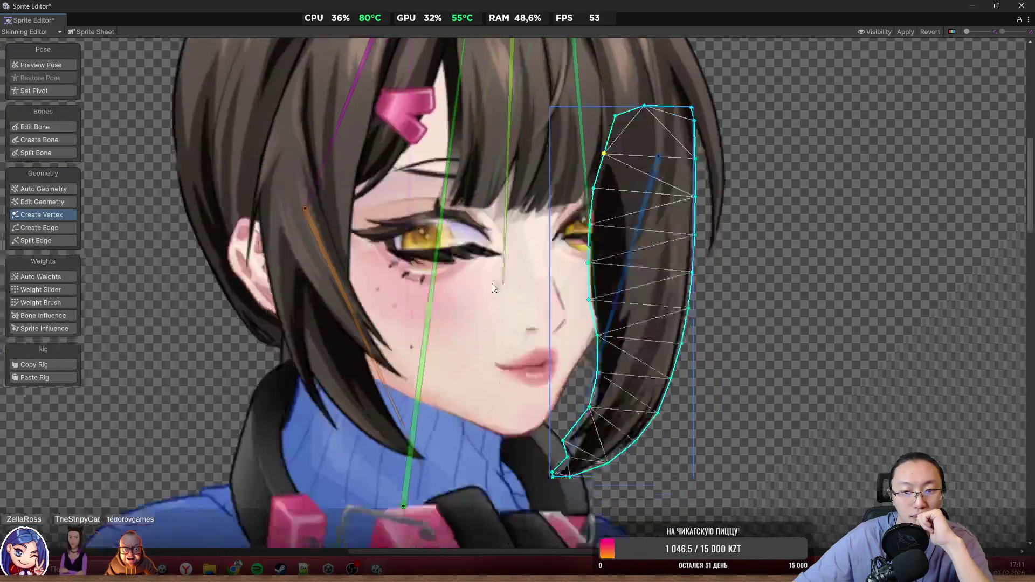
{"action": "scroll", "coordinate": [467, 202], "scroll_direction": "up", "scroll_amount": 1}
{"action": "scroll", "coordinate": [505, 251], "scroll_direction": "up", "scroll_amount": 2}
{"action": "scroll", "coordinate": [513, 277], "scroll_direction": "down", "scroll_amount": 2}
{"action": "scroll", "coordinate": [555, 266], "scroll_direction": "up", "scroll_amount": 4}
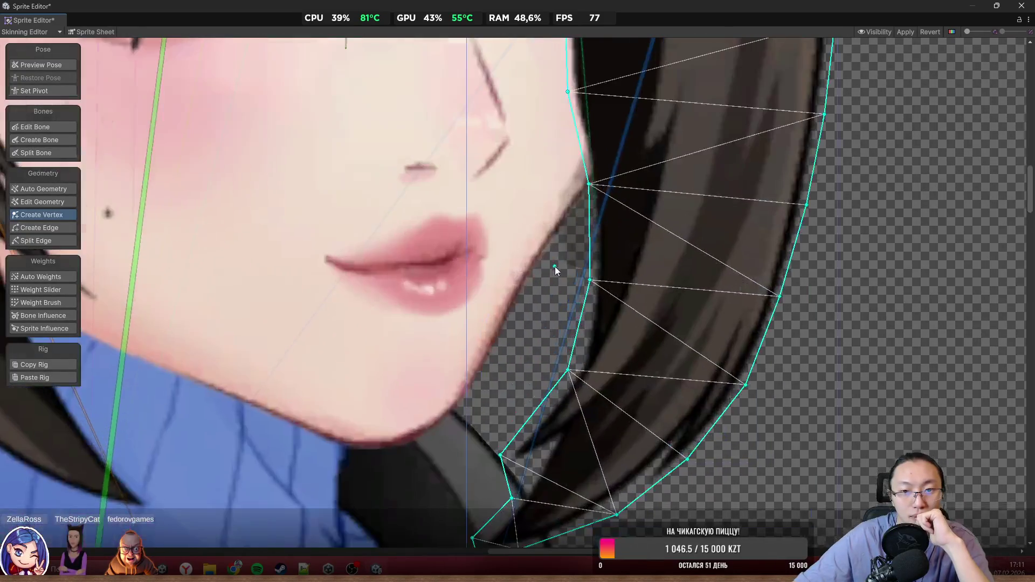
{"action": "scroll", "coordinate": [557, 266], "scroll_direction": "up", "scroll_amount": 3}
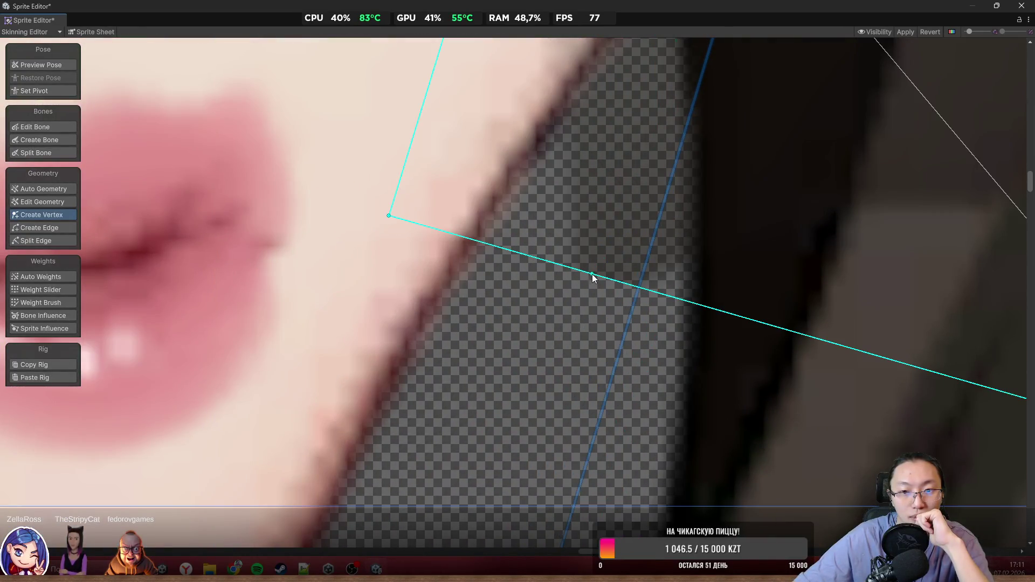
{"action": "mouse_move", "coordinate": [389, 218]}
{"action": "left_mouse_down"}
{"action": "mouse_move", "coordinate": [399, 283]}
{"action": "mouse_move", "coordinate": [370, 429]}
{"action": "left_mouse_up"}
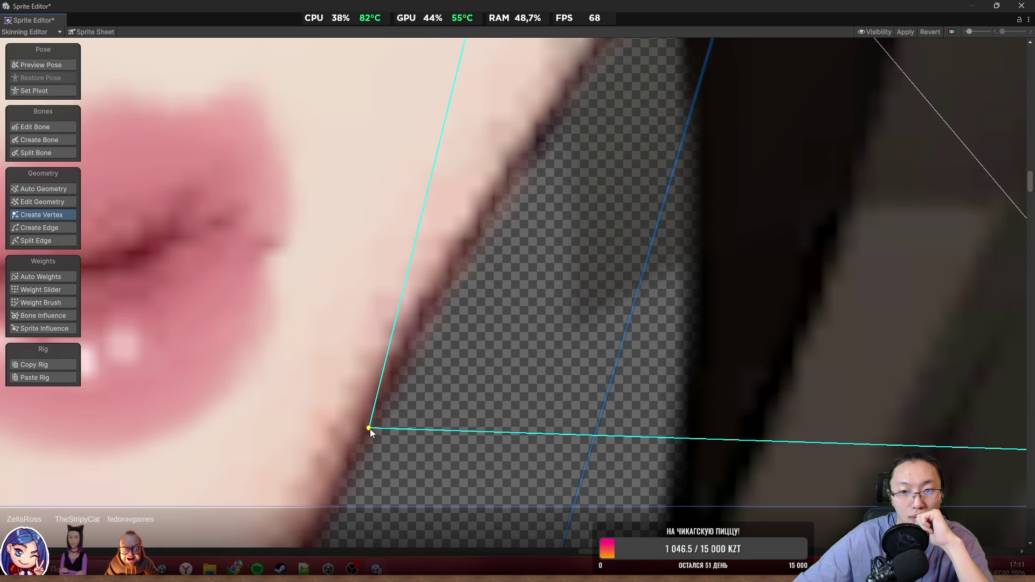
{"action": "scroll", "coordinate": [528, 402], "scroll_direction": "down", "scroll_amount": 2}
{"action": "scroll", "coordinate": [528, 401], "scroll_direction": "down", "scroll_amount": 5}
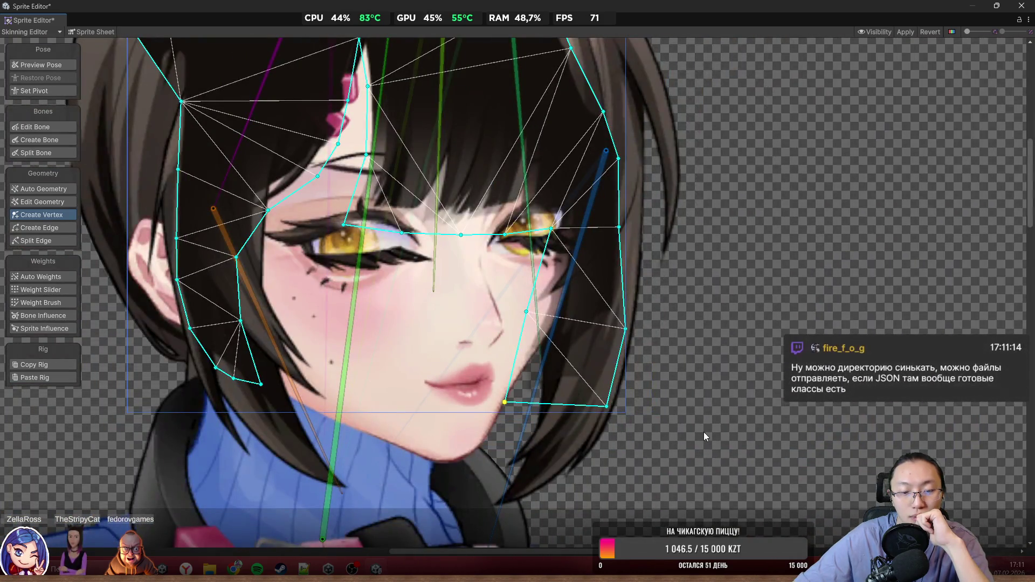
{"action": "scroll", "coordinate": [711, 427], "scroll_direction": "down", "scroll_amount": 5}
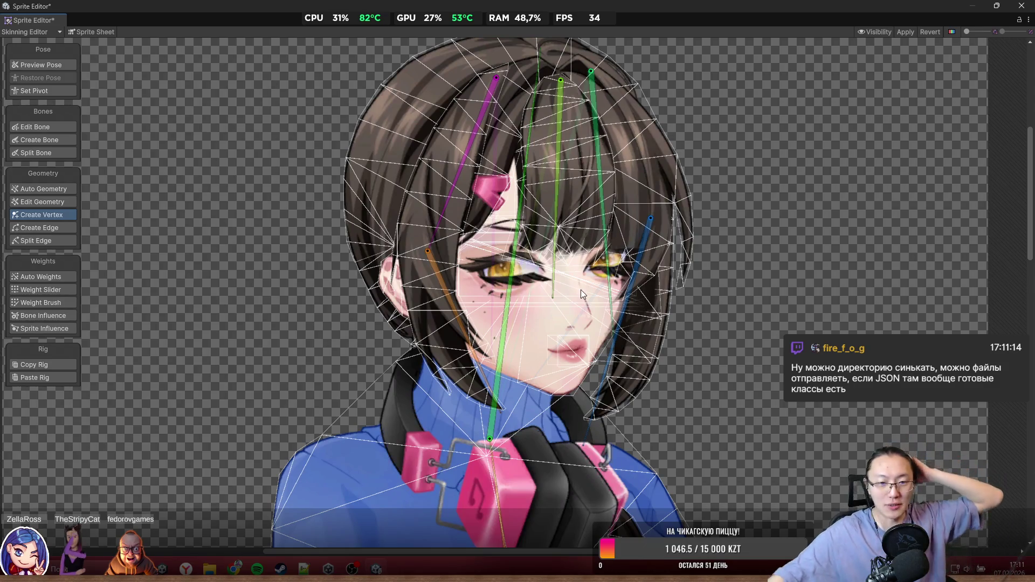
{"action": "left_click", "coordinate": [387, 420]}
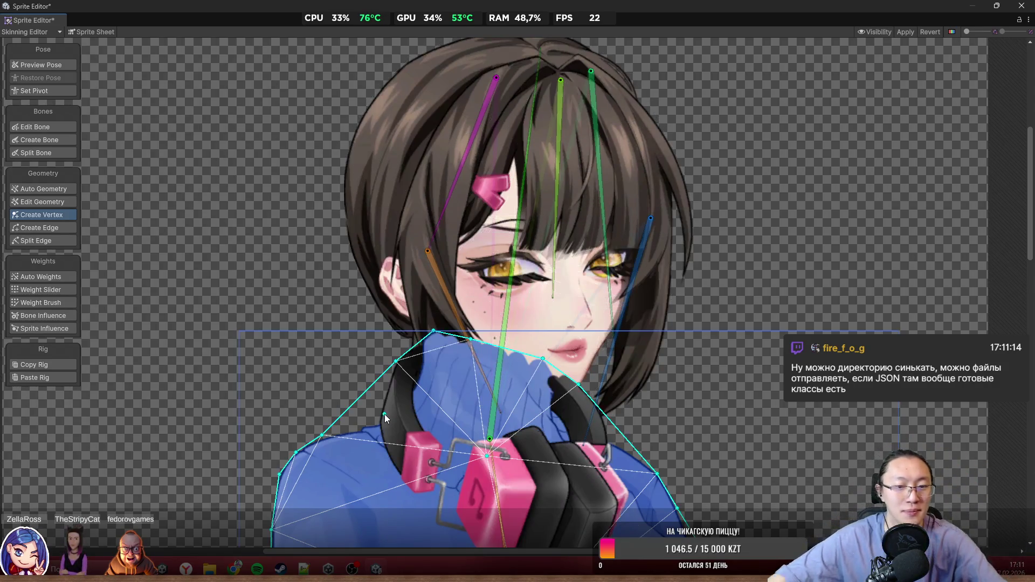
Step: Add a sweater outline vertex, fit the shoulder vertices to the sweater edge, then preview pose
{"action": "scroll", "coordinate": [385, 414], "scroll_direction": "up", "scroll_amount": 5}
{"action": "mouse_move", "coordinate": [340, 372]}
{"action": "left_mouse_down"}
{"action": "mouse_move", "coordinate": [339, 450]}
{"action": "mouse_move", "coordinate": [357, 468]}
{"action": "left_mouse_up"}
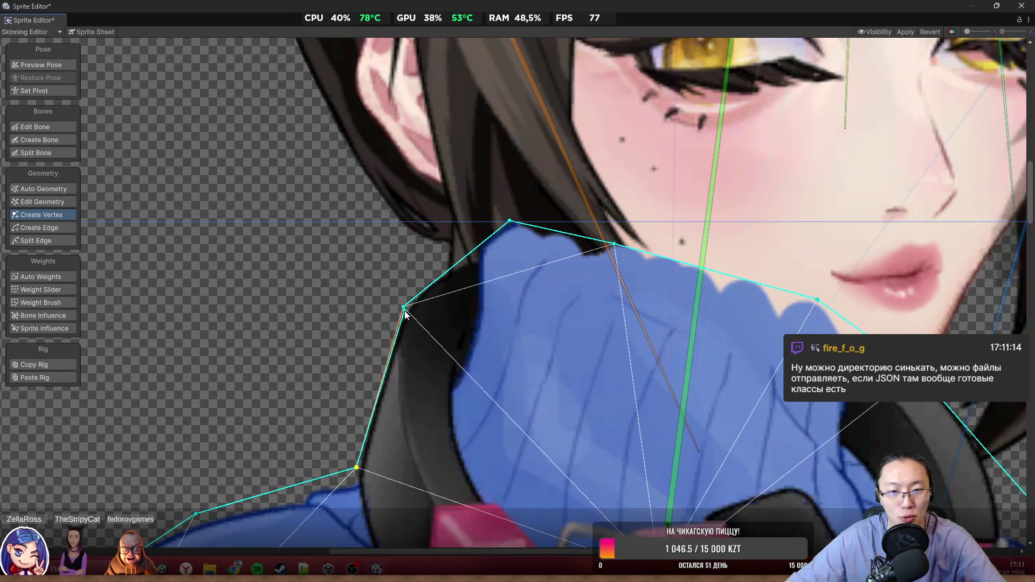
{"action": "left_click_drag", "start_coordinate": [404, 308], "coordinate": [385, 308]}
{"action": "left_click_drag", "start_coordinate": [358, 468], "coordinate": [353, 472]}
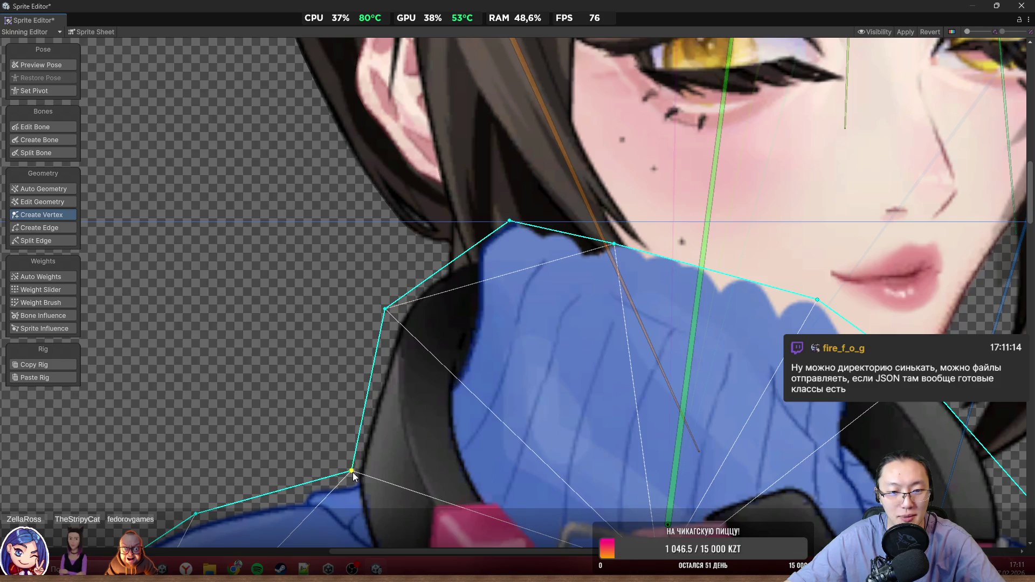
{"action": "scroll", "coordinate": [377, 459], "scroll_direction": "down", "scroll_amount": 5}
{"action": "scroll", "coordinate": [687, 251], "scroll_direction": "up", "scroll_amount": 2}
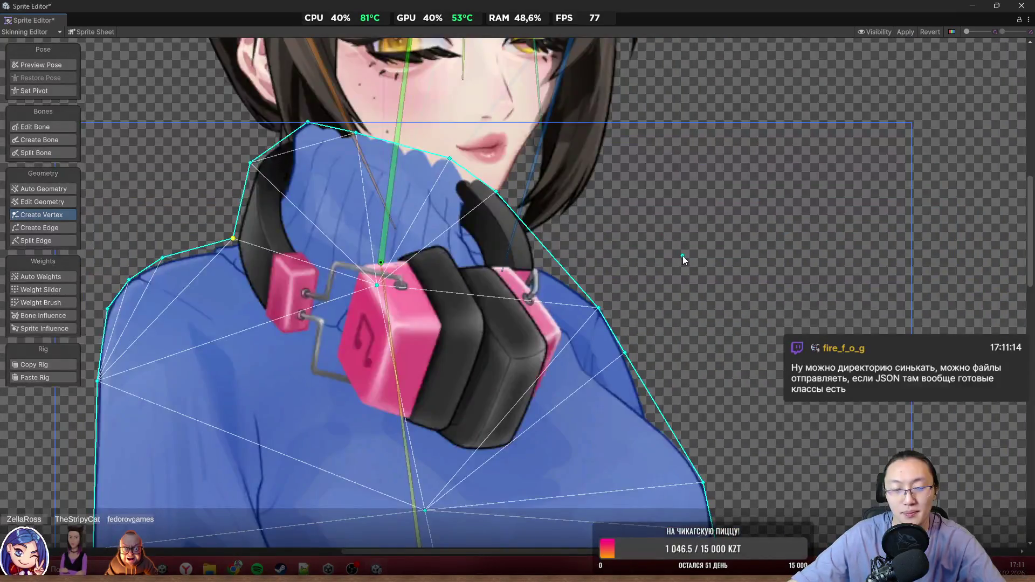
{"action": "scroll", "coordinate": [682, 256], "scroll_direction": "down", "scroll_amount": 5}
{"action": "key", "text": "shift+q"}
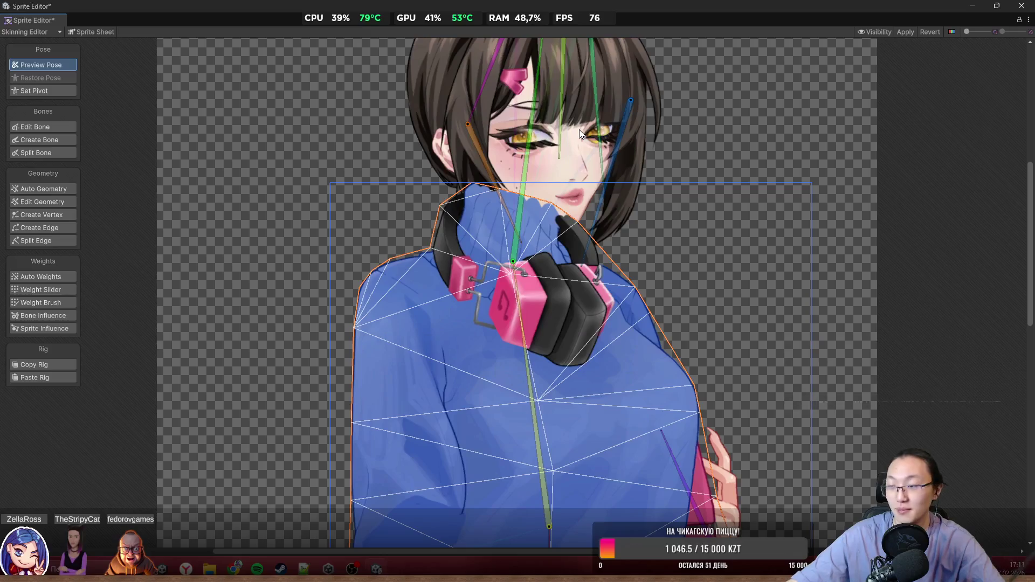
Step: Deselect the torso and rotate the arm bone to test its deformation
{"action": "scroll", "coordinate": [890, 418], "scroll_direction": "down", "scroll_amount": 3}
{"action": "left_click", "coordinate": [828, 379]}
{"action": "scroll", "coordinate": [643, 297], "scroll_direction": "up", "scroll_amount": 3}
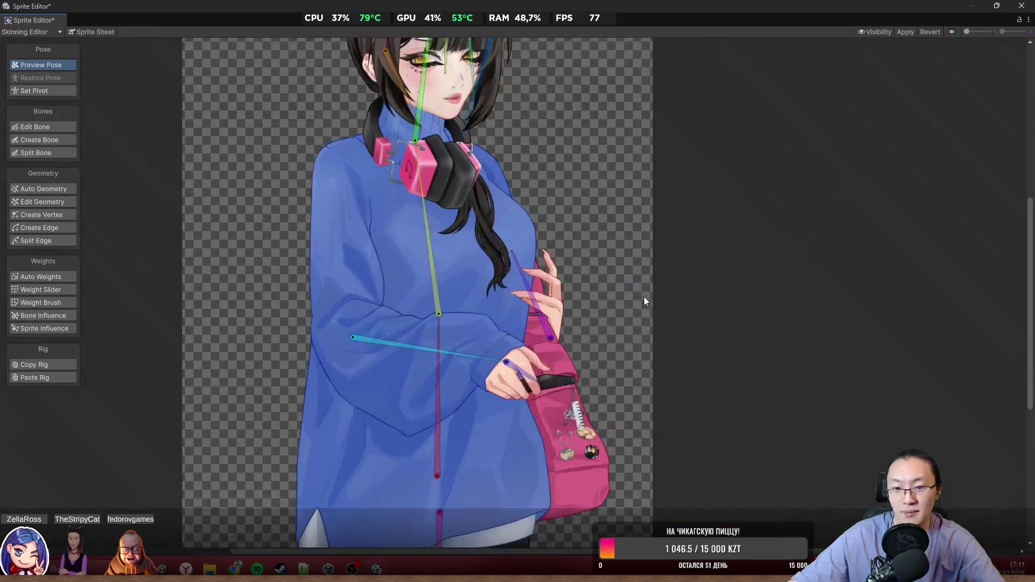
{"action": "scroll", "coordinate": [543, 307], "scroll_direction": "up", "scroll_amount": 2}
{"action": "mouse_move", "coordinate": [399, 370]}
{"action": "left_mouse_down"}
{"action": "mouse_move", "coordinate": [442, 385]}
{"action": "mouse_move", "coordinate": [459, 415]}
{"action": "mouse_move", "coordinate": [509, 380]}
{"action": "mouse_move", "coordinate": [566, 378]}
{"action": "left_mouse_up"}
{"action": "scroll", "coordinate": [659, 428], "scroll_direction": "up", "scroll_amount": 1}
{"action": "left_click", "coordinate": [590, 356]}
{"action": "scroll", "coordinate": [555, 340], "scroll_direction": "down", "scroll_amount": 3}
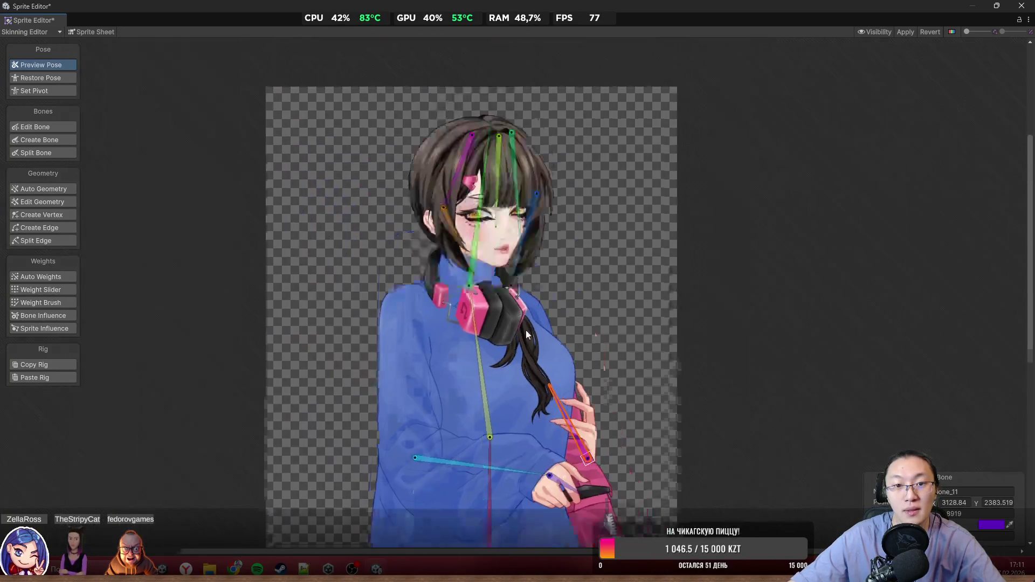
{"action": "scroll", "coordinate": [501, 296], "scroll_direction": "up", "scroll_amount": 5}
{"action": "scroll", "coordinate": [476, 261], "scroll_direction": "up", "scroll_amount": 2}
{"action": "scroll", "coordinate": [490, 180], "scroll_direction": "up", "scroll_amount": 2}
Step: Bend the central hair bone and the right hair bone Bone_10 to test the hair
{"action": "left_click", "coordinate": [569, 297]}
{"action": "left_click_drag", "start_coordinate": [569, 298], "coordinate": [546, 338]}
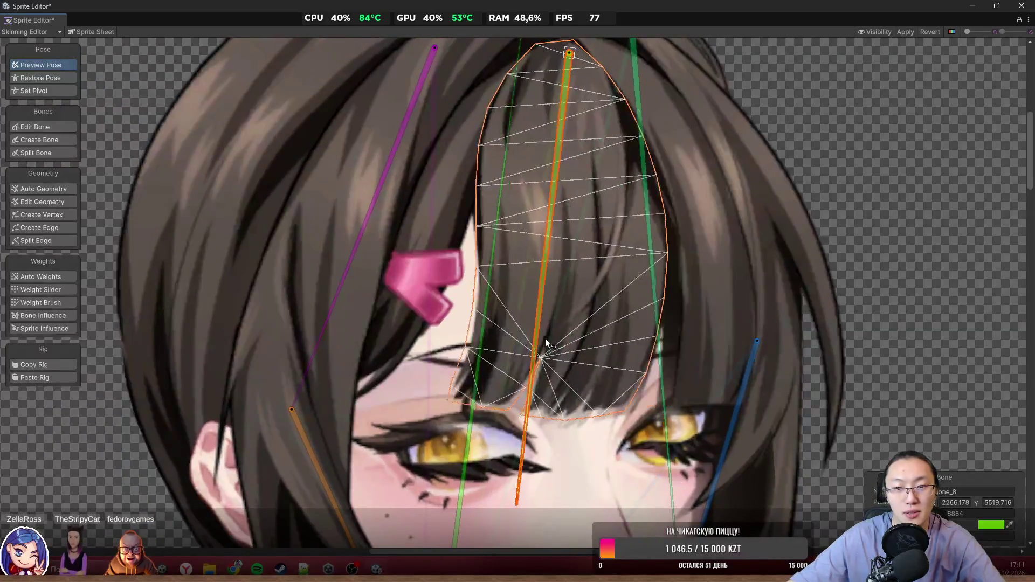
{"action": "left_click", "coordinate": [721, 465]}
{"action": "mouse_move", "coordinate": [720, 465]}
{"action": "left_mouse_down"}
{"action": "mouse_move", "coordinate": [694, 345]}
{"action": "mouse_move", "coordinate": [621, 217]}
{"action": "left_mouse_up"}
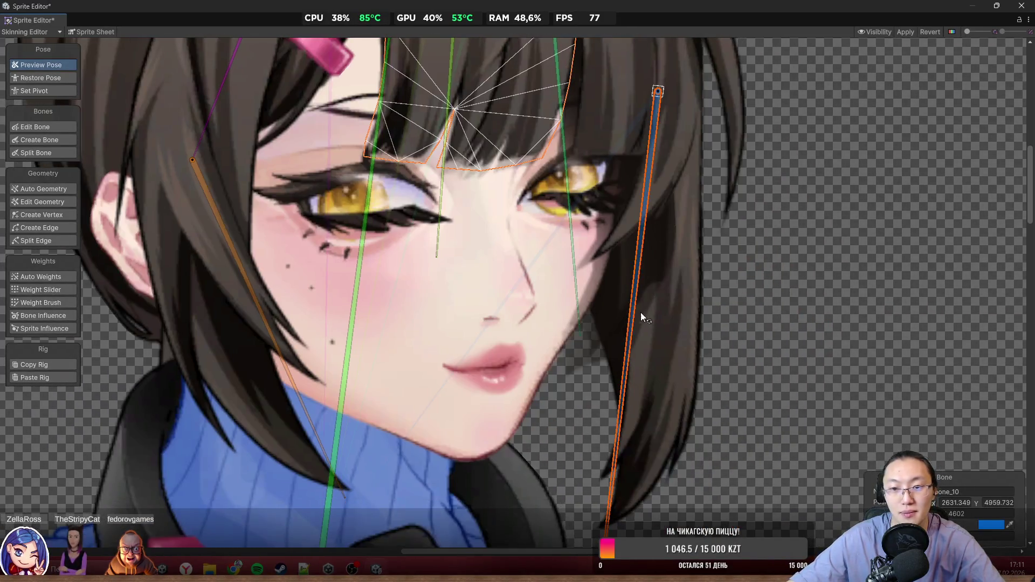
{"action": "mouse_move", "coordinate": [615, 384]}
{"action": "left_mouse_down"}
{"action": "mouse_move", "coordinate": [641, 441]}
{"action": "mouse_move", "coordinate": [570, 454]}
{"action": "mouse_move", "coordinate": [586, 346]}
{"action": "left_mouse_up"}
{"action": "scroll", "coordinate": [586, 346], "scroll_direction": "left", "scroll_amount": 5}
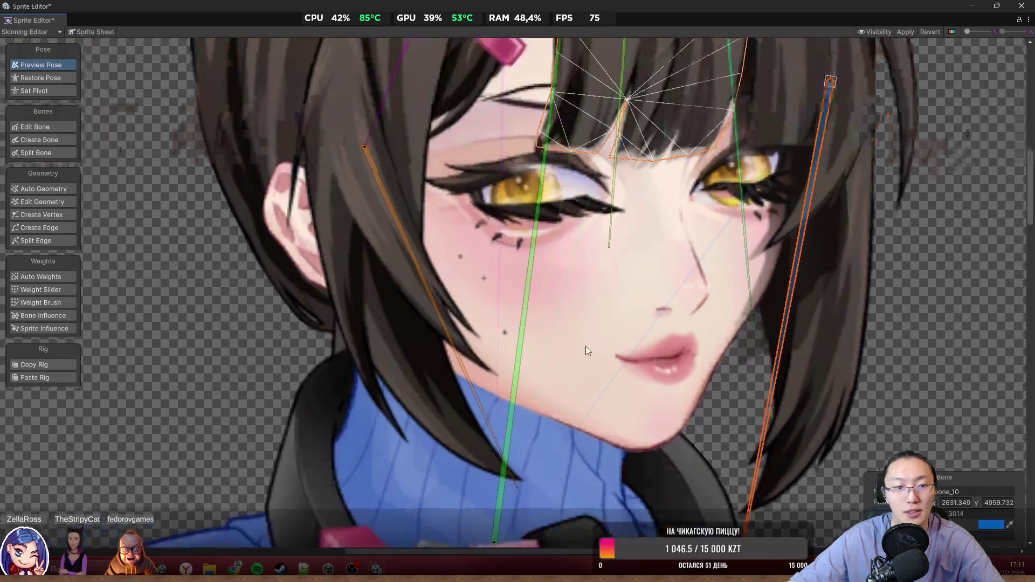
{"action": "left_click_drag", "start_coordinate": [507, 328], "coordinate": [592, 434]}
{"action": "scroll", "coordinate": [566, 377], "scroll_direction": "down", "scroll_amount": 3}
Step: Bend Bone_6 and bone_7 to check the left hair's deformation, then return to bone editing
{"action": "left_click", "coordinate": [509, 210]}
{"action": "mouse_move", "coordinate": [508, 209]}
{"action": "left_mouse_down"}
{"action": "mouse_move", "coordinate": [459, 270]}
{"action": "mouse_move", "coordinate": [486, 290]}
{"action": "left_mouse_up"}
{"action": "scroll", "coordinate": [472, 266], "scroll_direction": "down", "scroll_amount": 1}
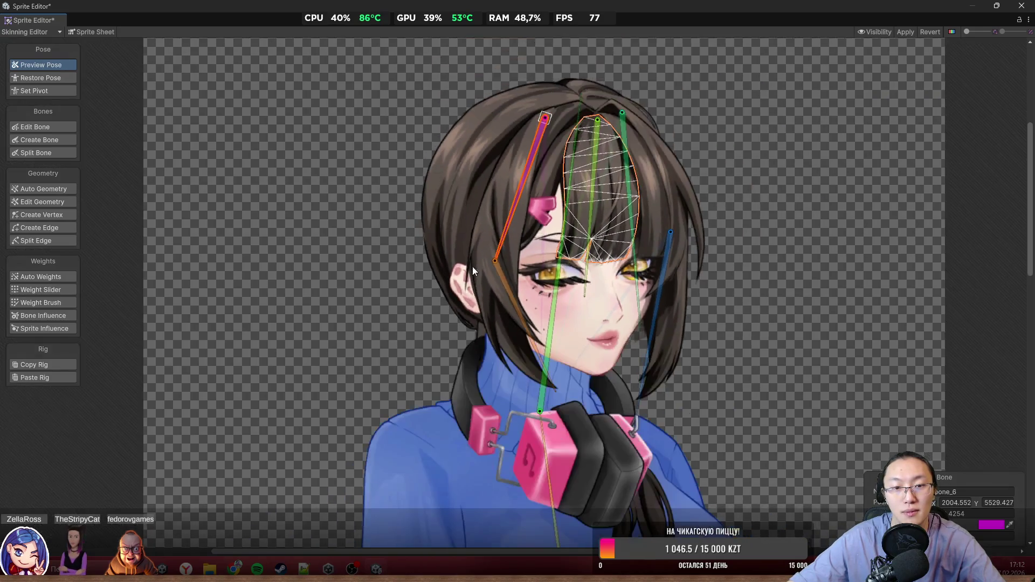
{"action": "scroll", "coordinate": [474, 258], "scroll_direction": "up", "scroll_amount": 2}
{"action": "scroll", "coordinate": [474, 257], "scroll_direction": "up", "scroll_amount": 2}
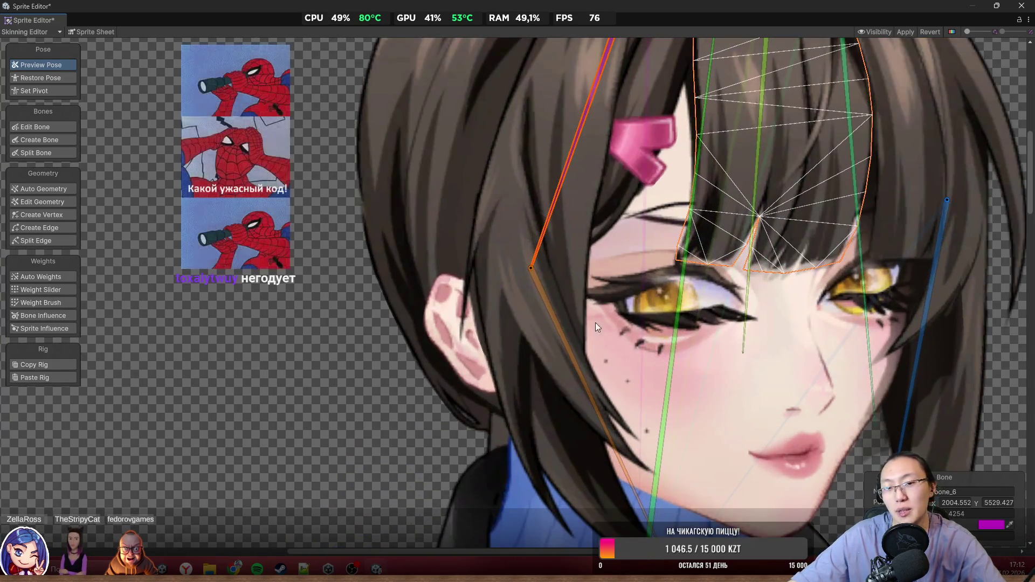
{"action": "left_click", "coordinate": [566, 356]}
{"action": "mouse_move", "coordinate": [565, 356]}
{"action": "left_mouse_down"}
{"action": "mouse_move", "coordinate": [535, 404]}
{"action": "mouse_move", "coordinate": [543, 267]}
{"action": "left_mouse_up"}
{"action": "scroll", "coordinate": [582, 371], "scroll_direction": "down", "scroll_amount": 3}
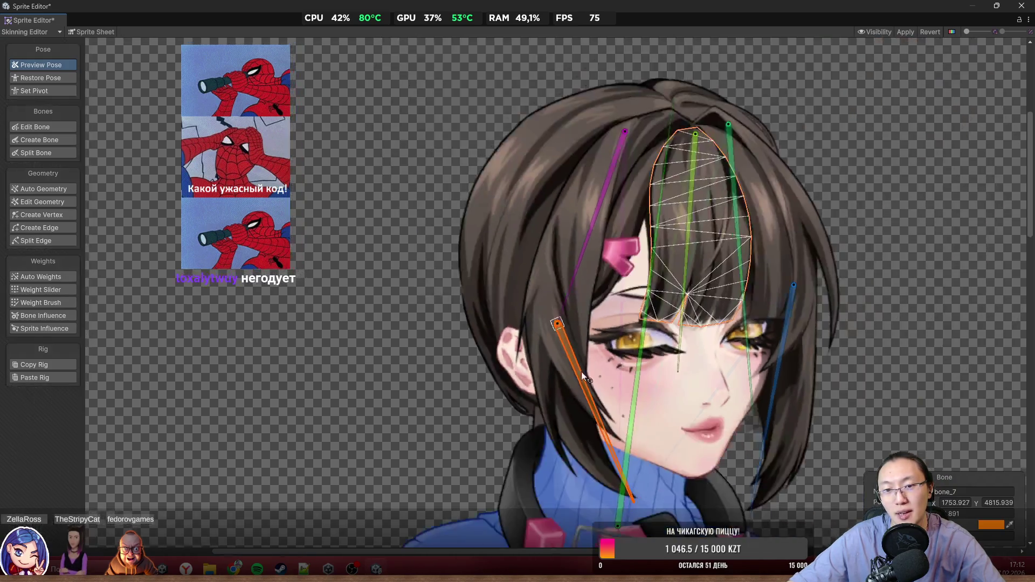
{"action": "scroll", "coordinate": [574, 312], "scroll_direction": "up", "scroll_amount": 1}
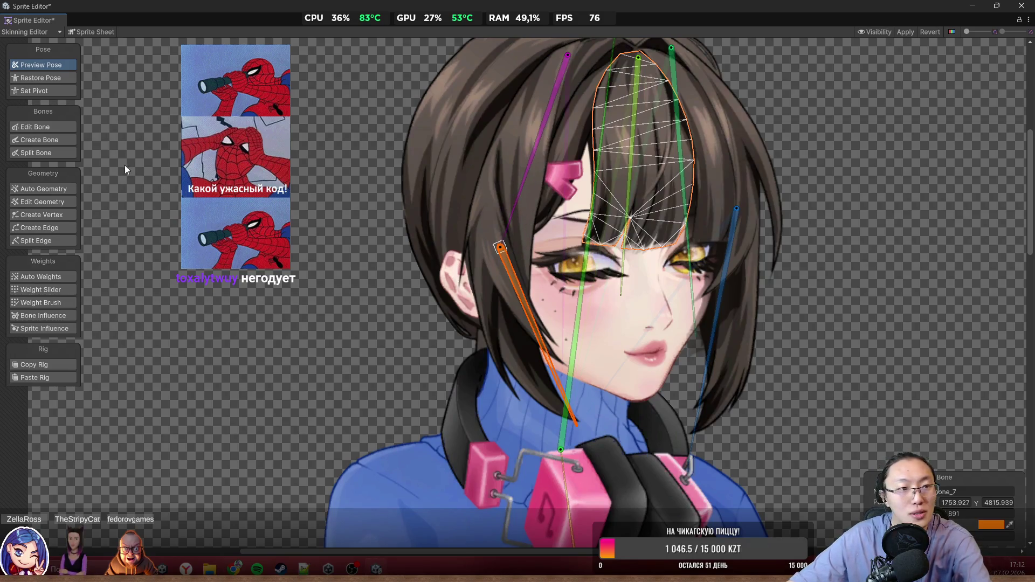
{"action": "left_click", "coordinate": [51, 128]}
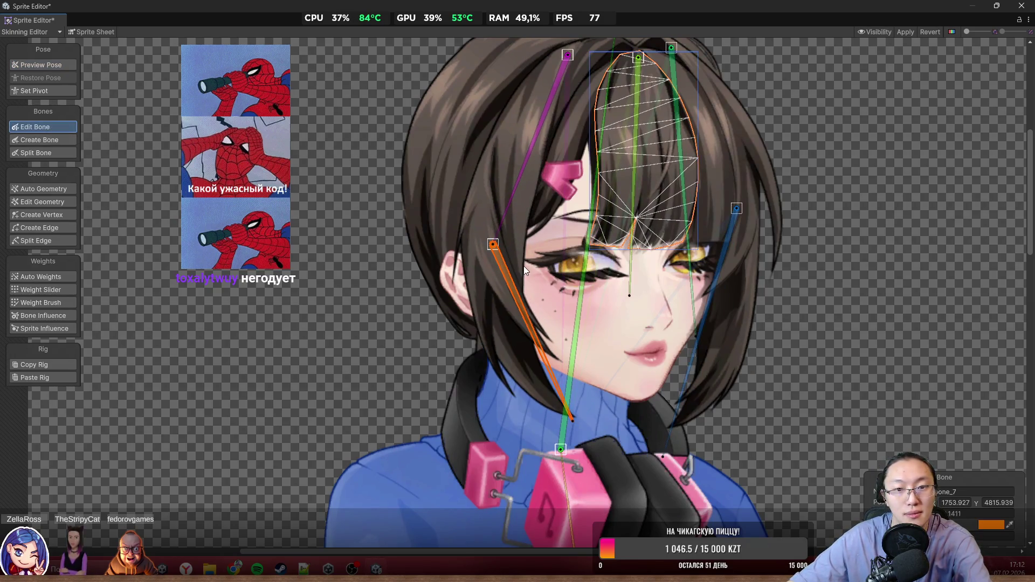
Step: Extend Bone_6's tip to the neck, then select the left hair strand with the Add And Subtract weight brush
{"action": "mouse_move", "coordinate": [493, 245]}
{"action": "left_mouse_down"}
{"action": "mouse_move", "coordinate": [553, 437]}
{"action": "mouse_move", "coordinate": [579, 460]}
{"action": "mouse_move", "coordinate": [593, 456]}
{"action": "left_mouse_up"}
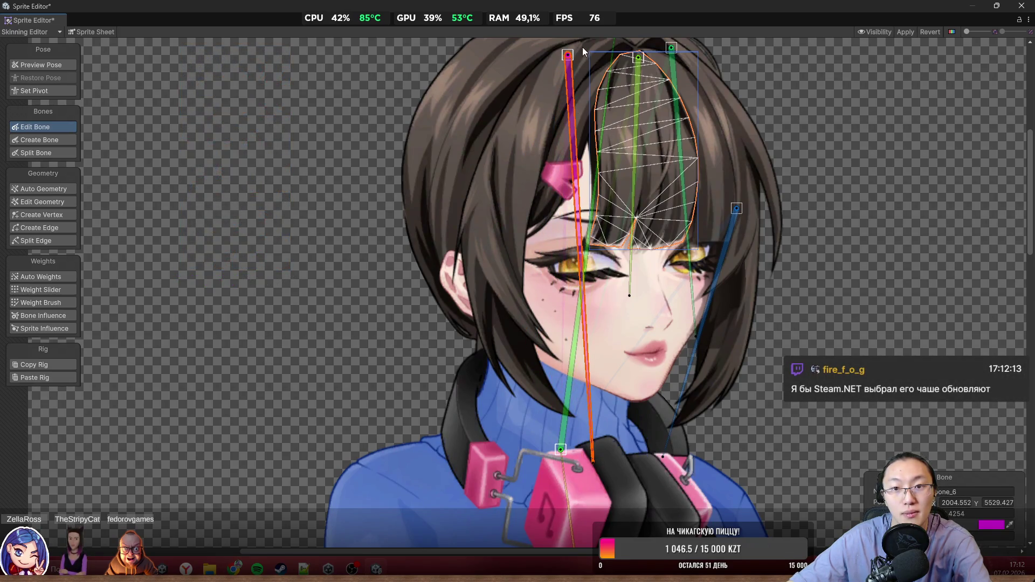
{"action": "left_click", "coordinate": [59, 303]}
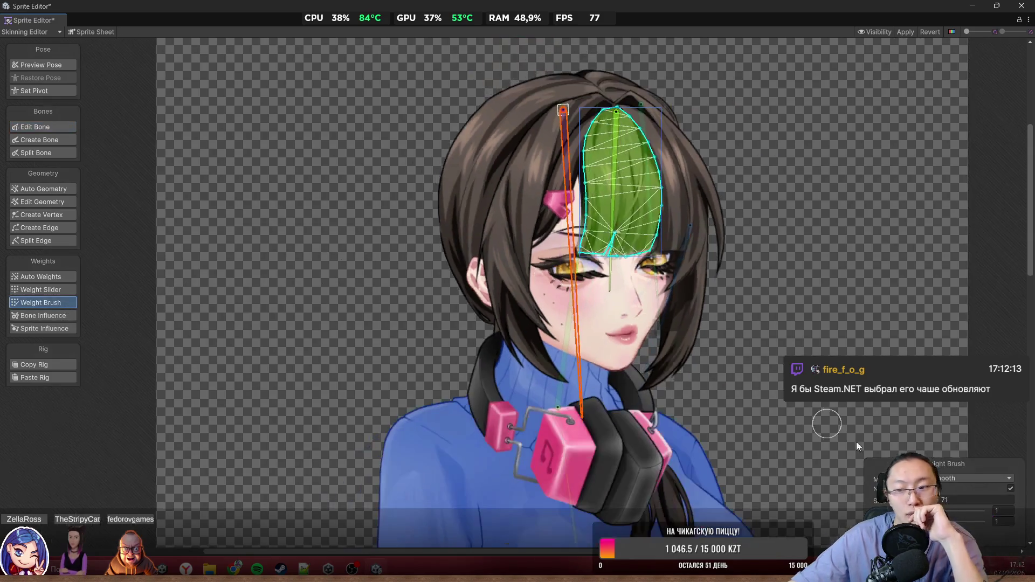
{"action": "left_click", "coordinate": [941, 479]}
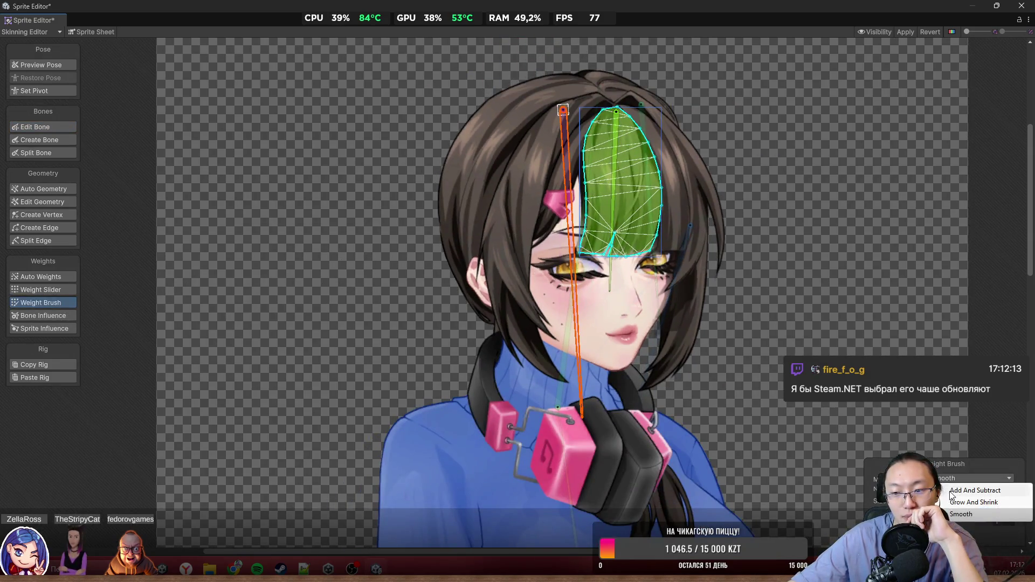
{"action": "left_click", "coordinate": [952, 493]}
{"action": "scroll", "coordinate": [587, 179], "scroll_direction": "up", "scroll_amount": 5}
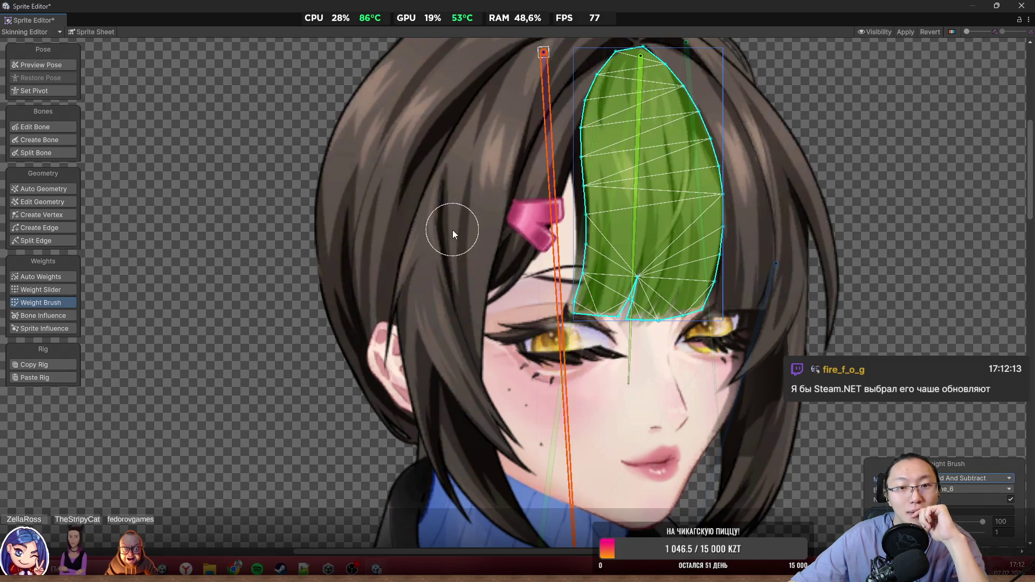
{"action": "left_click", "coordinate": [473, 265]}
{"action": "scroll", "coordinate": [473, 266], "scroll_direction": "down", "scroll_amount": 5}
{"action": "left_click", "coordinate": [469, 386]}
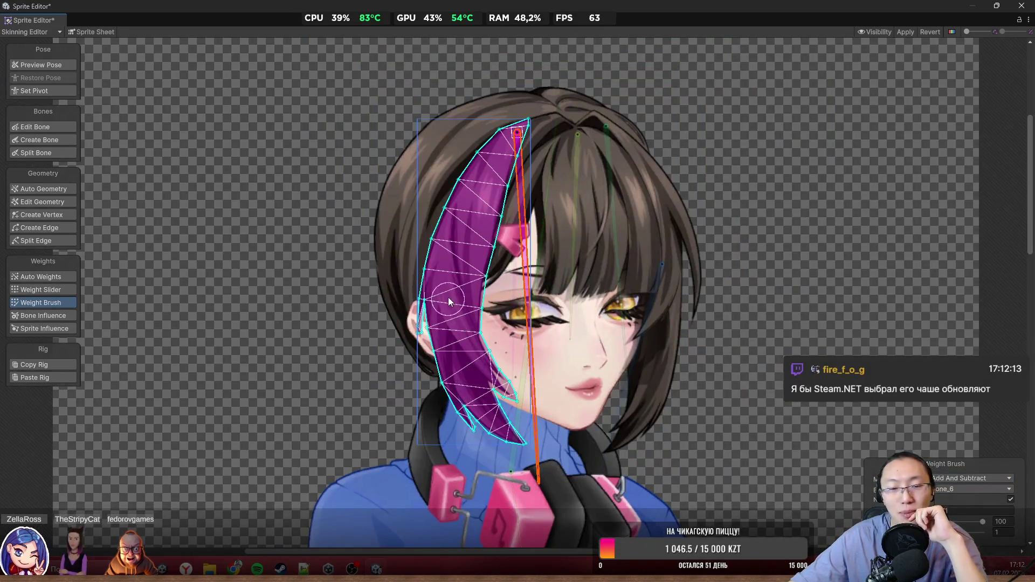
Step: Paint the left strand's weights, switching between bone_3 and bone_6, then rotate the bone to test bending
{"action": "scroll", "coordinate": [491, 258], "scroll_direction": "up", "scroll_amount": 5}
{"action": "mouse_move", "coordinate": [554, 263]}
{"action": "left_mouse_down"}
{"action": "mouse_move", "coordinate": [546, 298]}
{"action": "mouse_move", "coordinate": [569, 266]}
{"action": "left_mouse_up"}
{"action": "scroll", "coordinate": [568, 266], "scroll_direction": "down", "scroll_amount": 3}
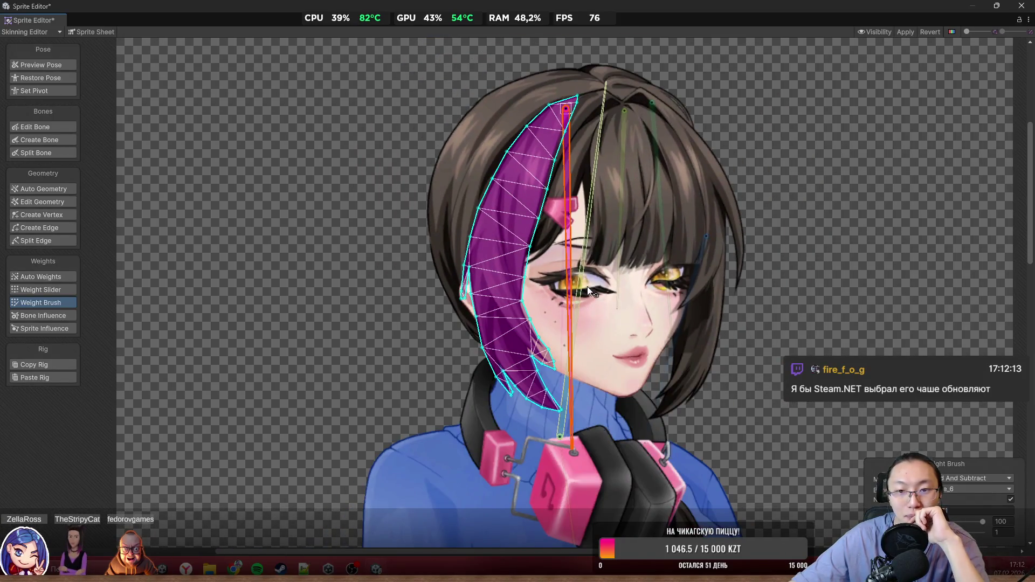
{"action": "left_click", "coordinate": [581, 334]}
{"action": "scroll", "coordinate": [553, 236], "scroll_direction": "up", "scroll_amount": 3}
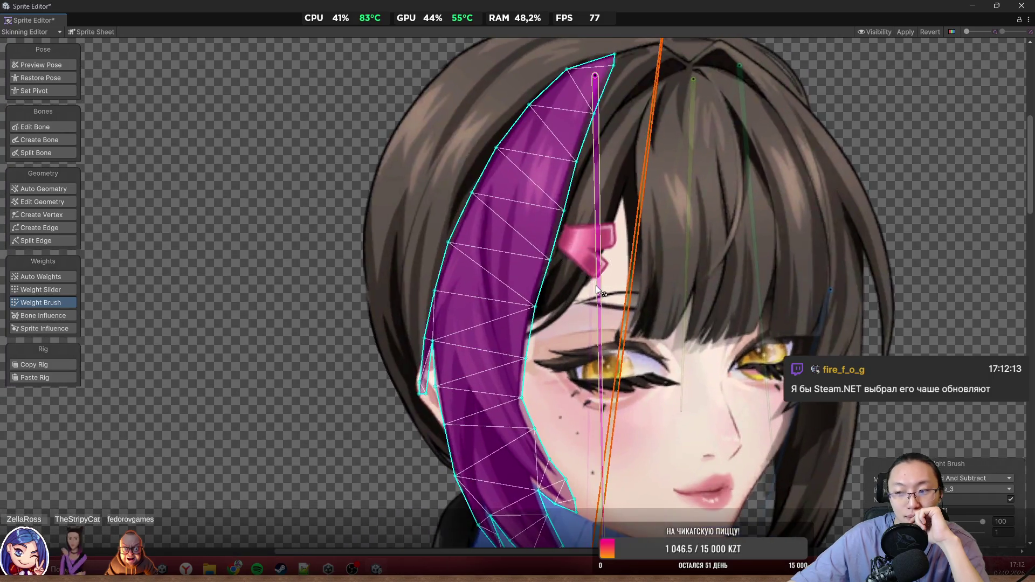
{"action": "left_click", "coordinate": [595, 285]}
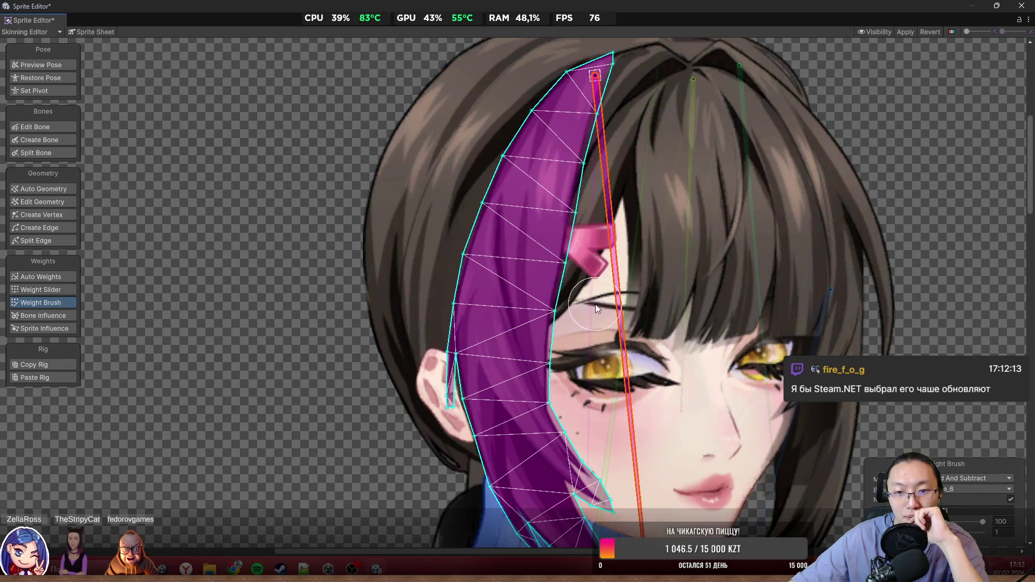
{"action": "scroll", "coordinate": [636, 358], "scroll_direction": "down", "scroll_amount": 5}
{"action": "scroll", "coordinate": [631, 338], "scroll_direction": "up", "scroll_amount": 3}
{"action": "mouse_move", "coordinate": [627, 347]}
{"action": "left_mouse_down"}
{"action": "mouse_move", "coordinate": [641, 389]}
{"action": "mouse_move", "coordinate": [623, 380]}
{"action": "left_mouse_up"}
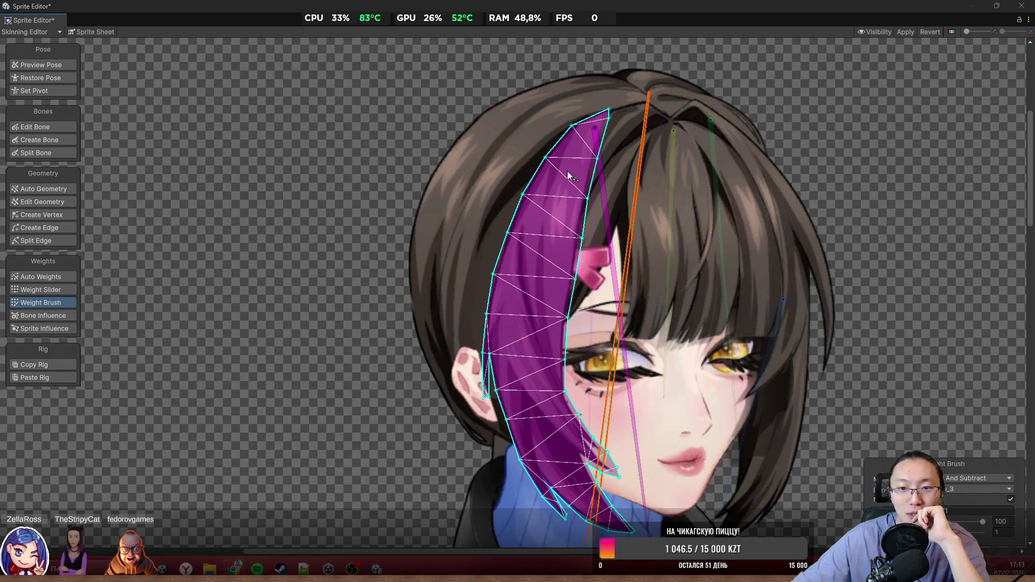
{"action": "scroll", "coordinate": [569, 175], "scroll_direction": "up", "scroll_amount": 2}
{"action": "scroll", "coordinate": [552, 204], "scroll_direction": "up", "scroll_amount": 2}
Step: Paint the second bone's green weight over the upper half of the left hair strand
{"action": "mouse_move", "coordinate": [592, 292]}
{"action": "left_mouse_down"}
{"action": "mouse_move", "coordinate": [565, 229]}
{"action": "mouse_move", "coordinate": [561, 174]}
{"action": "mouse_move", "coordinate": [613, 136]}
{"action": "mouse_move", "coordinate": [505, 115]}
{"action": "mouse_move", "coordinate": [560, 59]}
{"action": "left_mouse_up"}
{"action": "scroll", "coordinate": [584, 171], "scroll_direction": "down", "scroll_amount": 2}
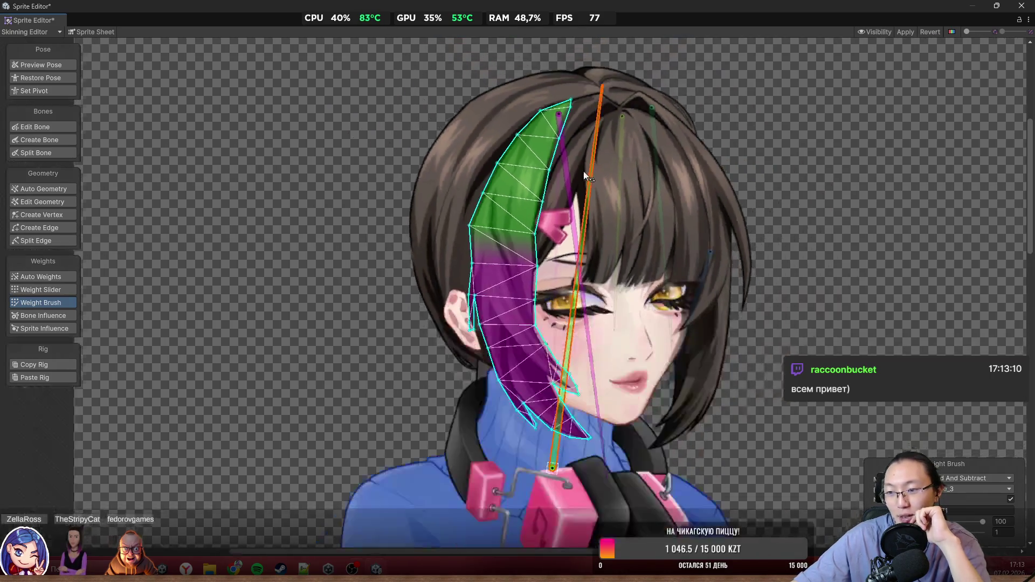
{"action": "left_click_drag", "start_coordinate": [433, 246], "coordinate": [507, 251]}
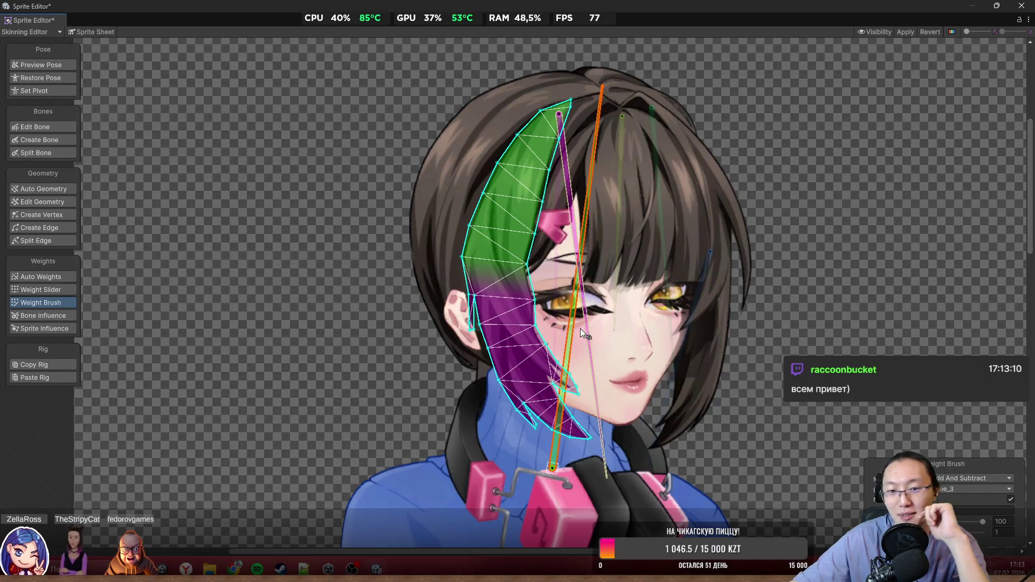
Step: Set Weight Brush Mode to Smooth and blend the weights across the strand's middle, lower part and edge near the ear
{"action": "left_click", "coordinate": [954, 481]}
{"action": "left_click", "coordinate": [974, 517]}
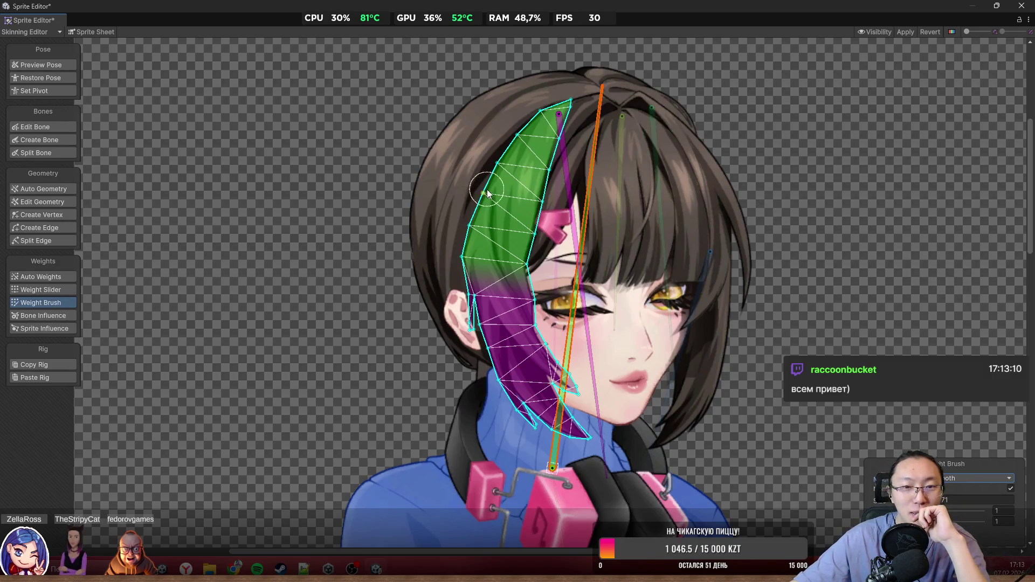
{"action": "scroll", "coordinate": [689, 296], "scroll_direction": "up", "scroll_amount": 2}
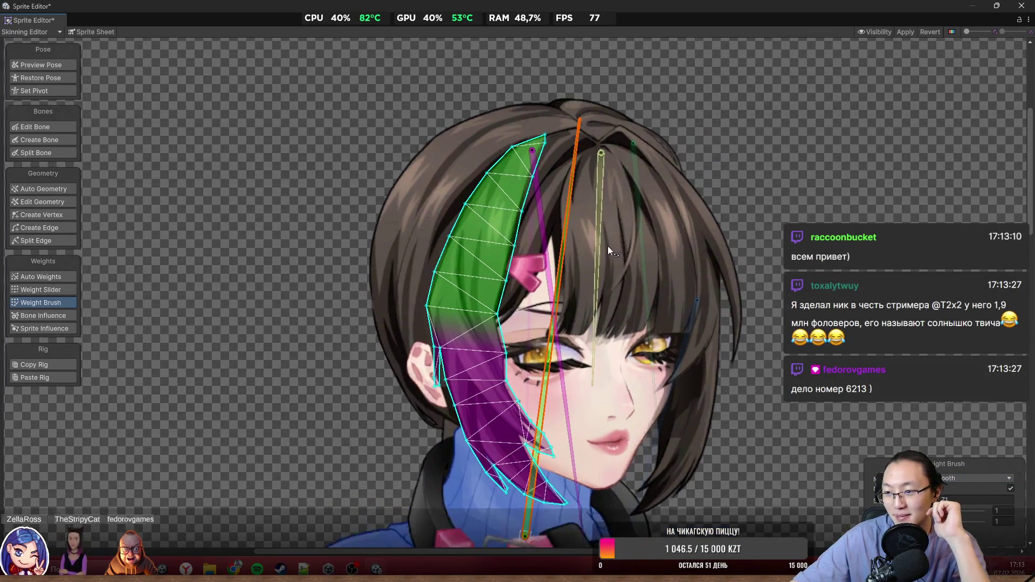
{"action": "scroll", "coordinate": [603, 255], "scroll_direction": "up", "scroll_amount": 1}
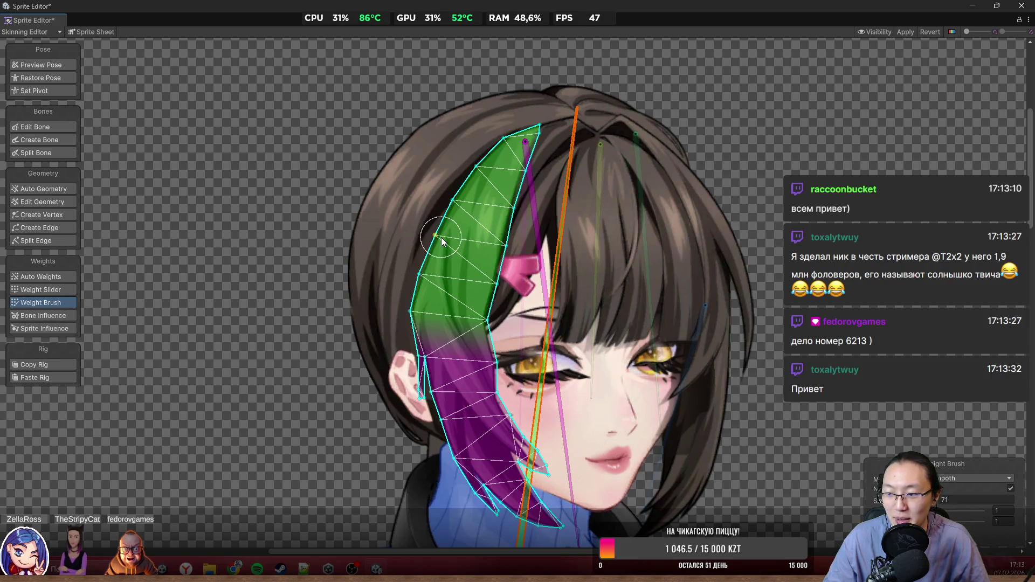
{"action": "mouse_move", "coordinate": [378, 324]}
{"action": "left_mouse_down"}
{"action": "mouse_move", "coordinate": [443, 305]}
{"action": "mouse_move", "coordinate": [483, 334]}
{"action": "left_mouse_up"}
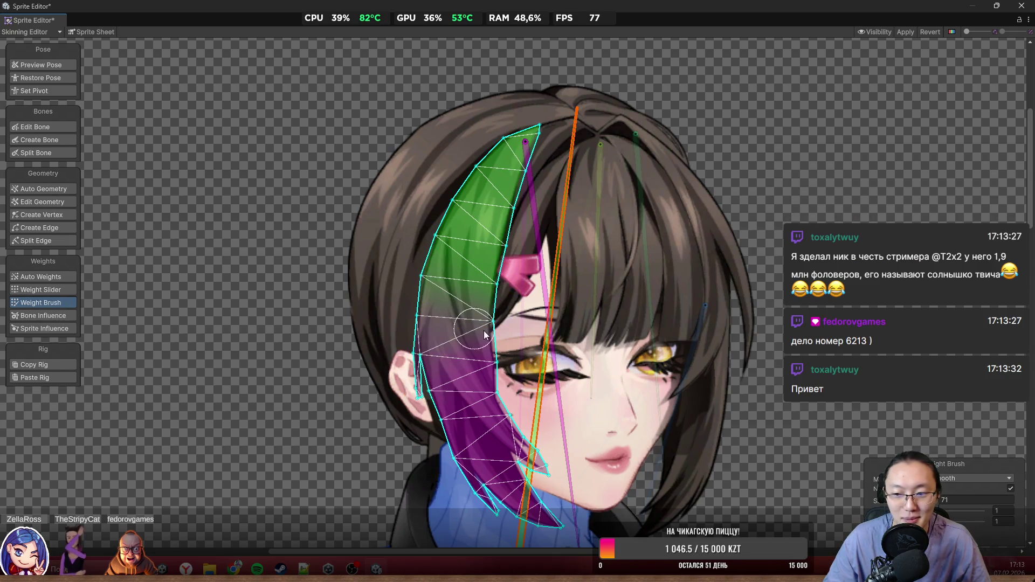
{"action": "left_click_drag", "start_coordinate": [483, 372], "coordinate": [508, 447]}
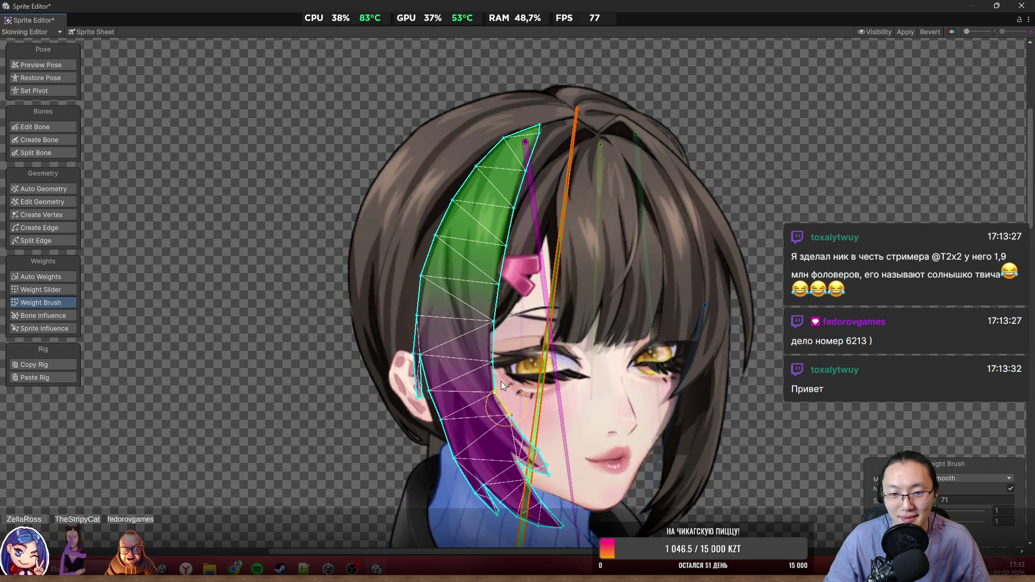
{"action": "mouse_move", "coordinate": [428, 445]}
{"action": "left_mouse_down"}
{"action": "mouse_move", "coordinate": [416, 388]}
{"action": "mouse_move", "coordinate": [445, 386]}
{"action": "mouse_move", "coordinate": [449, 208]}
{"action": "mouse_move", "coordinate": [472, 193]}
{"action": "mouse_move", "coordinate": [450, 227]}
{"action": "mouse_move", "coordinate": [502, 261]}
{"action": "mouse_move", "coordinate": [511, 212]}
{"action": "mouse_move", "coordinate": [453, 174]}
{"action": "mouse_move", "coordinate": [521, 190]}
{"action": "left_mouse_up"}
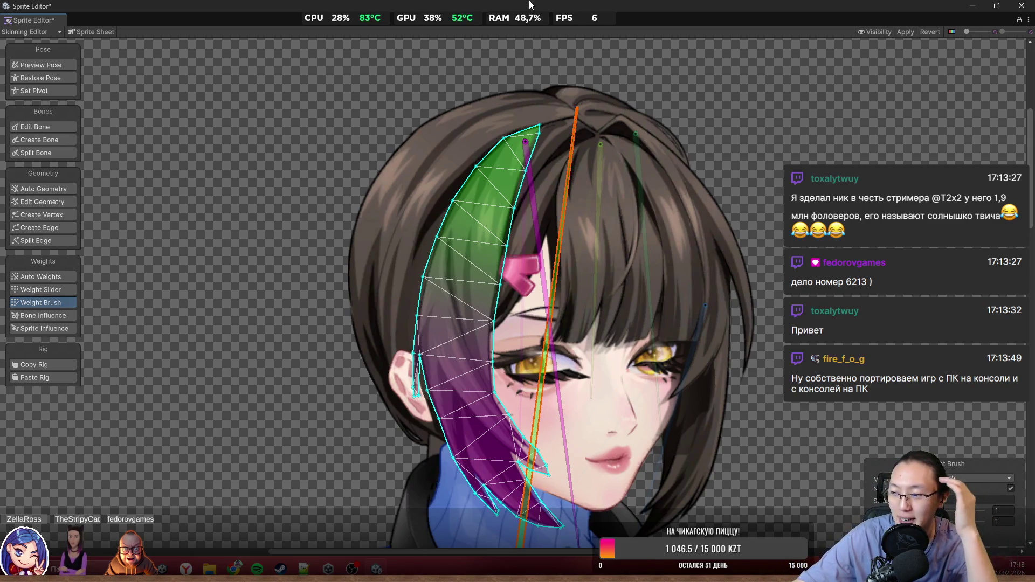
{"action": "scroll", "coordinate": [495, 266], "scroll_direction": "up", "scroll_amount": 2}
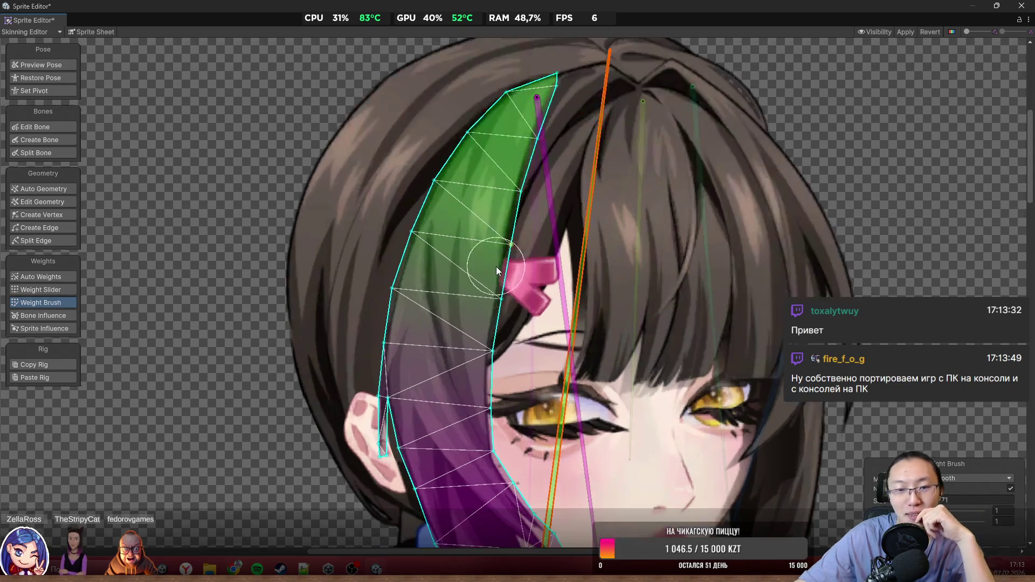
{"action": "scroll", "coordinate": [440, 198], "scroll_direction": "down", "scroll_amount": 2}
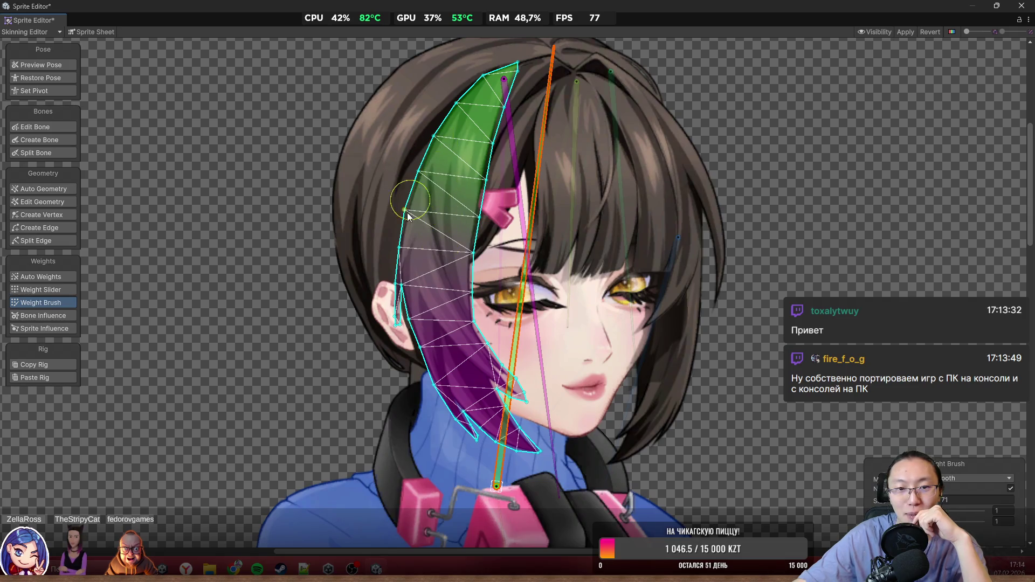
Step: Select the magenta hair bone and swing it to check the strand deforms smoothly
{"action": "key", "text": "Escape"}
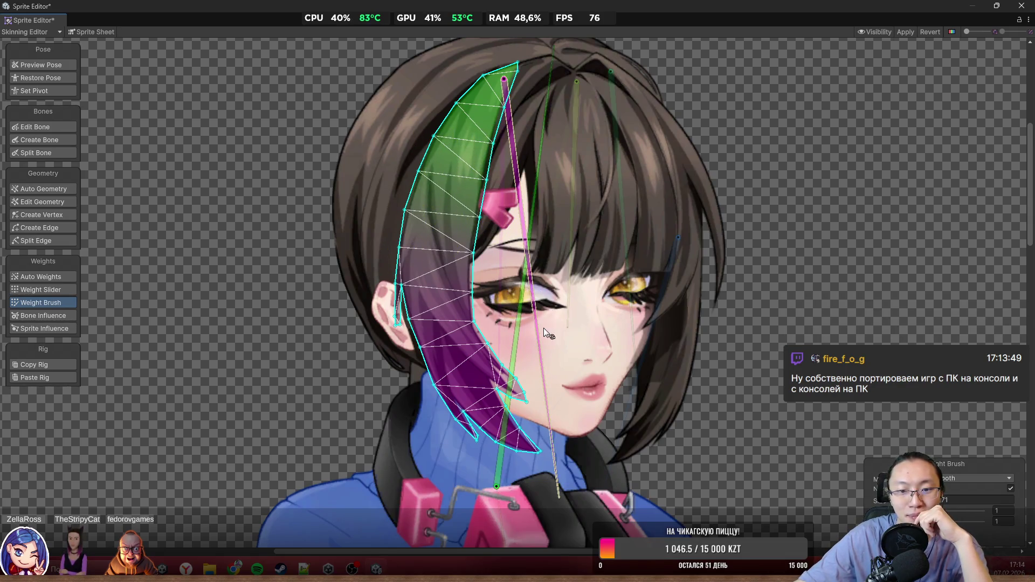
{"action": "left_click", "coordinate": [543, 328]}
{"action": "mouse_move", "coordinate": [558, 463]}
{"action": "left_mouse_down"}
{"action": "mouse_move", "coordinate": [581, 460]}
{"action": "mouse_move", "coordinate": [519, 460]}
{"action": "mouse_move", "coordinate": [559, 446]}
{"action": "mouse_move", "coordinate": [526, 446]}
{"action": "mouse_move", "coordinate": [622, 421]}
{"action": "mouse_move", "coordinate": [455, 430]}
{"action": "left_mouse_up"}
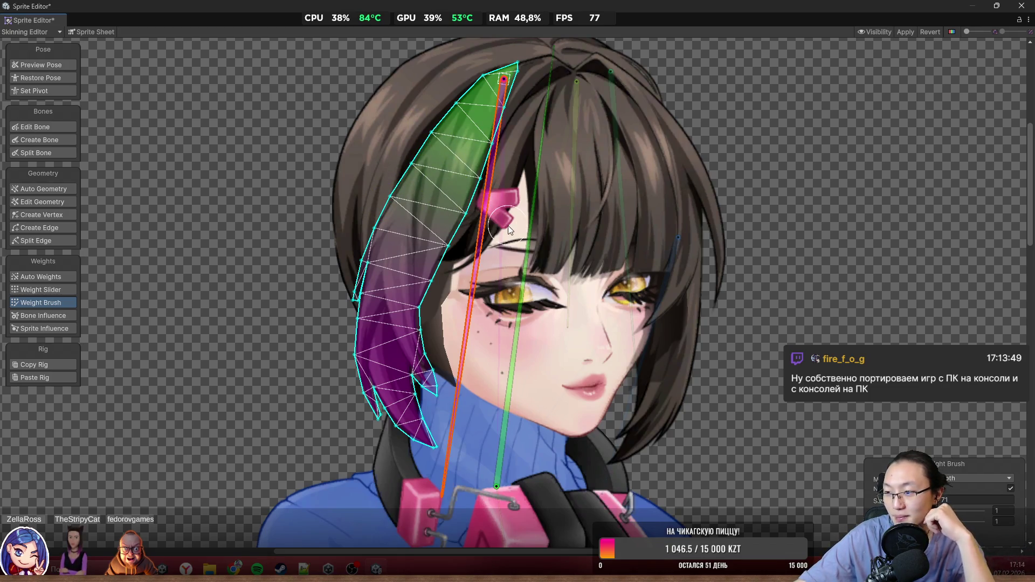
{"action": "mouse_move", "coordinate": [467, 334]}
{"action": "left_mouse_down"}
{"action": "mouse_move", "coordinate": [591, 326]}
{"action": "mouse_move", "coordinate": [503, 332]}
{"action": "mouse_move", "coordinate": [538, 343]}
{"action": "mouse_move", "coordinate": [531, 334]}
{"action": "left_mouse_up"}
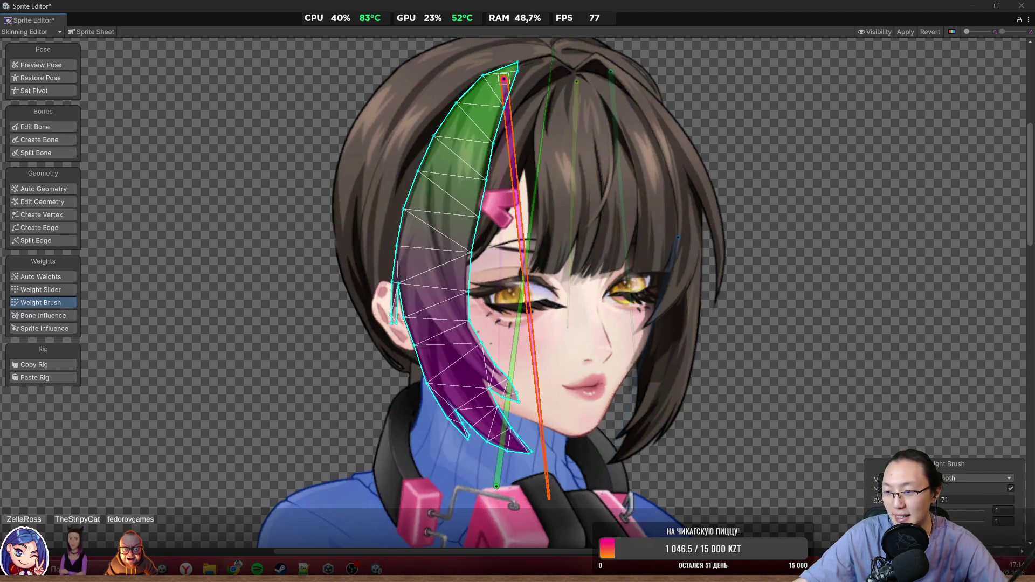